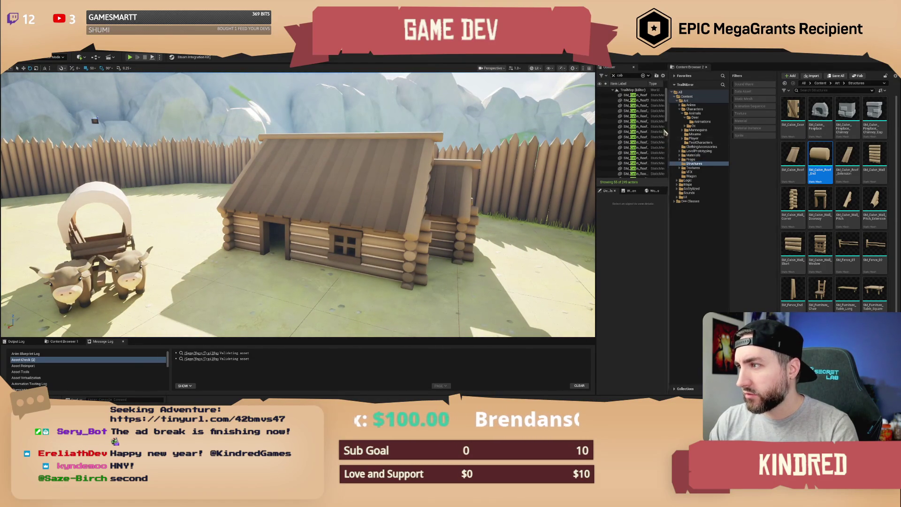
# Select all 55 filtered cabin pieces in the Outliner, from the roof piece to the last row
pyautogui.click(643, 98)
pyautogui.scroll(-5, 641, 141)
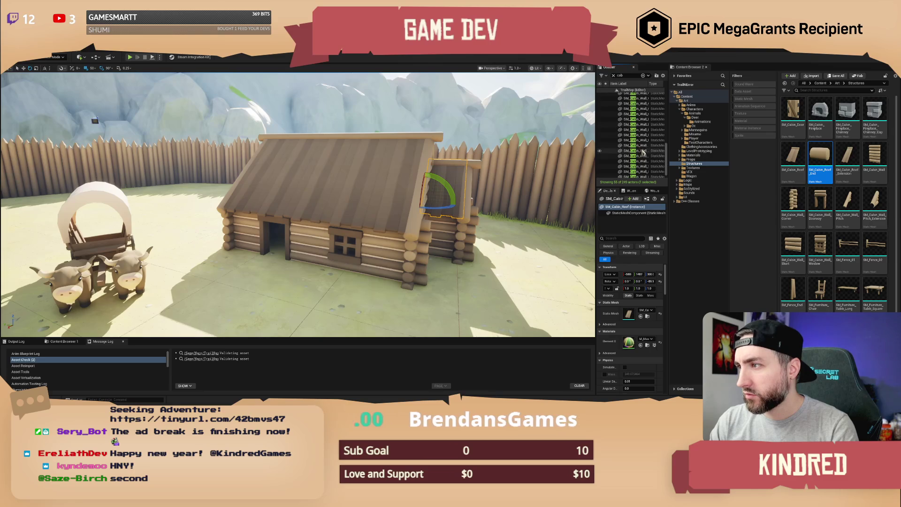
pyautogui.keyDown('shift'); pyautogui.click(639, 175); pyautogui.keyUp('shift')
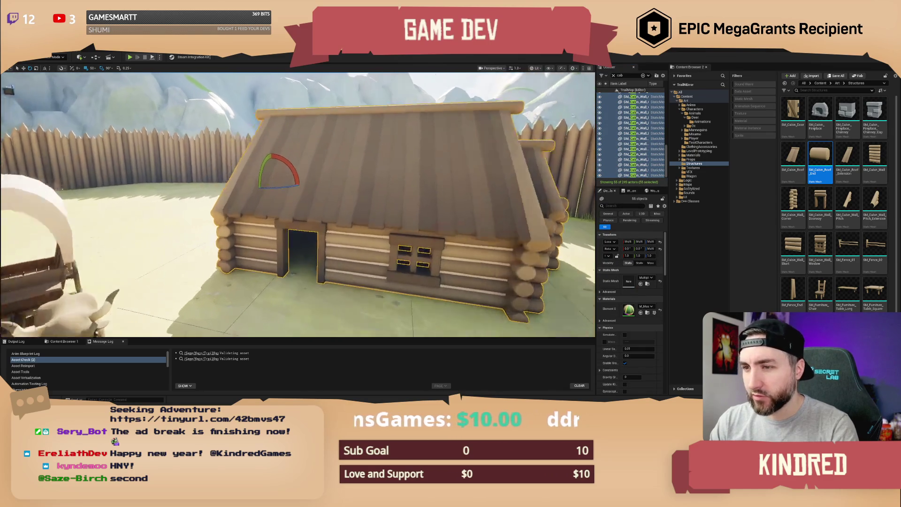
pyautogui.press('w')
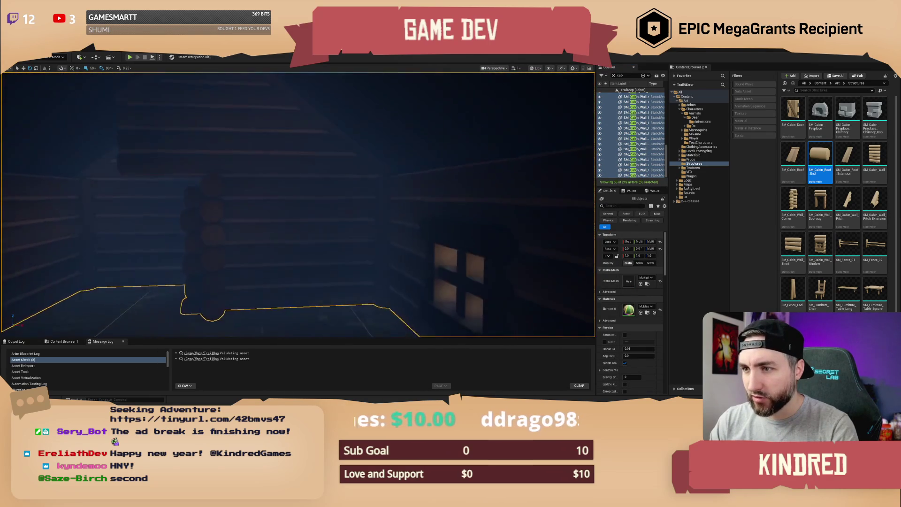
pyautogui.press('s')
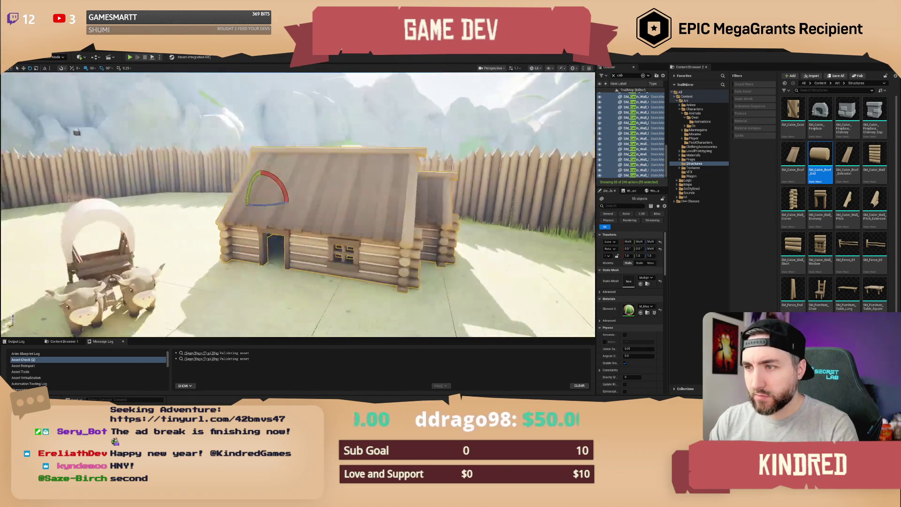
# Check the doorway wall pieces in the viewport, keeping all 55 cabin pieces selected
pyautogui.rightClick(368, 198)
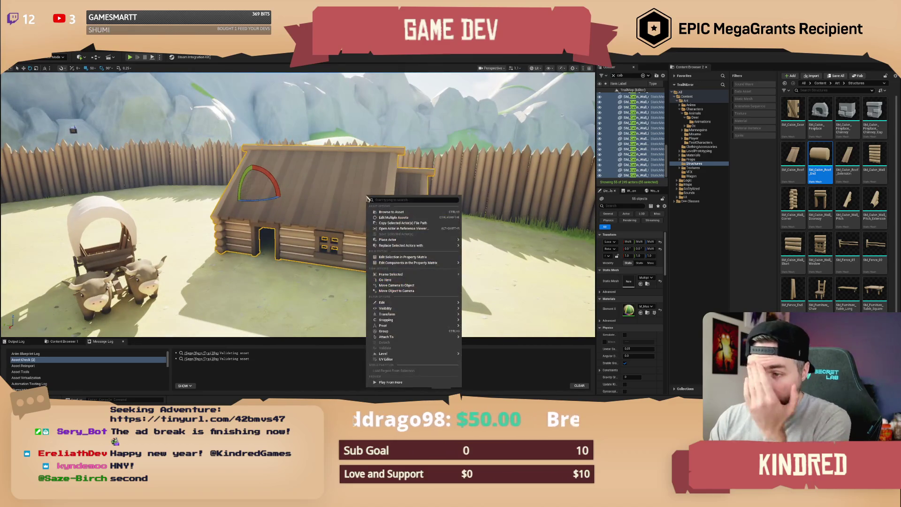
pyautogui.keyDown('ctrl'); pyautogui.click(277, 245); pyautogui.keyUp('ctrl')
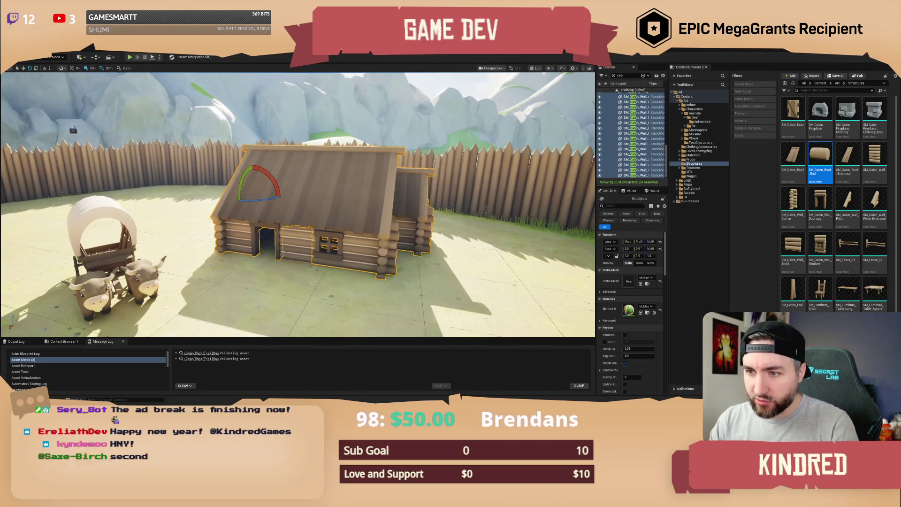
pyautogui.keyDown('ctrl'); pyautogui.click(289, 247); pyautogui.keyUp('ctrl')
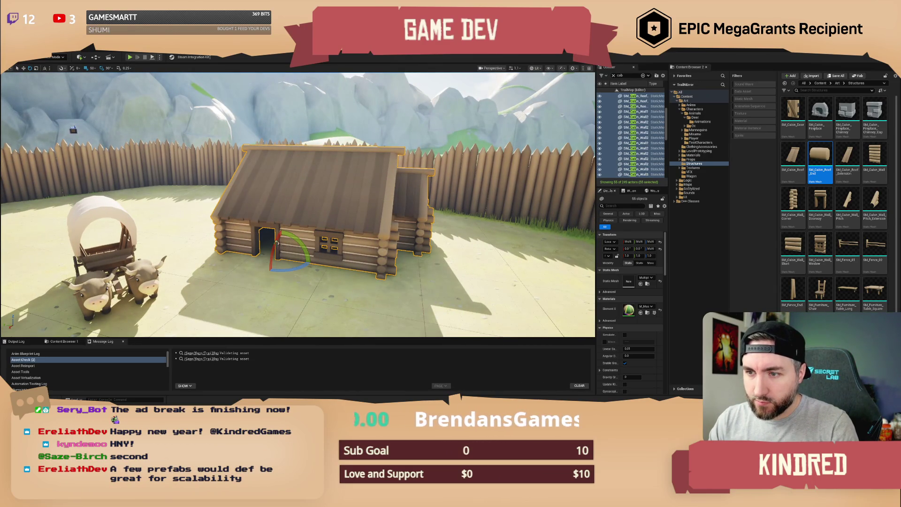
pyautogui.keyDown('ctrl'); pyautogui.click(276, 228); pyautogui.keyUp('ctrl')
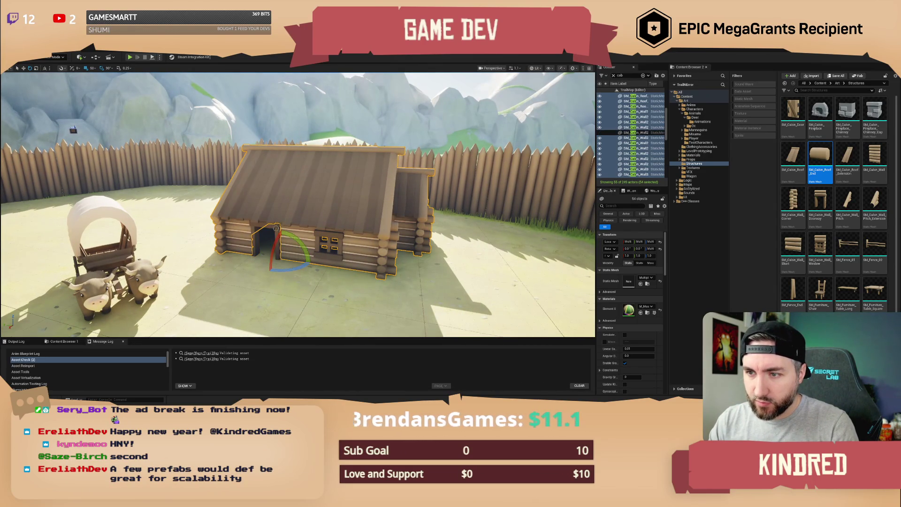
pyautogui.keyDown('ctrl'); pyautogui.click(276, 228); pyautogui.keyUp('ctrl')
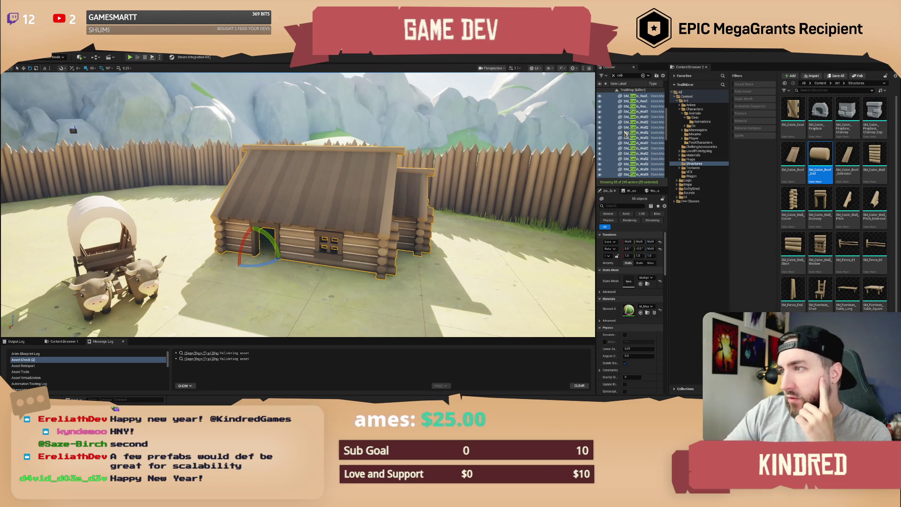
# Browse the cabin selection's context menu, then bring up the Tools menu list
pyautogui.rightClick(620, 130)
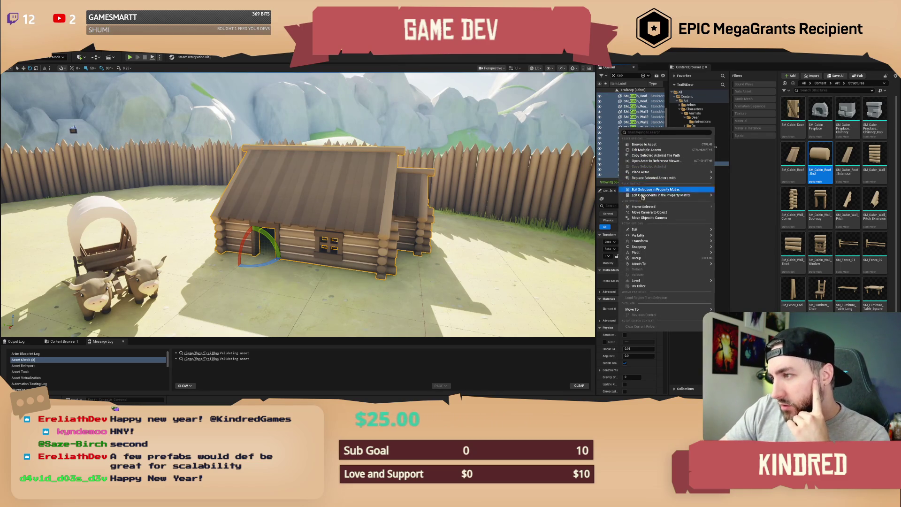
pyautogui.moveTo(652, 238)
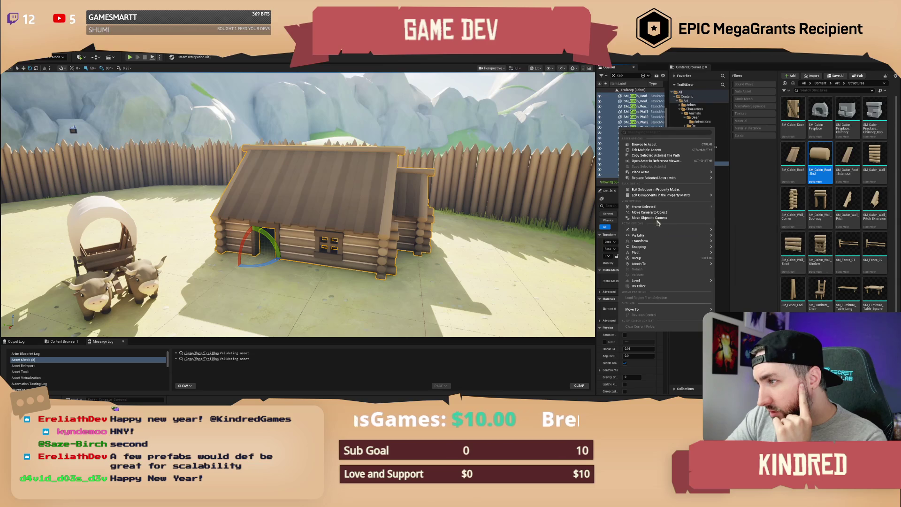
pyautogui.moveTo(662, 195)
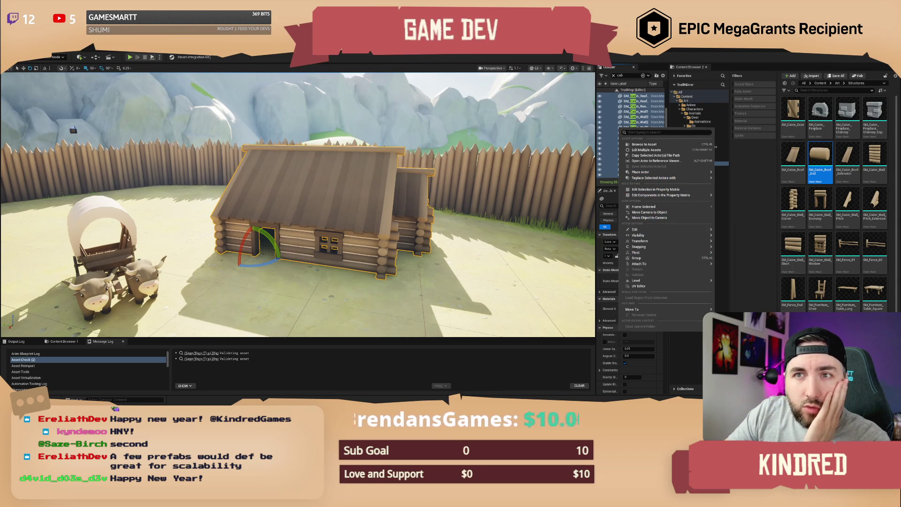
pyautogui.click(65, 50)
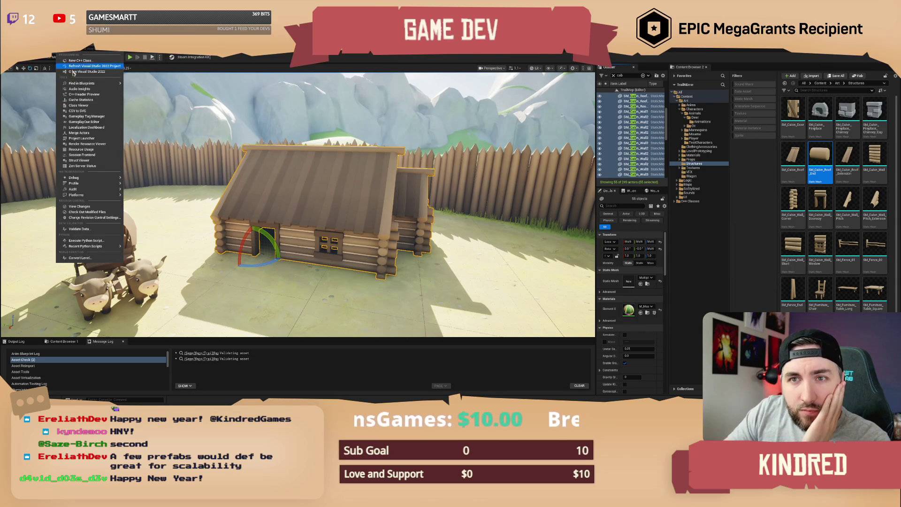
# Open Merge Actors for the cabin pieces, move it left, and expand its merge settings
pyautogui.click(77, 133)
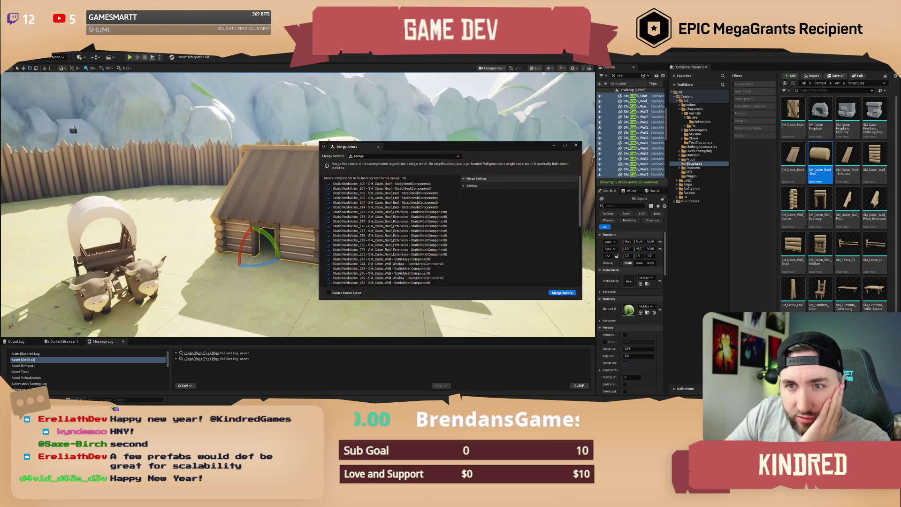
pyautogui.moveTo(391, 147); pyautogui.dragTo(200, 131)
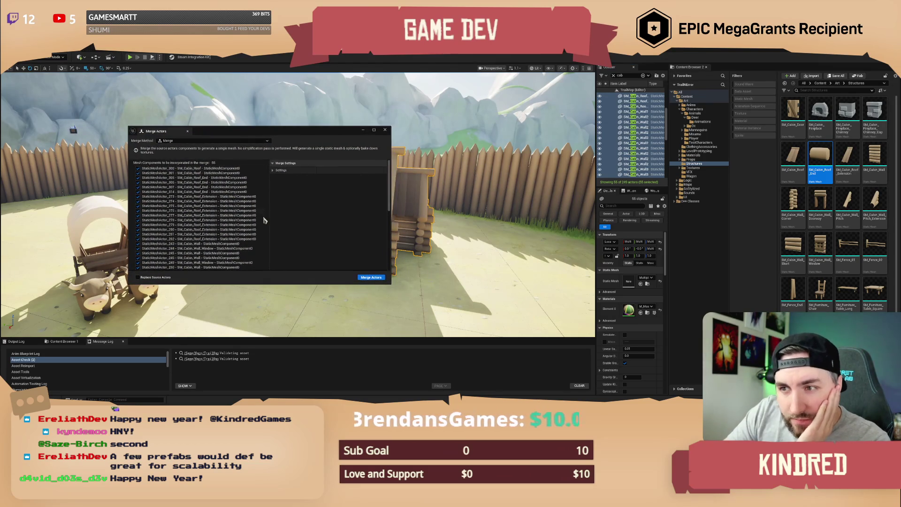
pyautogui.click(275, 171)
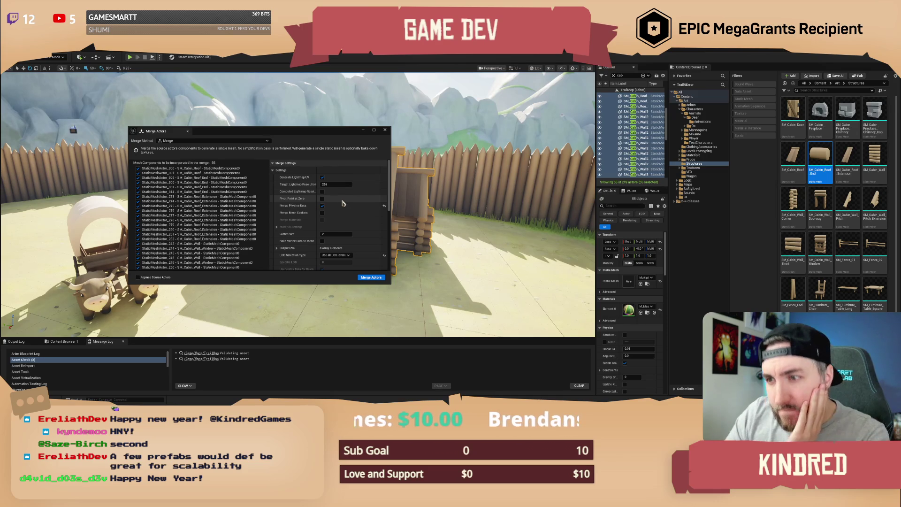
pyautogui.scroll(-1, 343, 216)
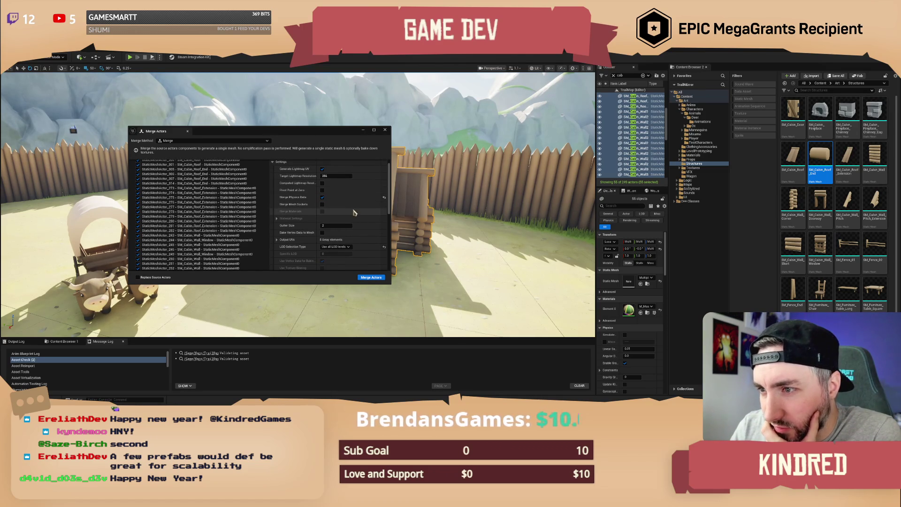
pyautogui.scroll(-3, 354, 213)
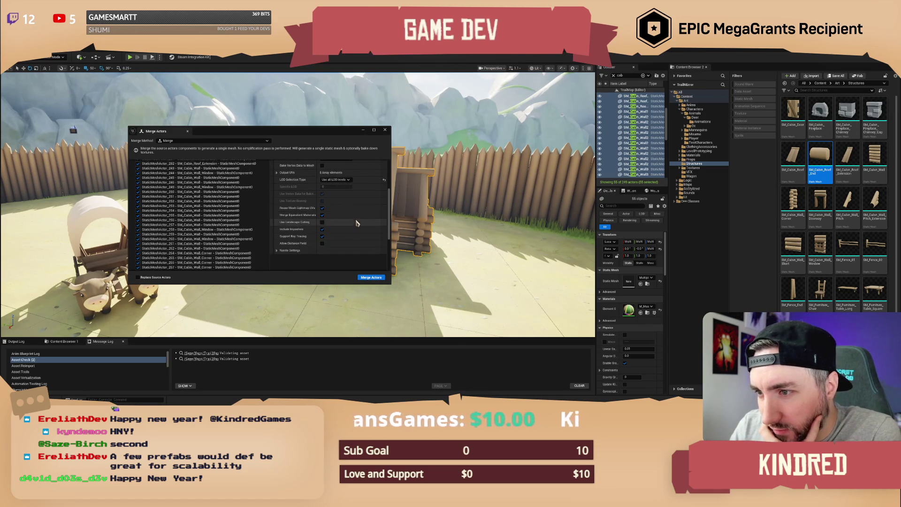
pyautogui.scroll(-1, 356, 223)
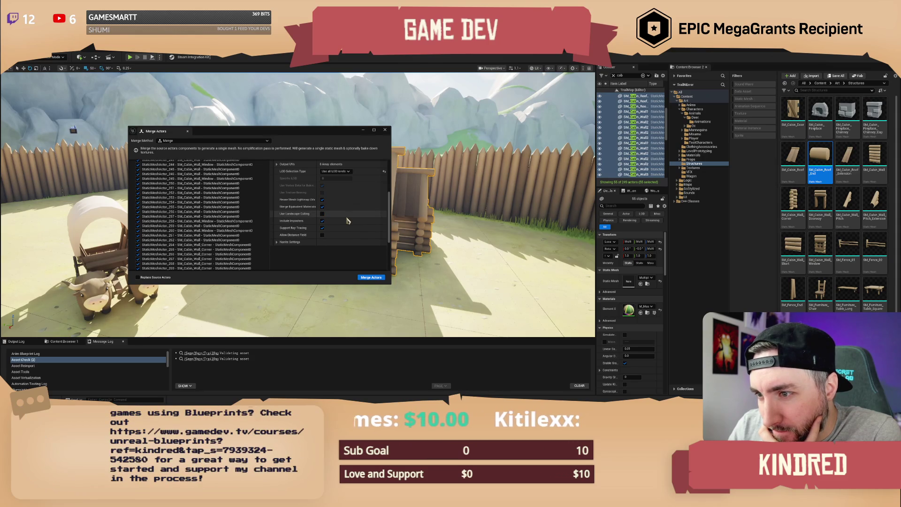
pyautogui.scroll(1, 348, 221)
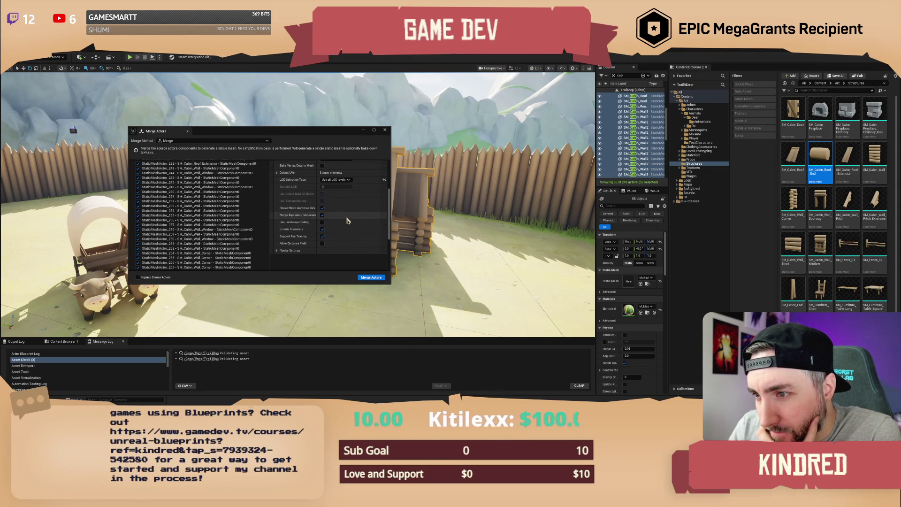
pyautogui.scroll(2, 348, 221)
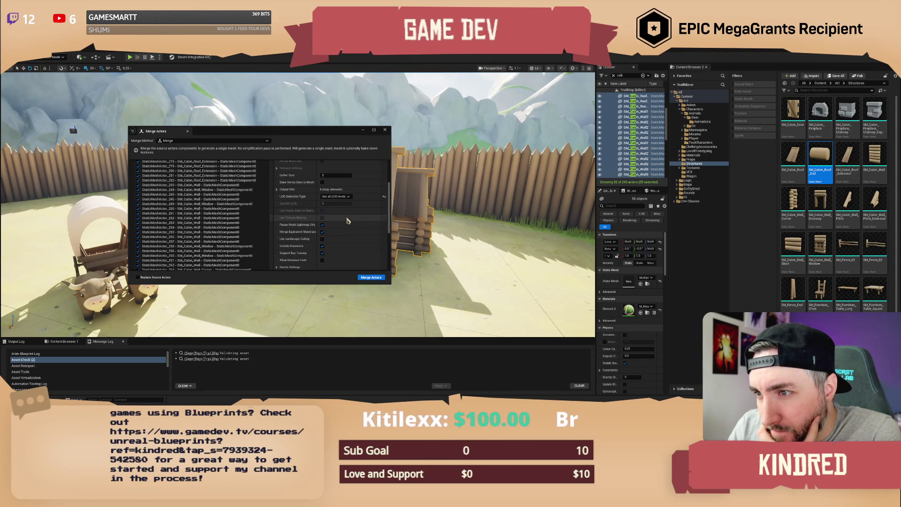
pyautogui.scroll(2, 348, 220)
pyautogui.scroll(2, 368, 202)
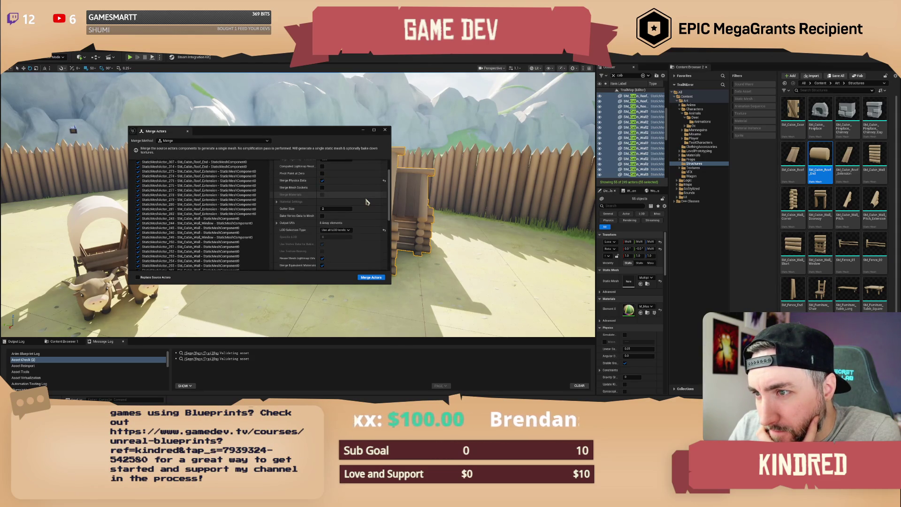
pyautogui.scroll(1, 366, 196)
pyautogui.scroll(1, 366, 197)
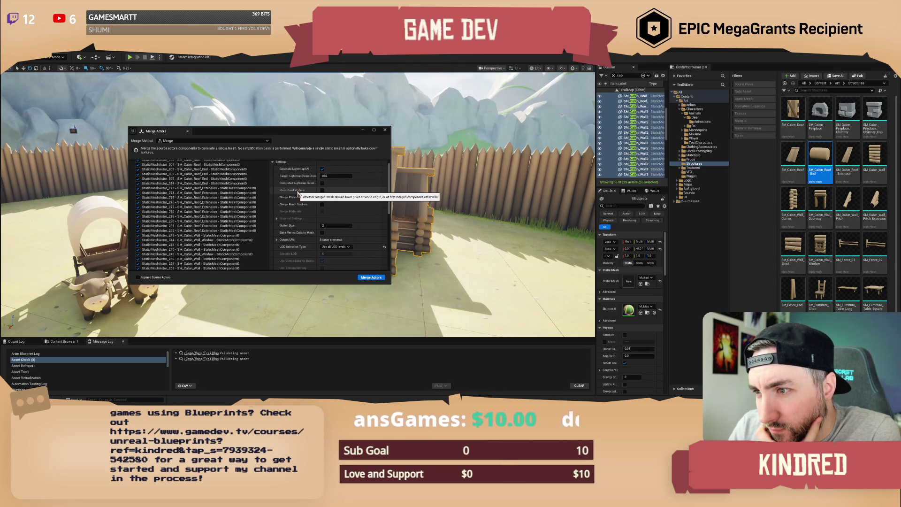
pyautogui.scroll(1, 356, 201)
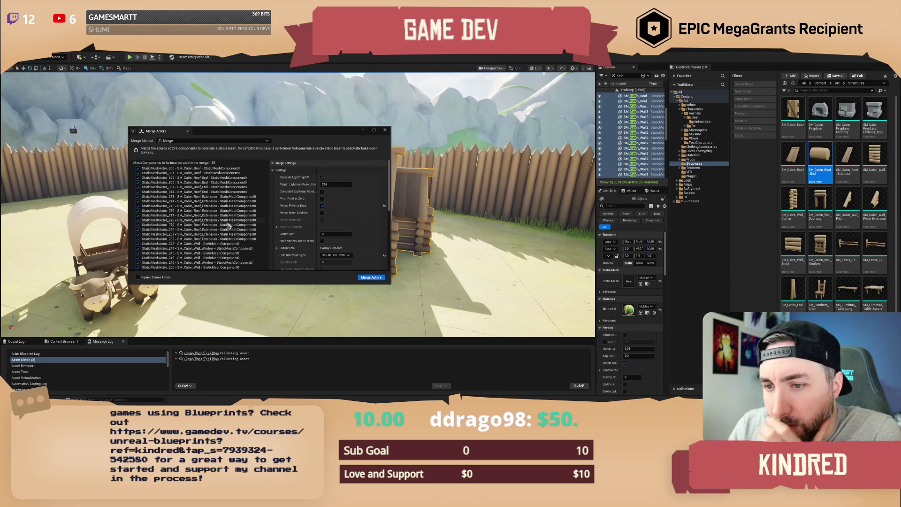
# Keep the Merge method and expand the Output UVs channel list
pyautogui.click(237, 142)
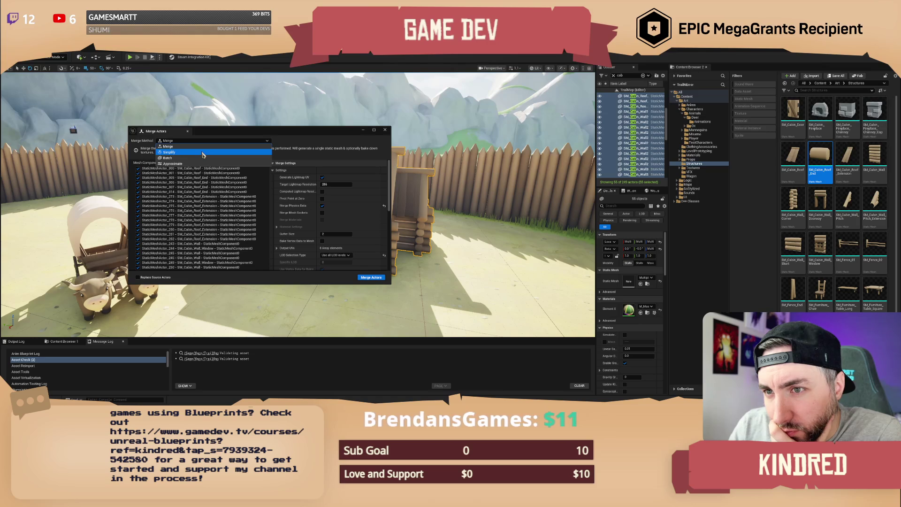
pyautogui.click(298, 142)
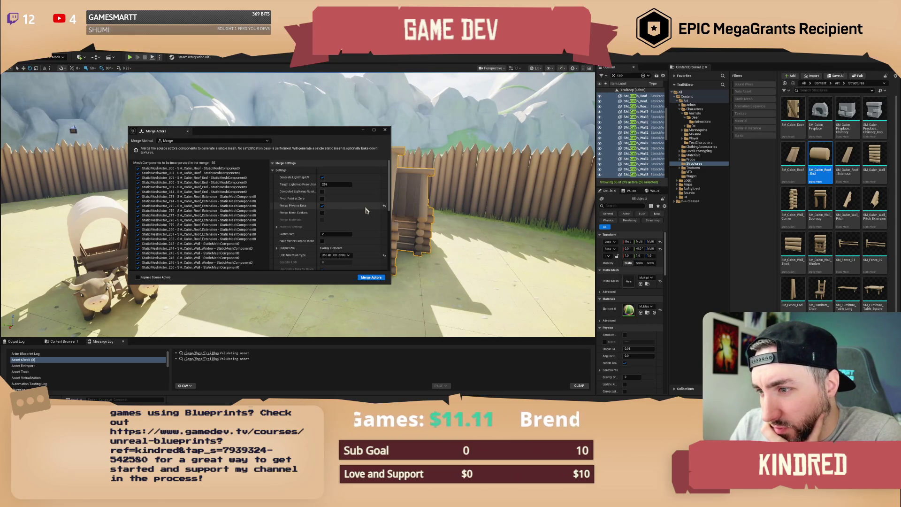
pyautogui.scroll(-3, 366, 211)
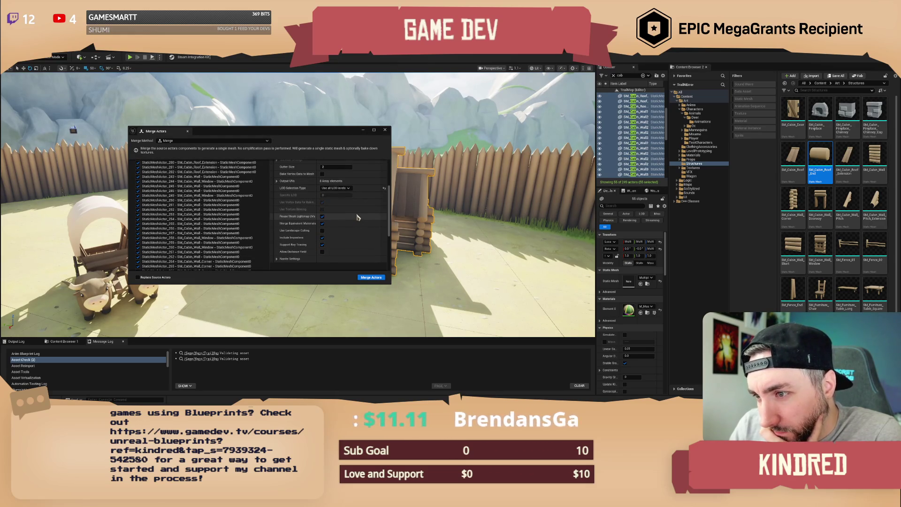
pyautogui.scroll(-1, 354, 229)
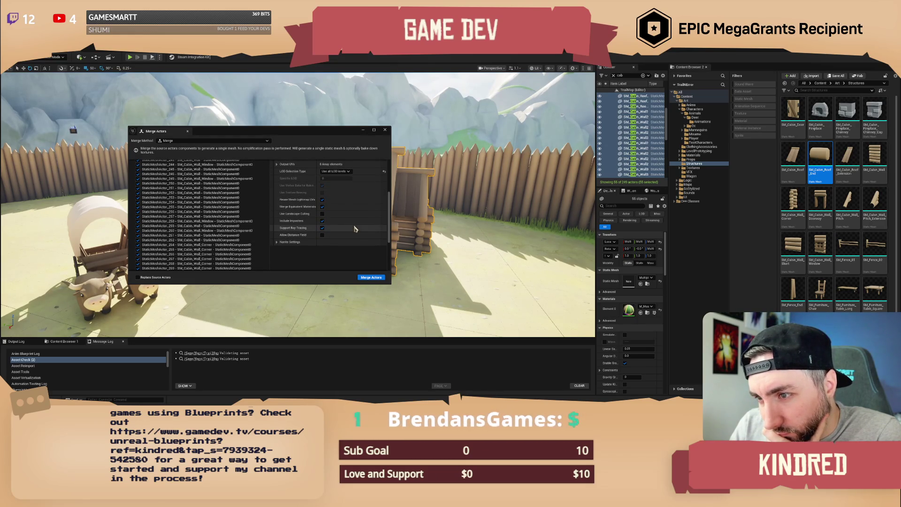
pyautogui.scroll(4, 354, 228)
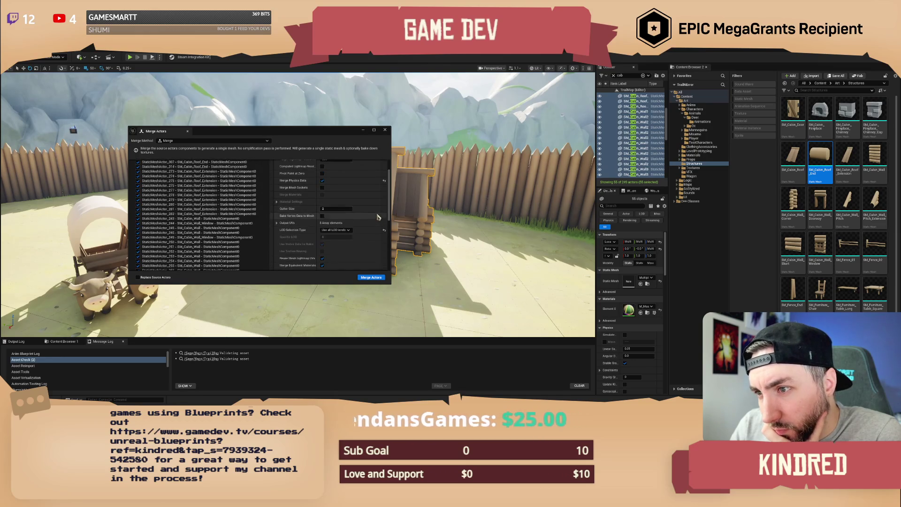
pyautogui.scroll(1, 378, 218)
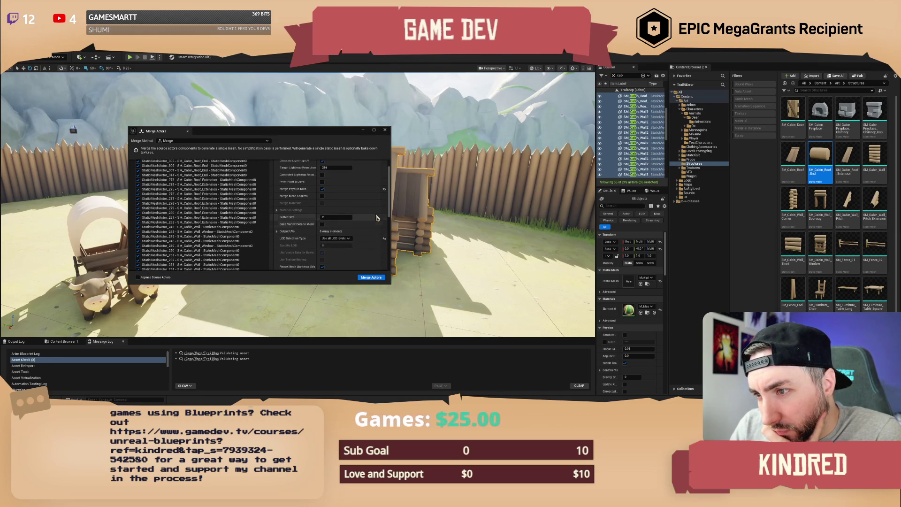
pyautogui.click(378, 231)
pyautogui.scroll(-5, 378, 230)
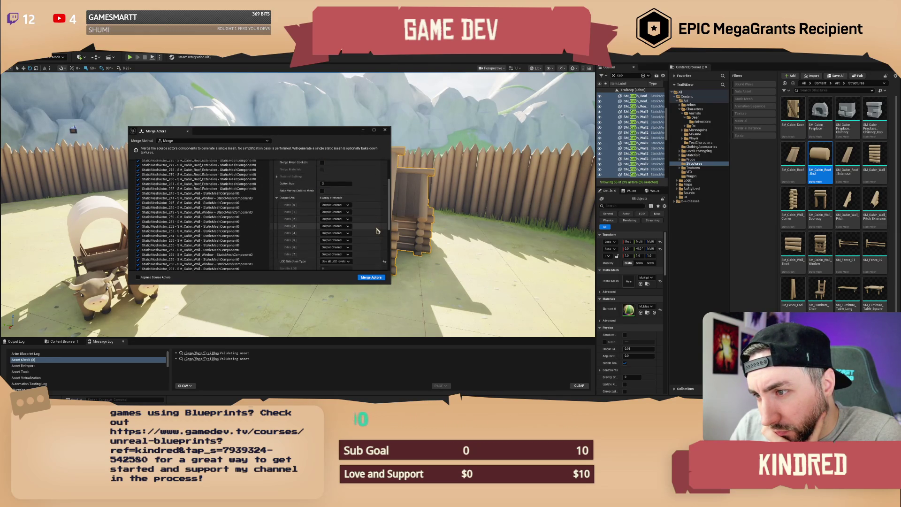
pyautogui.scroll(-2, 374, 230)
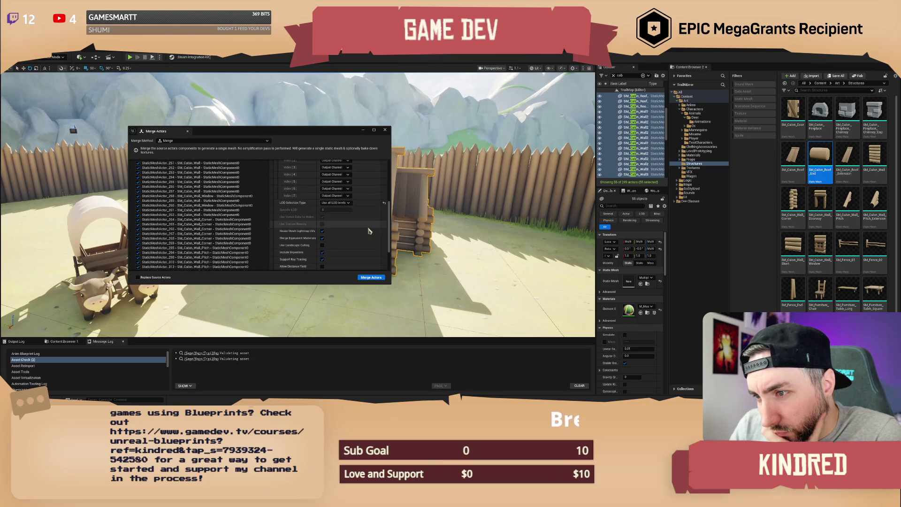
pyautogui.scroll(-2, 370, 231)
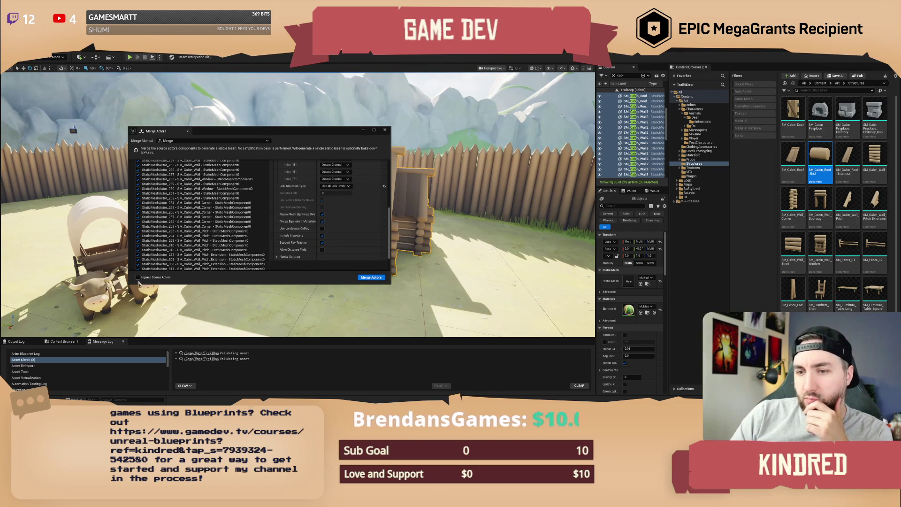
# Create a Buildings folder under Art/Structures as the merged mesh's save location
pyautogui.click(372, 278)
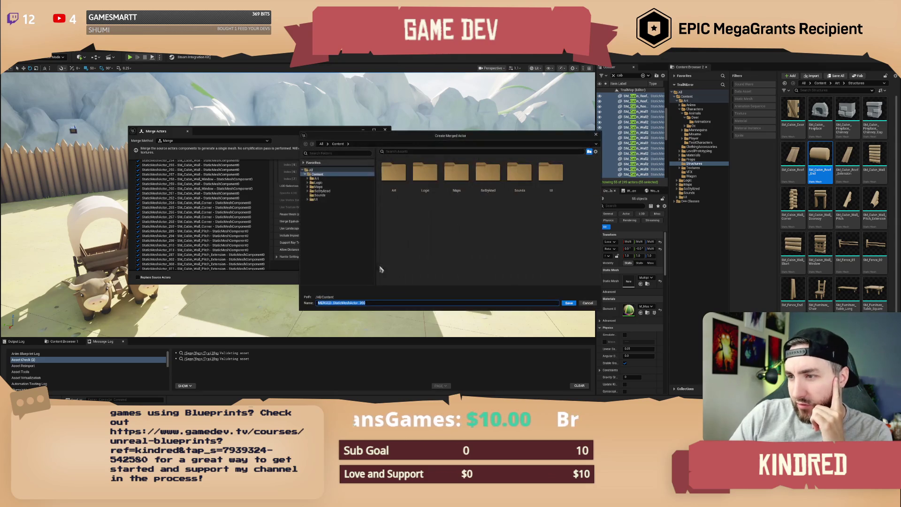
pyautogui.doubleClick(393, 172)
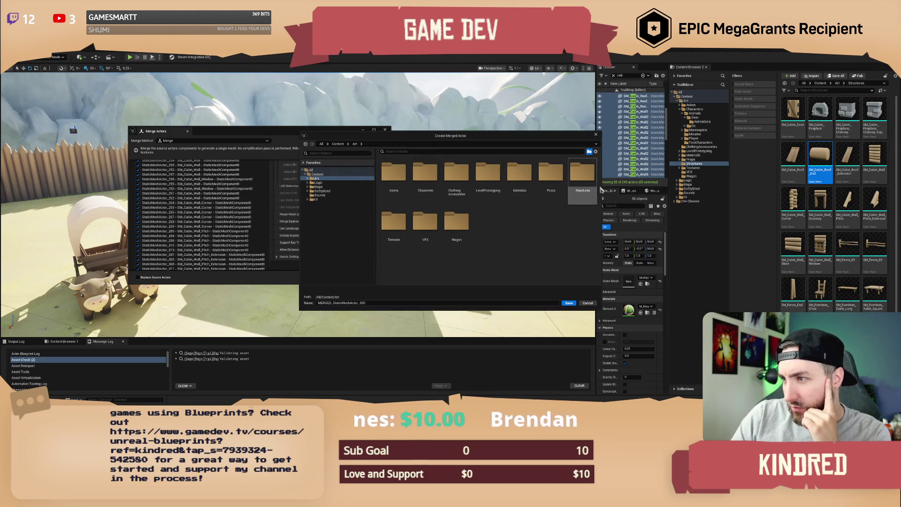
pyautogui.doubleClick(588, 175)
pyautogui.scroll(-2, 571, 235)
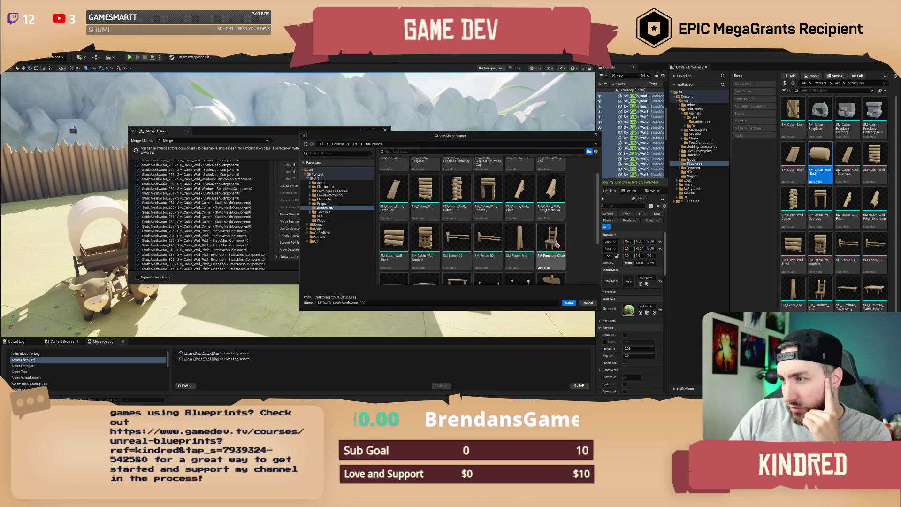
pyautogui.rightClick(572, 233)
pyautogui.click(581, 239)
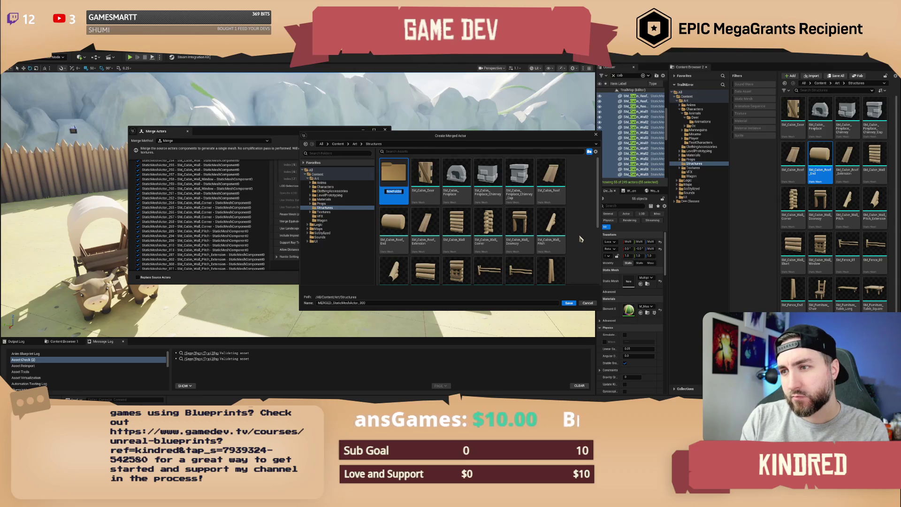
pyautogui.write('Buildings')
pyautogui.press('Return')
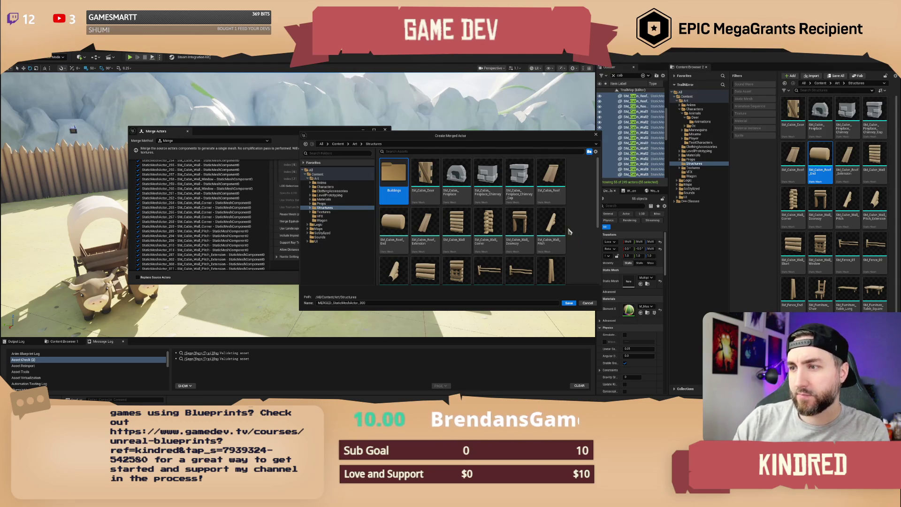
pyautogui.doubleClick(394, 174)
# Name the merged mesh SM_Building_01, save it into Buildings, and close Merge Actors
pyautogui.click(378, 303)
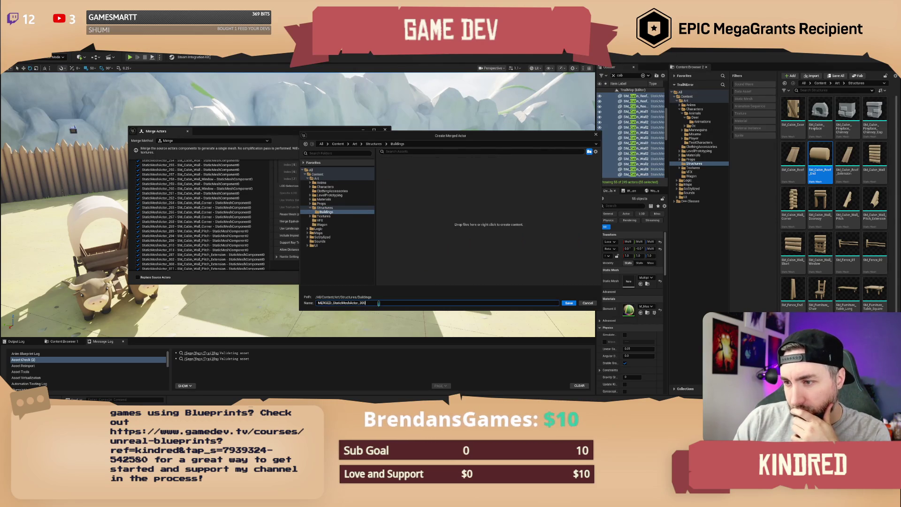
pyautogui.write('Building')
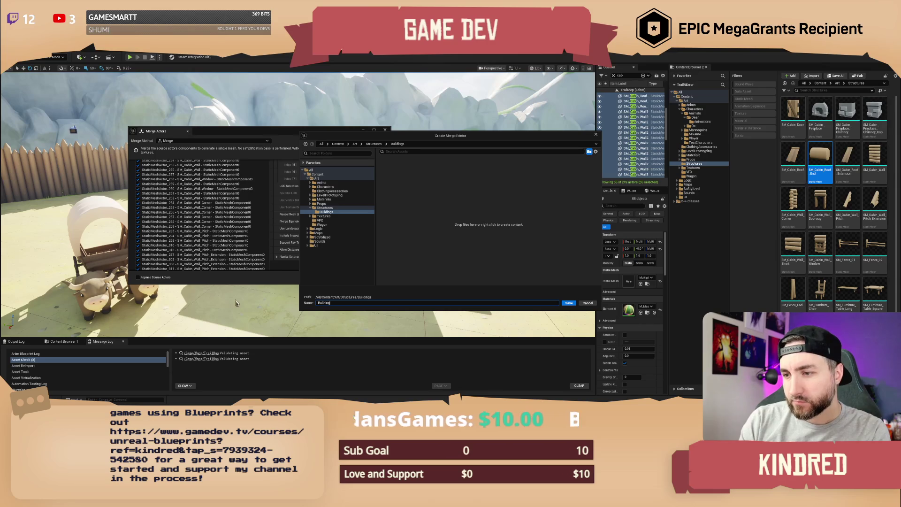
pyautogui.write('_01')
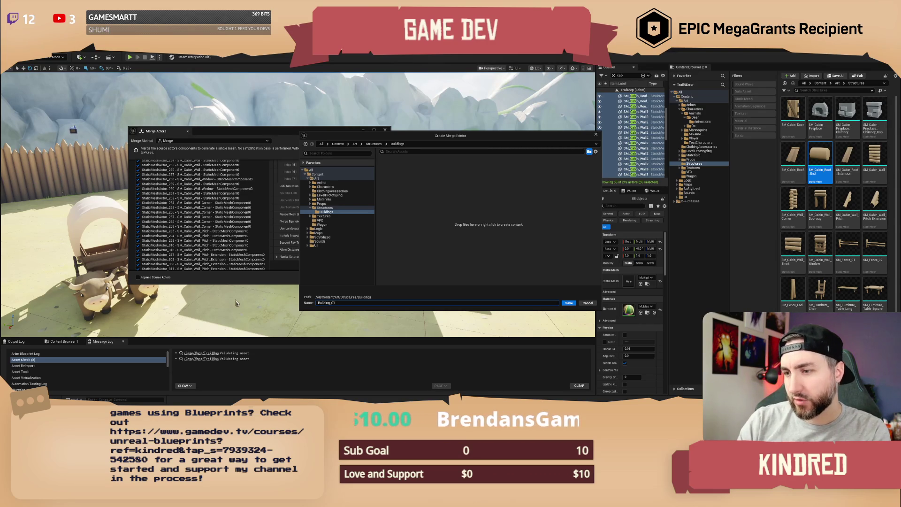
pyautogui.click(567, 304)
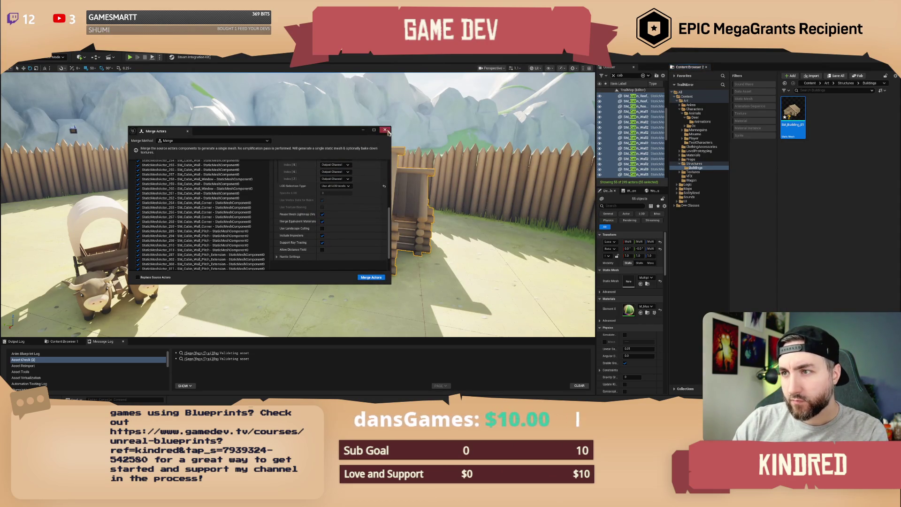
pyautogui.click(385, 129)
# Place SM_Building_01 in the courtyard and select the placed cabin
pyautogui.moveTo(793, 118)
pyautogui.mouseDown()
pyautogui.moveTo(207, 197)
pyautogui.moveTo(188, 242)
pyautogui.mouseUp()
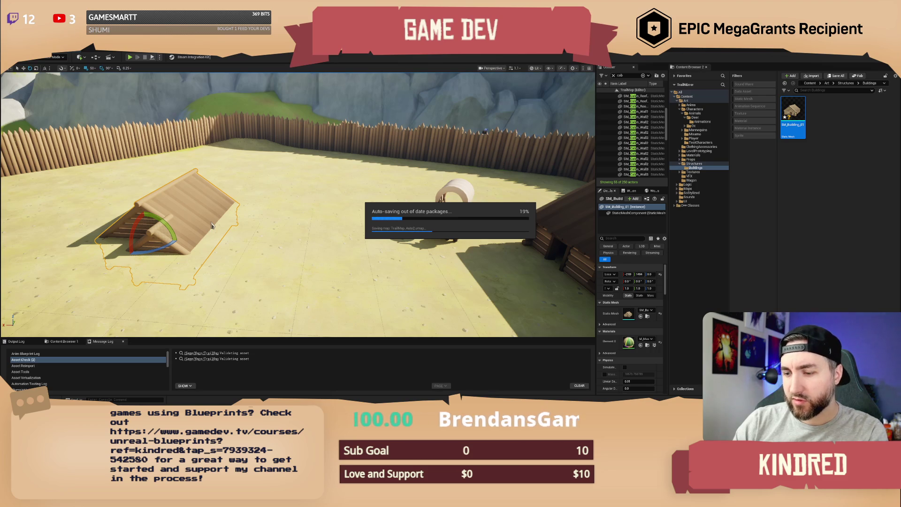
pyautogui.moveTo(264, 212)
pyautogui.mouseDown()
pyautogui.moveTo(274, 178)
pyautogui.moveTo(264, 211)
pyautogui.moveTo(274, 199)
pyautogui.moveTo(270, 168)
pyautogui.moveTo(389, 149)
pyautogui.moveTo(393, 114)
pyautogui.moveTo(301, 147)
pyautogui.mouseUp()
pyautogui.press('Escape')
pyautogui.click(299, 148)
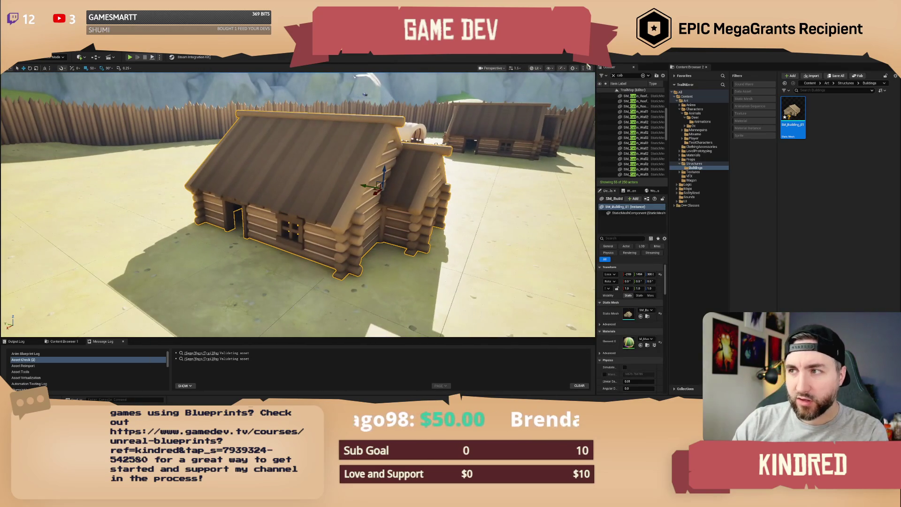
pyautogui.click(549, 68)
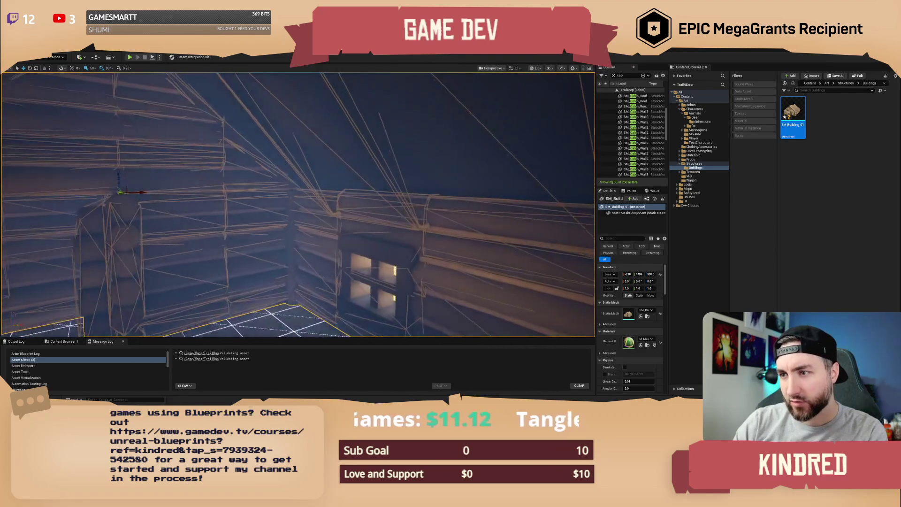
# Frame the merged cabin from outside and widen the Outliner and Details panels
pyautogui.press('f')
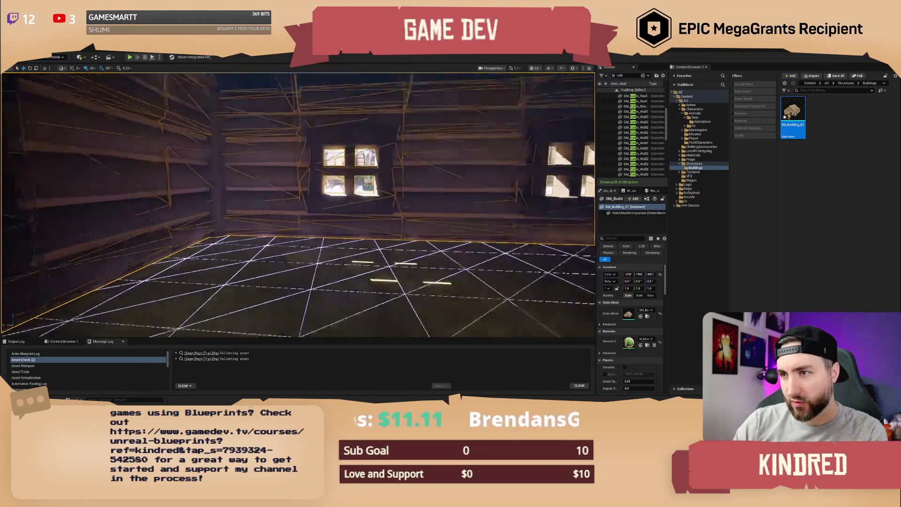
pyautogui.press('f')
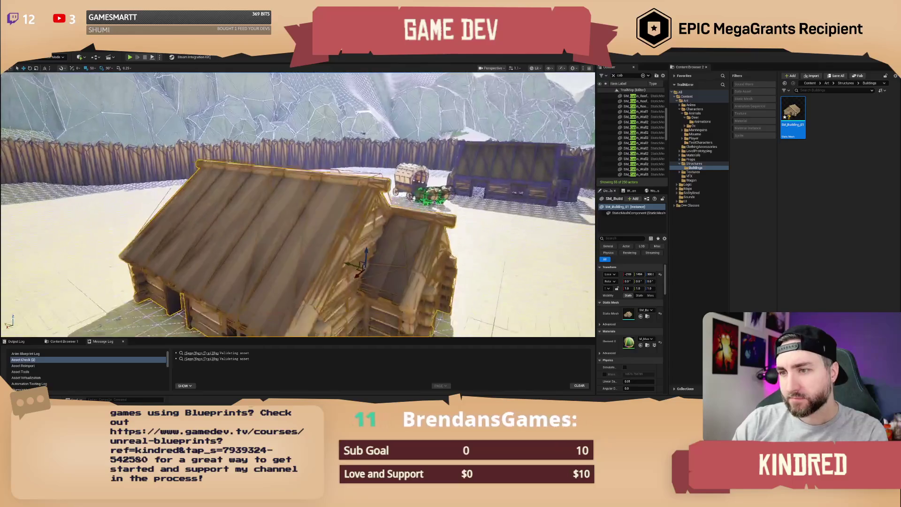
pyautogui.scroll(5, 298, 204)
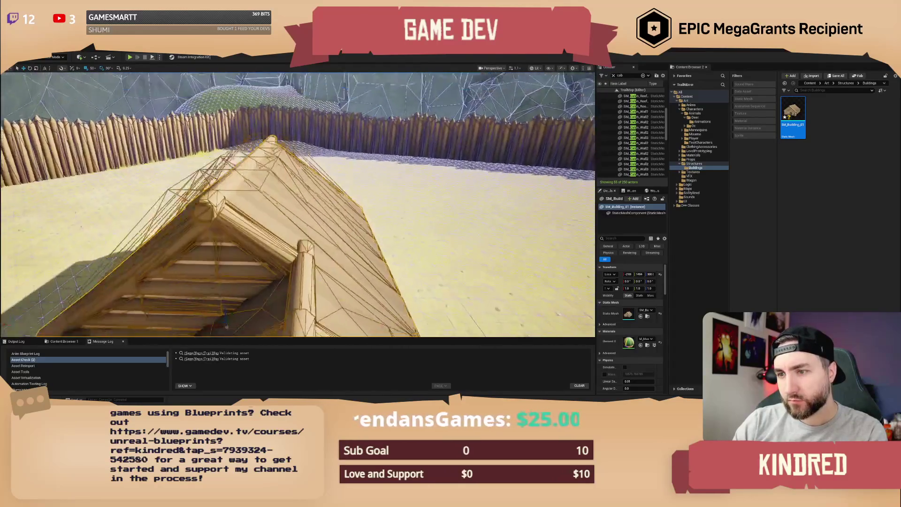
pyautogui.scroll(-5, 298, 204)
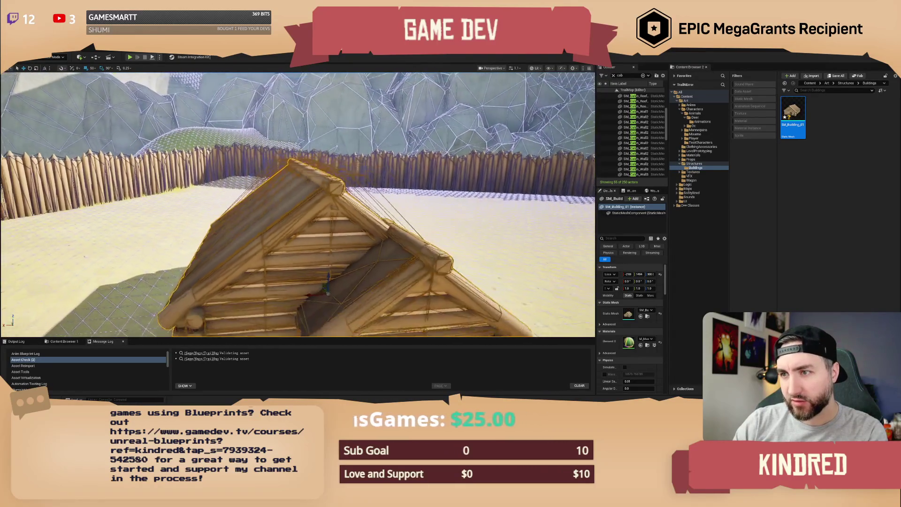
pyautogui.scroll(-3, 298, 204)
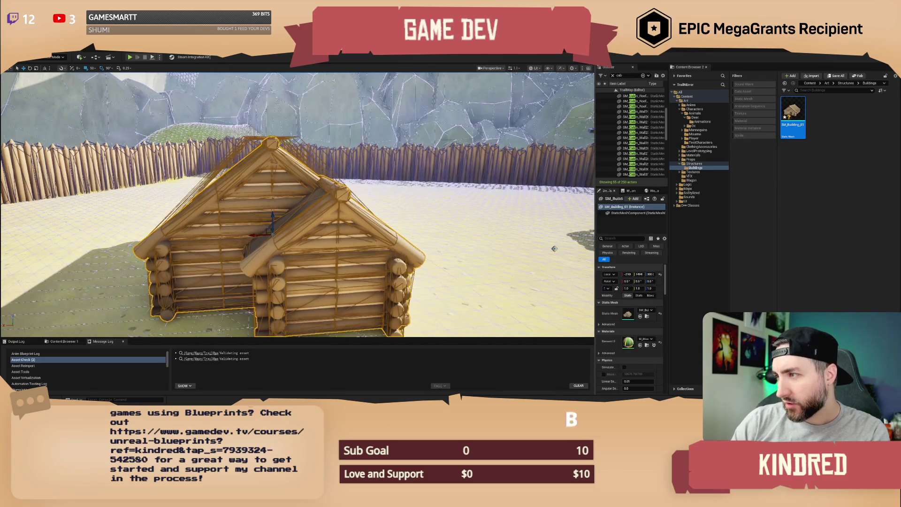
pyautogui.moveTo(597, 254); pyautogui.dragTo(576, 254)
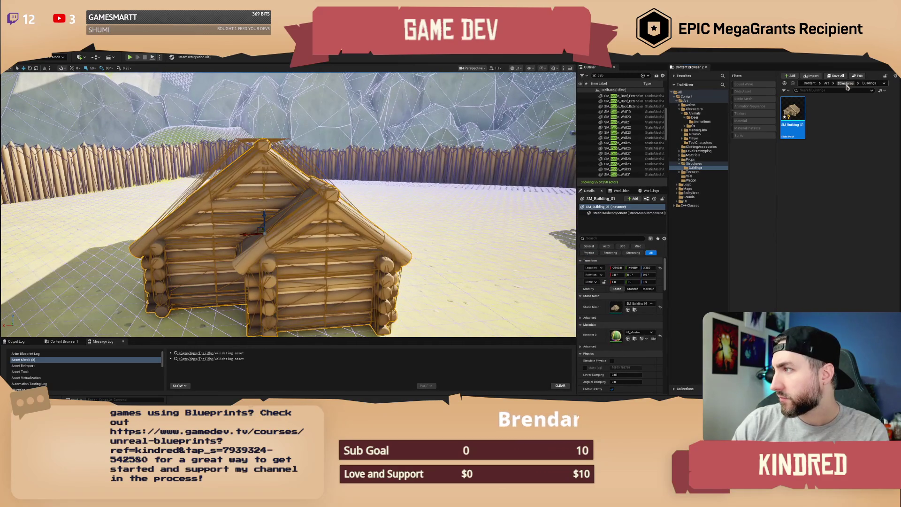
# Delete the simple collision hull from SM_Cabin_Roof_Extension in the mesh editor
pyautogui.click(847, 84)
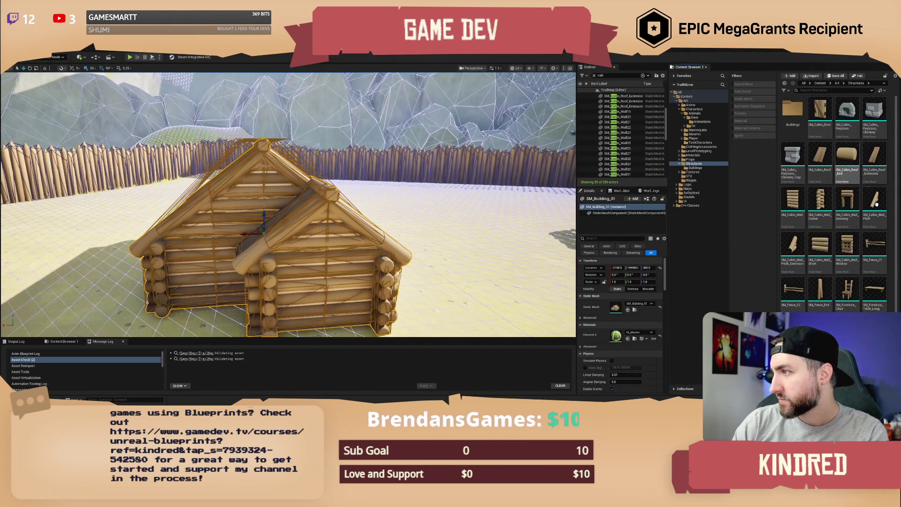
pyautogui.moveTo(874, 159)
pyautogui.mouseDown()
pyautogui.moveTo(869, 169)
pyautogui.moveTo(446, 219)
pyautogui.mouseUp()
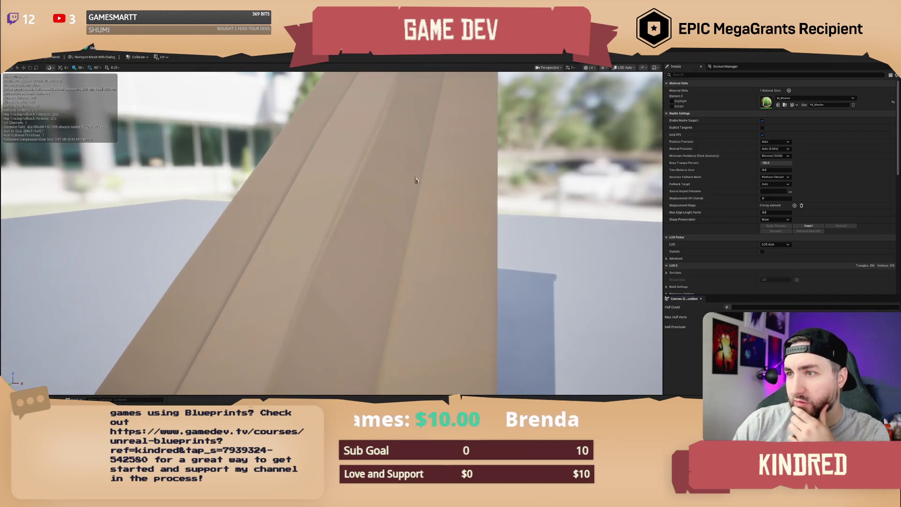
pyautogui.moveTo(417, 181)
pyautogui.mouseDown()
pyautogui.moveTo(385, 181)
pyautogui.moveTo(385, 202)
pyautogui.moveTo(371, 205)
pyautogui.mouseUp()
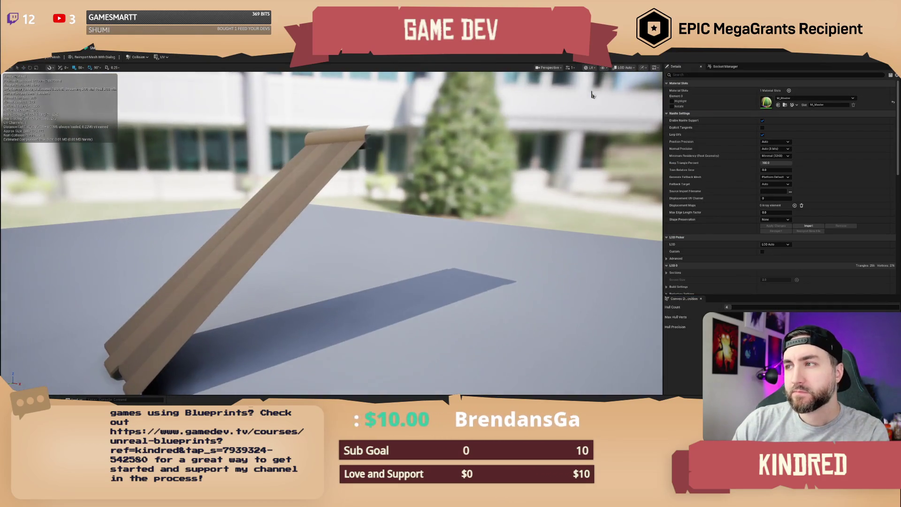
pyautogui.click(606, 67)
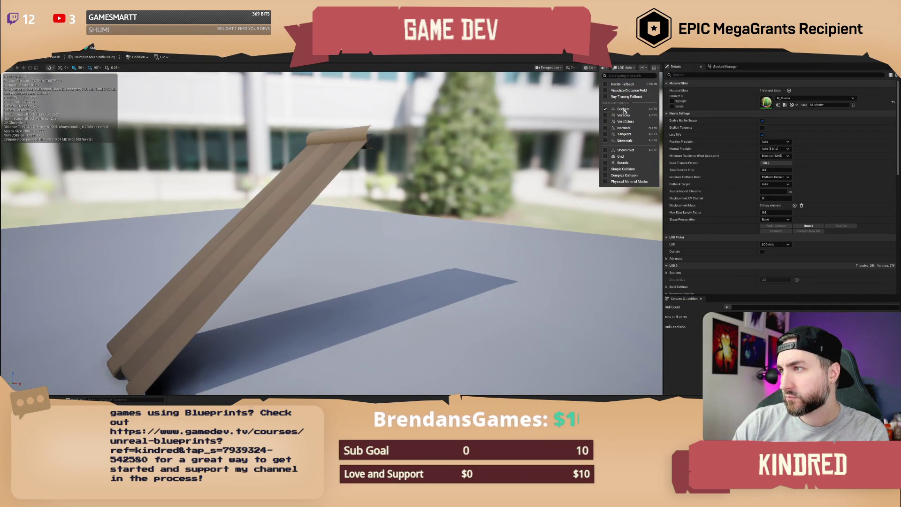
pyautogui.click(623, 169)
pyautogui.moveTo(393, 203); pyautogui.dragTo(351, 130)
pyautogui.click(350, 130)
pyautogui.press('Delete')
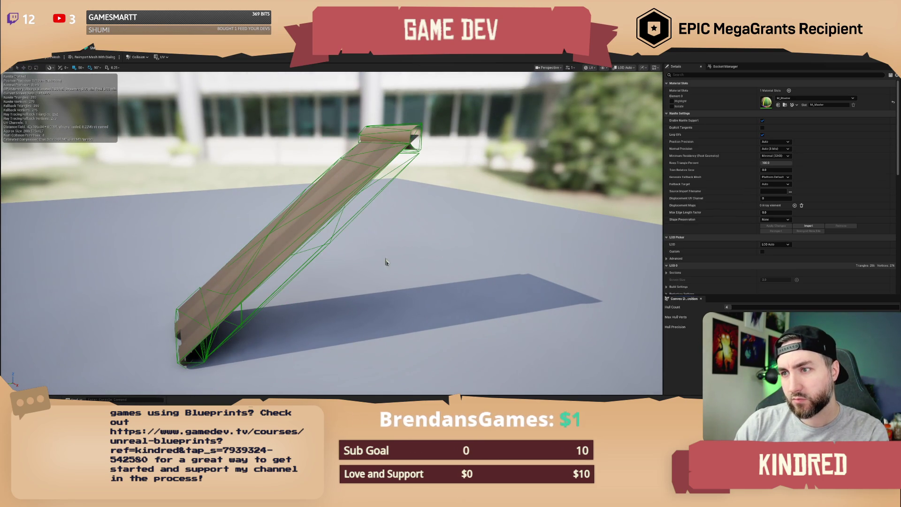
# Save the roof extension mesh and return to the level view of the cabin
pyautogui.click(22, 63)
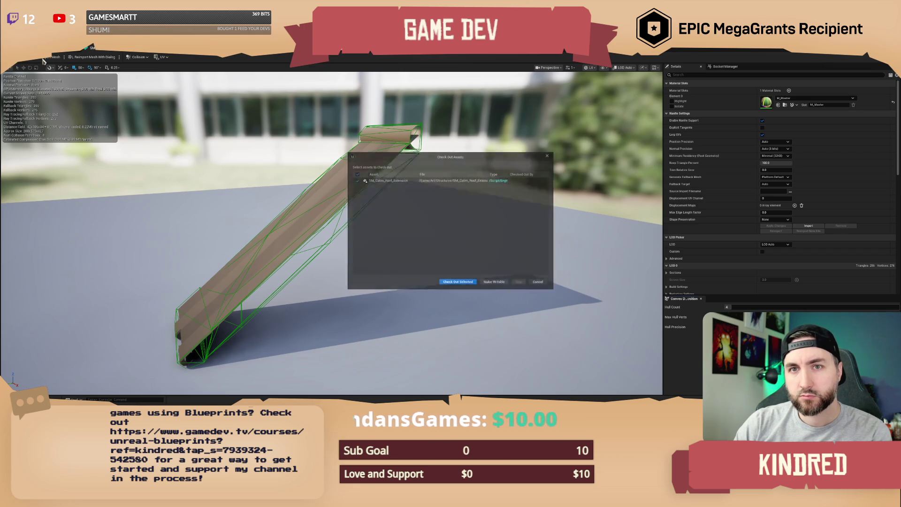
pyautogui.click(468, 284)
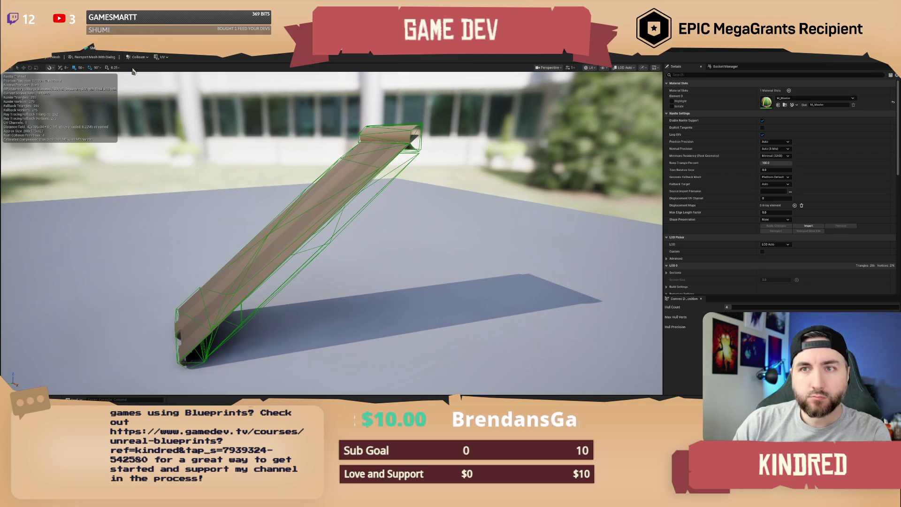
pyautogui.click(136, 53)
pyautogui.moveTo(282, 211)
pyautogui.mouseDown()
pyautogui.moveTo(313, 228)
pyautogui.moveTo(362, 233)
pyautogui.mouseUp()
pyautogui.scroll(3, 288, 204)
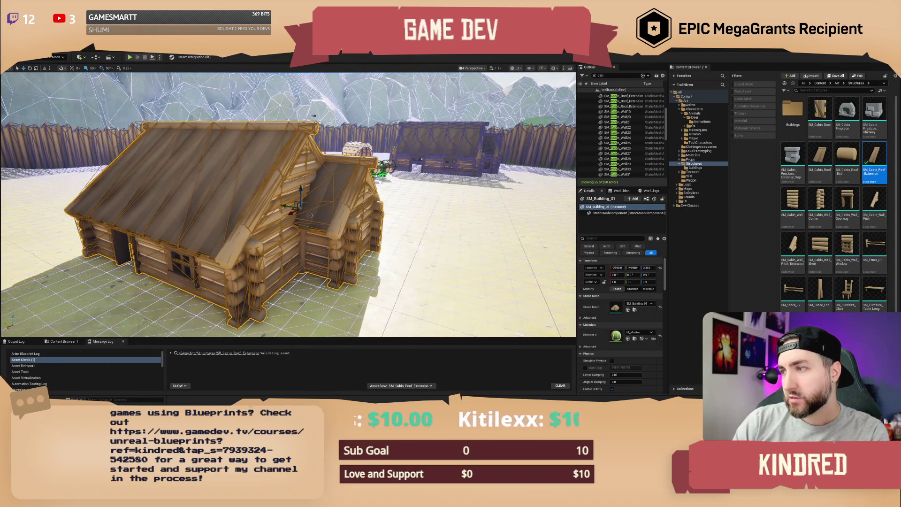
# Hide collision outlines and delete the merged cabin actor from the level
pyautogui.click(534, 69)
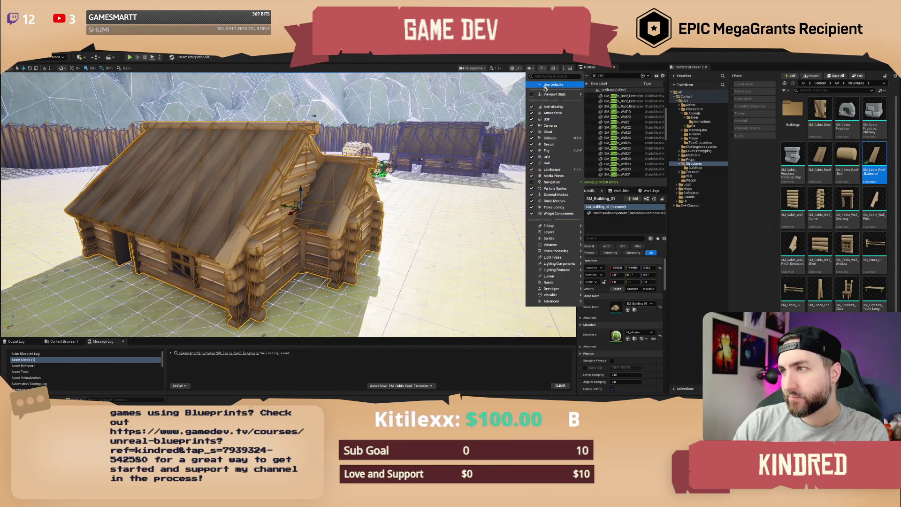
pyautogui.click(551, 138)
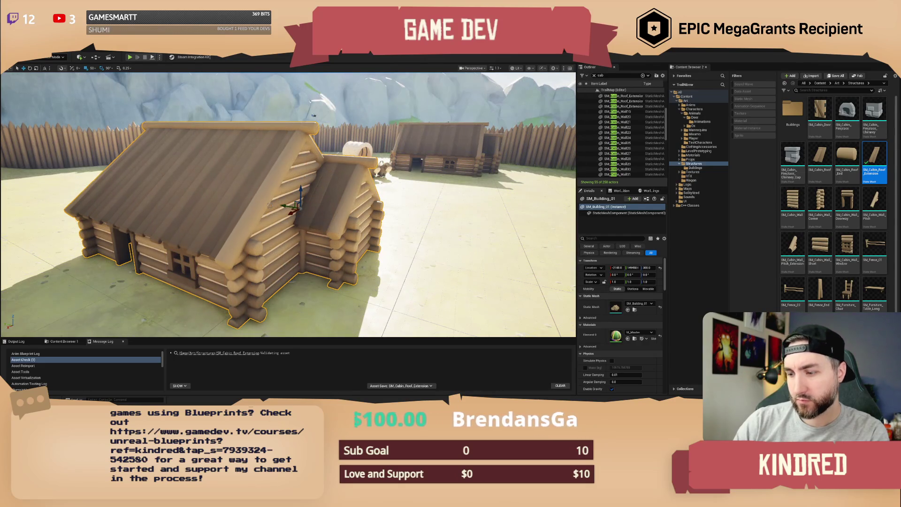
pyautogui.press('Delete')
pyautogui.press('w')
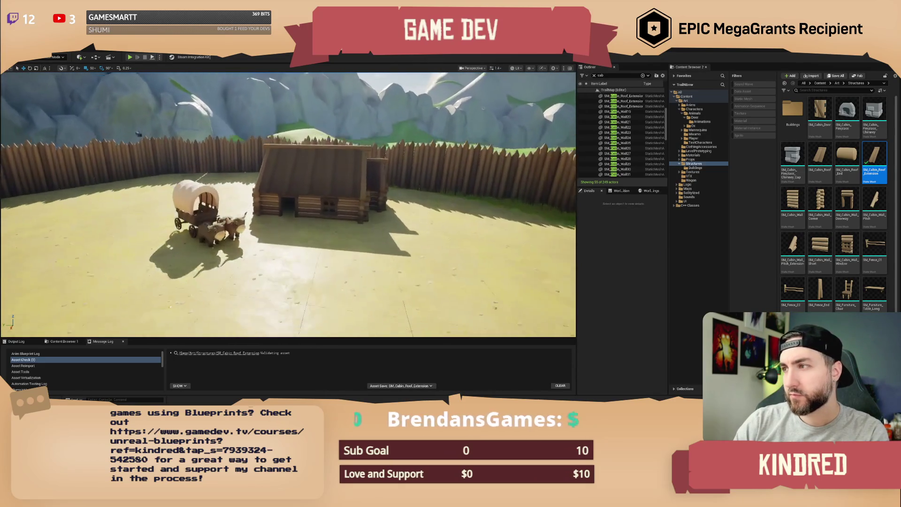
# Select all 55 cabin pieces in the Outliner and frame them in the view
pyautogui.click(624, 101)
pyautogui.scroll(-5, 628, 133)
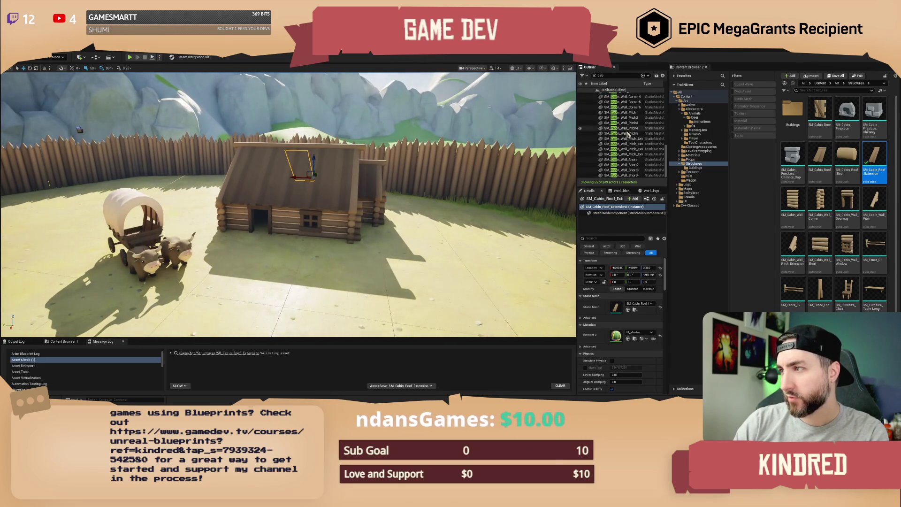
pyautogui.keyDown('shift'); pyautogui.click(633, 176); pyautogui.keyUp('shift')
pyautogui.press('f')
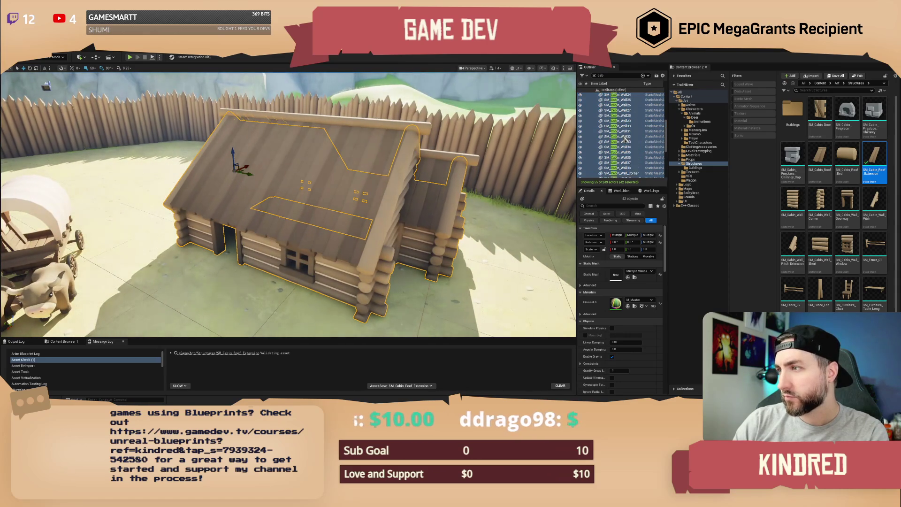
pyautogui.click(626, 175)
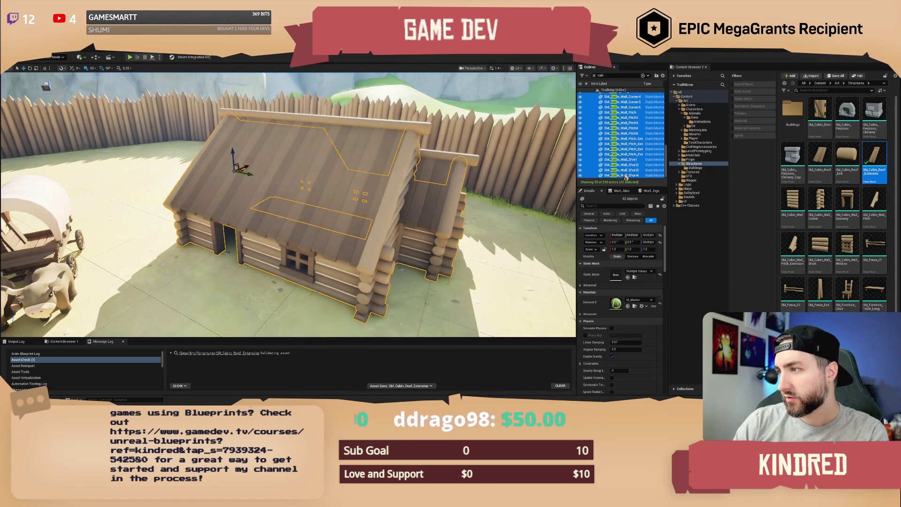
pyautogui.scroll(10, 623, 141)
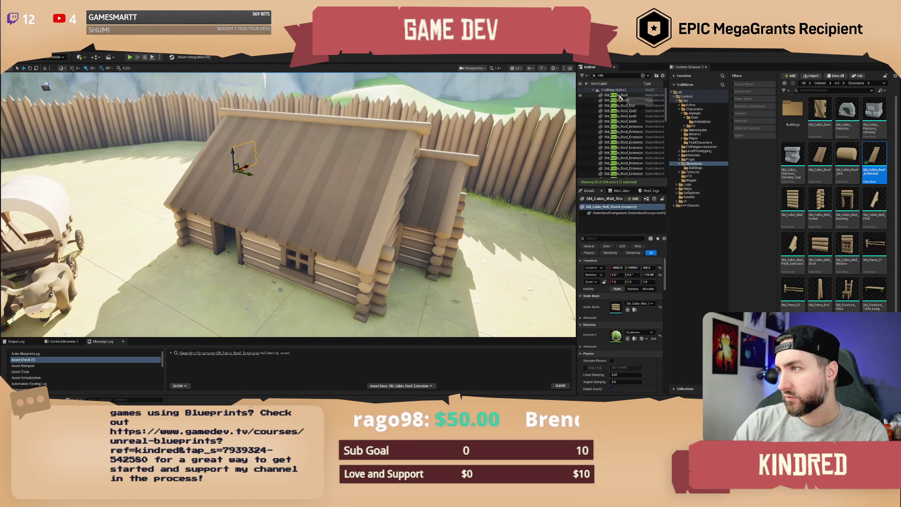
pyautogui.hotkey('ctrl', 'a')
pyautogui.press('f')
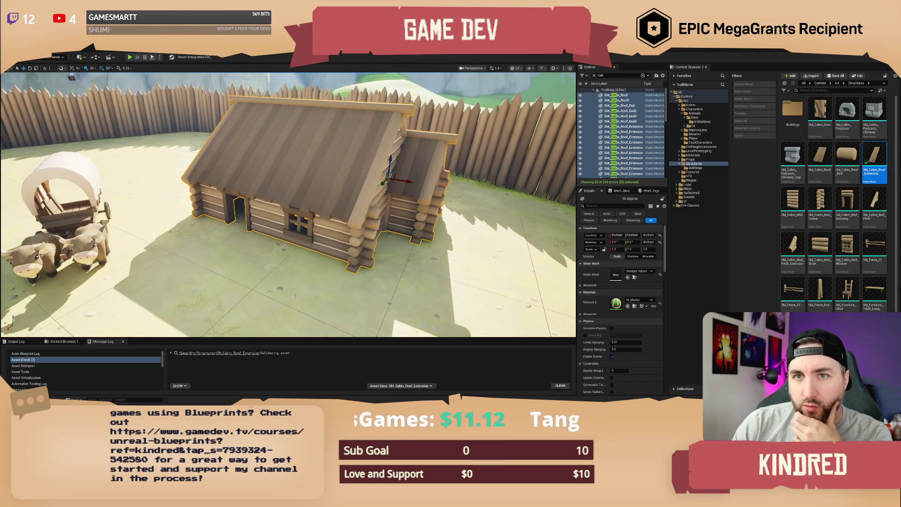
pyautogui.click(125, 50)
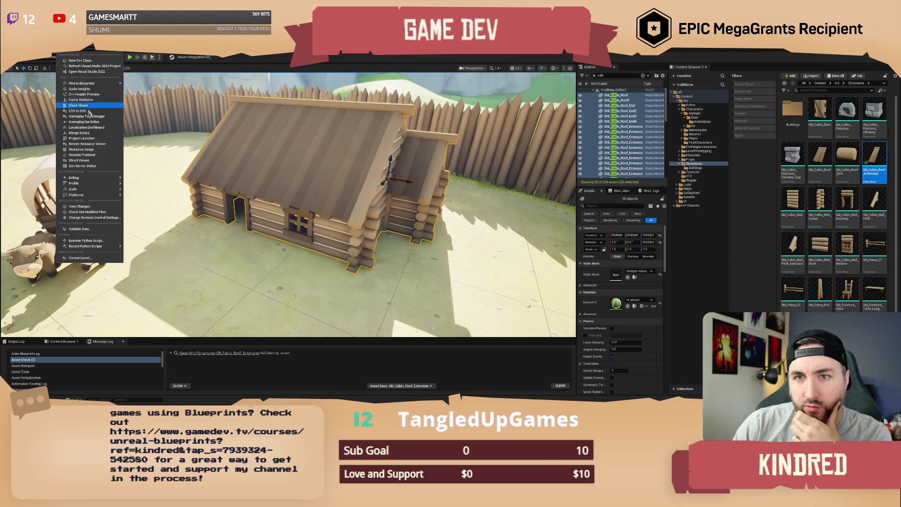
# Merge the 55 pieces and save over SM_Building_01 in Buildings, confirming the replace
pyautogui.click(86, 134)
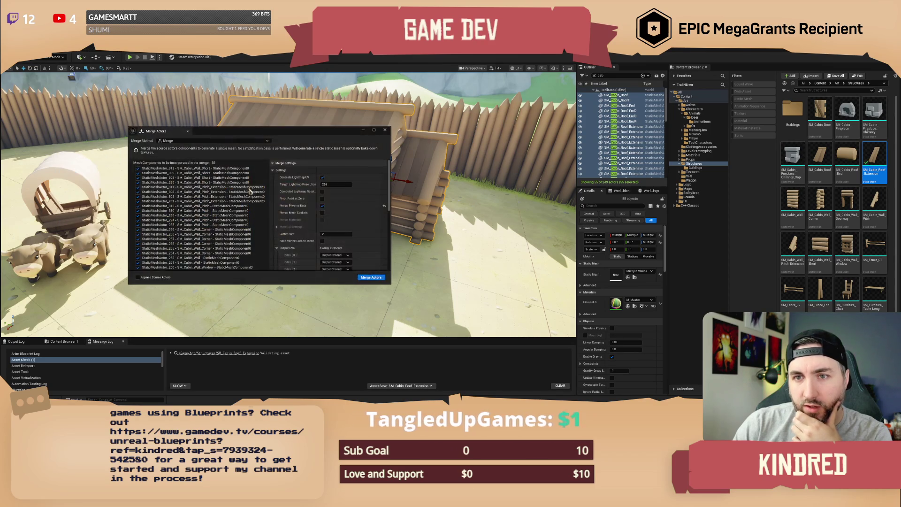
pyautogui.click(374, 278)
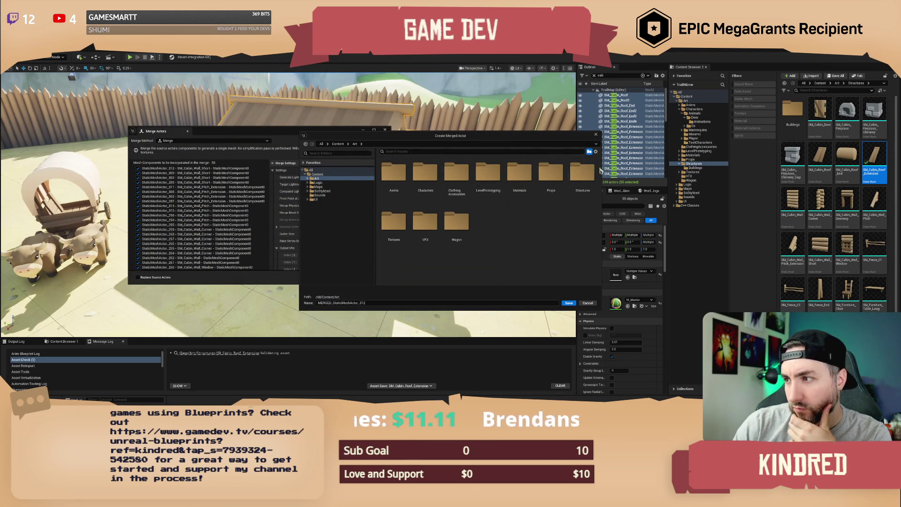
pyautogui.doubleClick(583, 173)
pyautogui.doubleClick(394, 173)
pyautogui.click(394, 180)
pyautogui.click(569, 304)
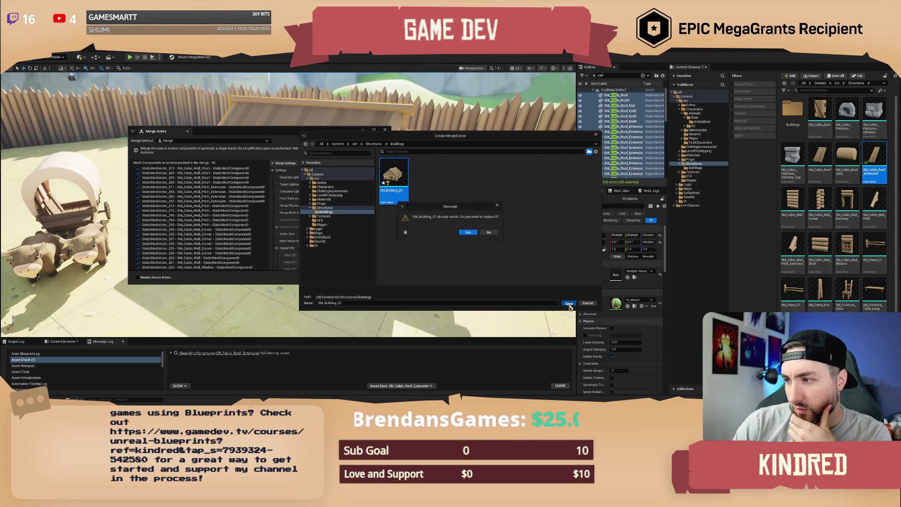
pyautogui.click(468, 233)
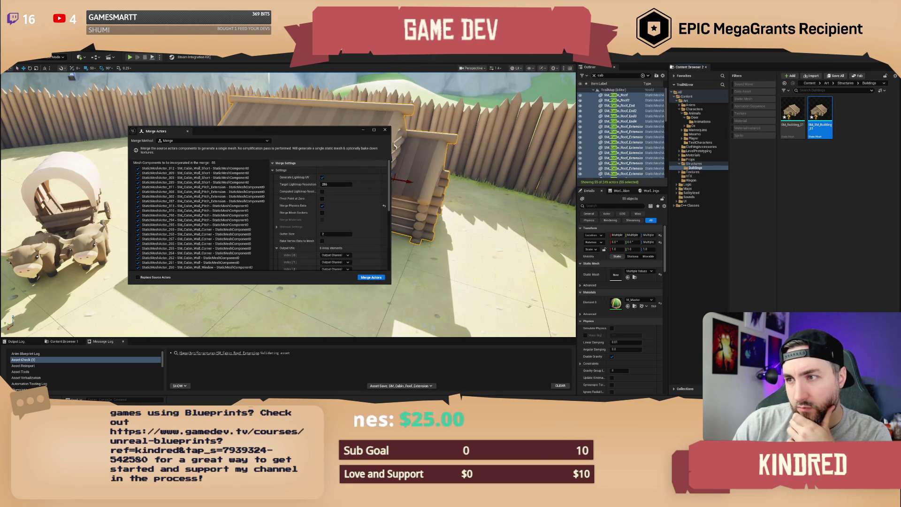
pyautogui.click(385, 130)
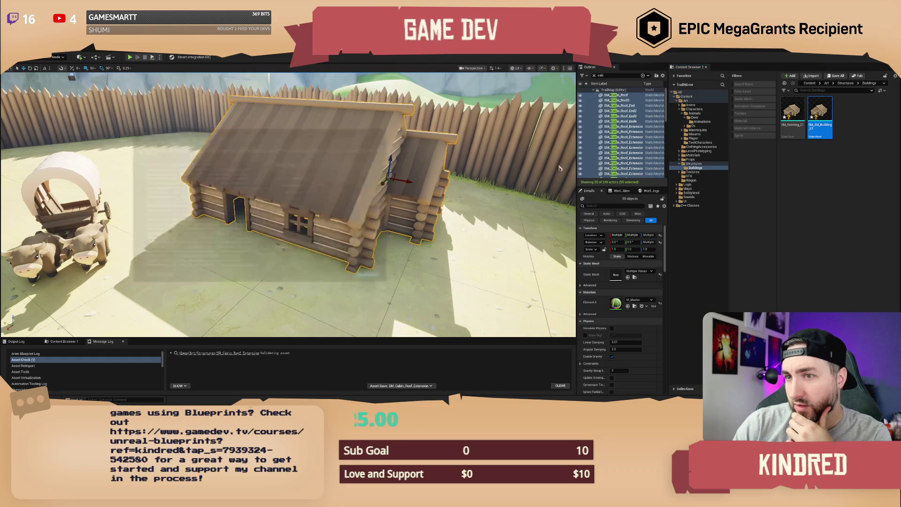
# Delete the old SM_Building_01 asset from the Content Browser and save
pyautogui.click(794, 115)
pyautogui.press('Delete')
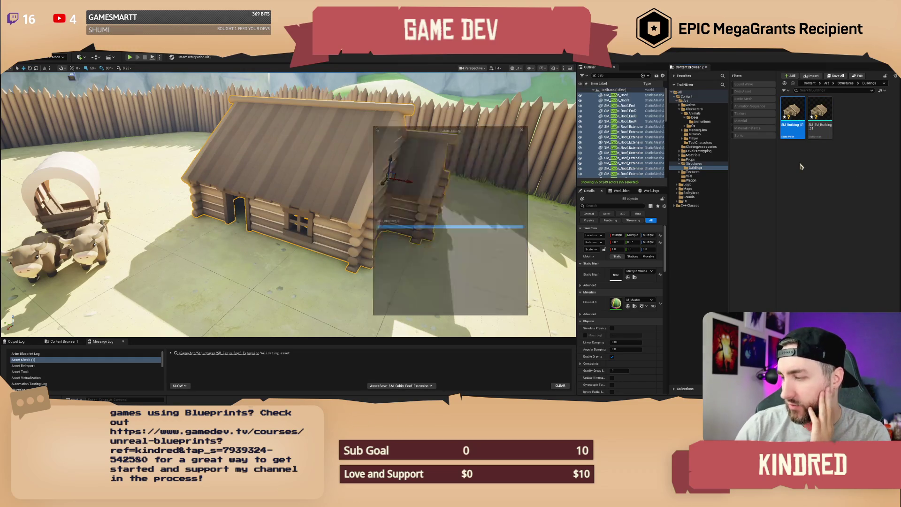
pyautogui.click(419, 310)
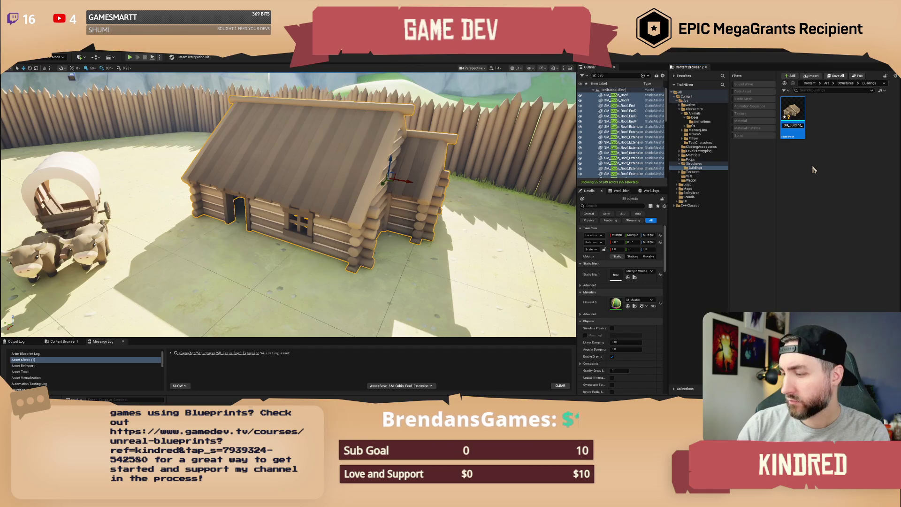
pyautogui.hotkey('ctrl', 's')
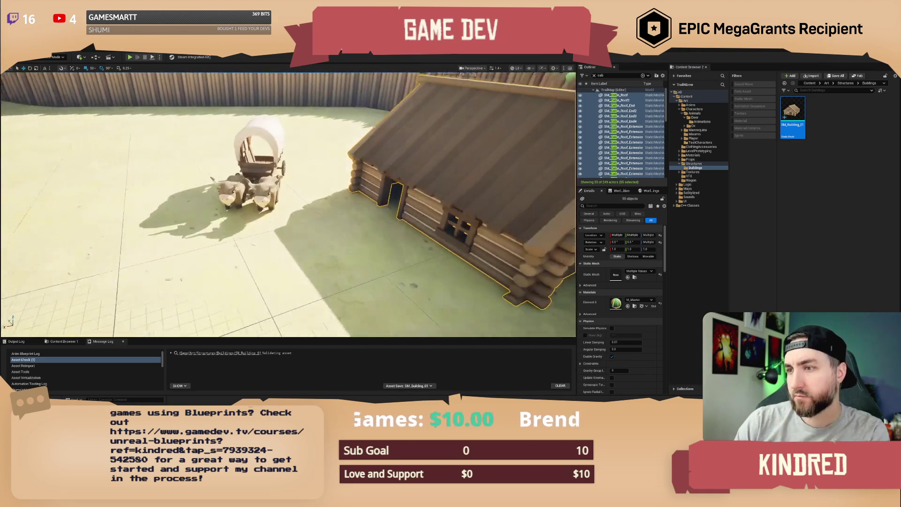
# Place the merged building in the yard and inspect it with collision outlines shown
pyautogui.moveTo(793, 117)
pyautogui.mouseDown()
pyautogui.moveTo(205, 195)
pyautogui.moveTo(162, 191)
pyautogui.moveTo(155, 147)
pyautogui.mouseUp()
pyautogui.press('w')
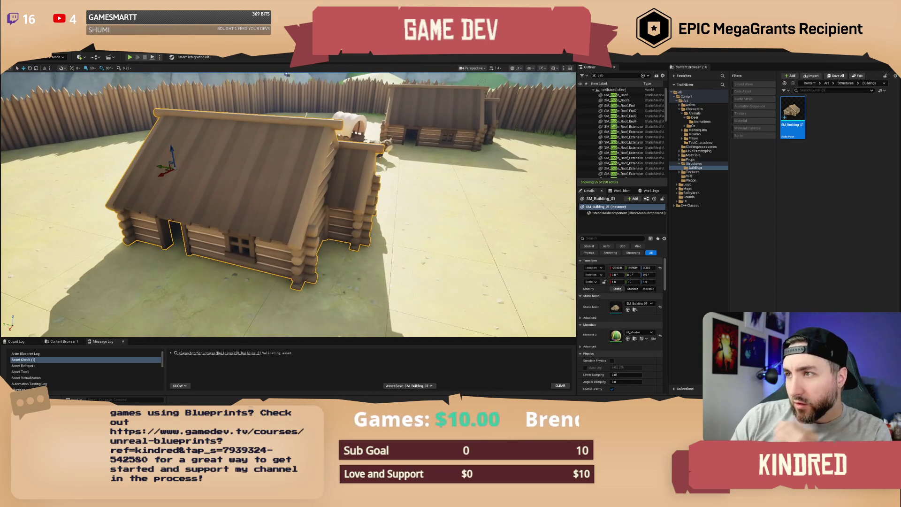
pyautogui.click(531, 69)
pyautogui.click(550, 139)
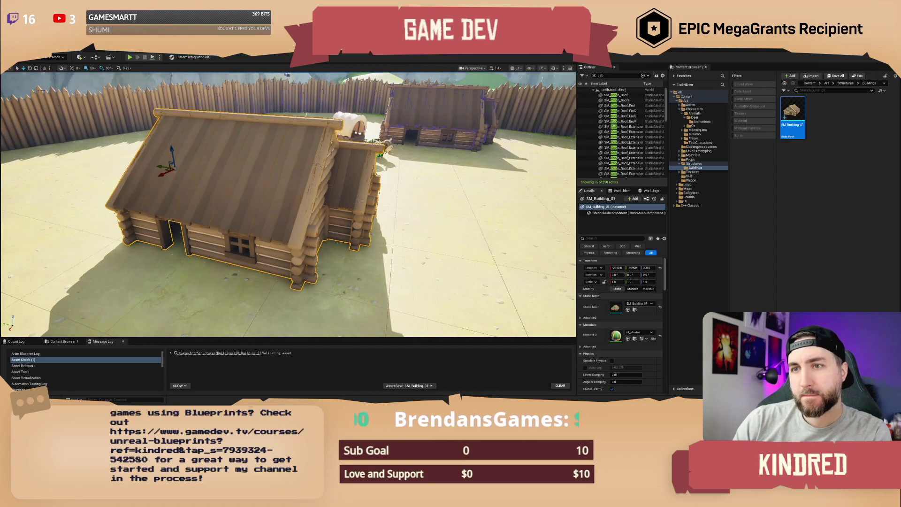
pyautogui.press('w')
pyautogui.press('a')
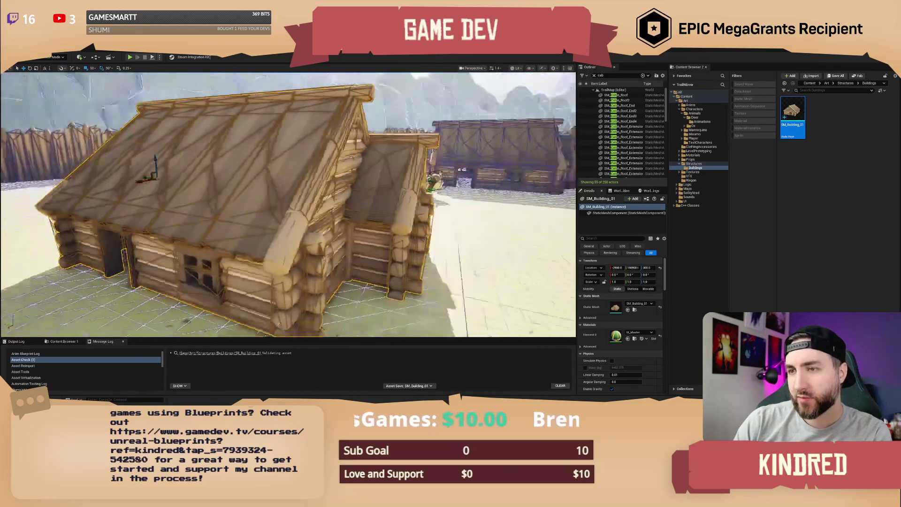
pyautogui.press('s')
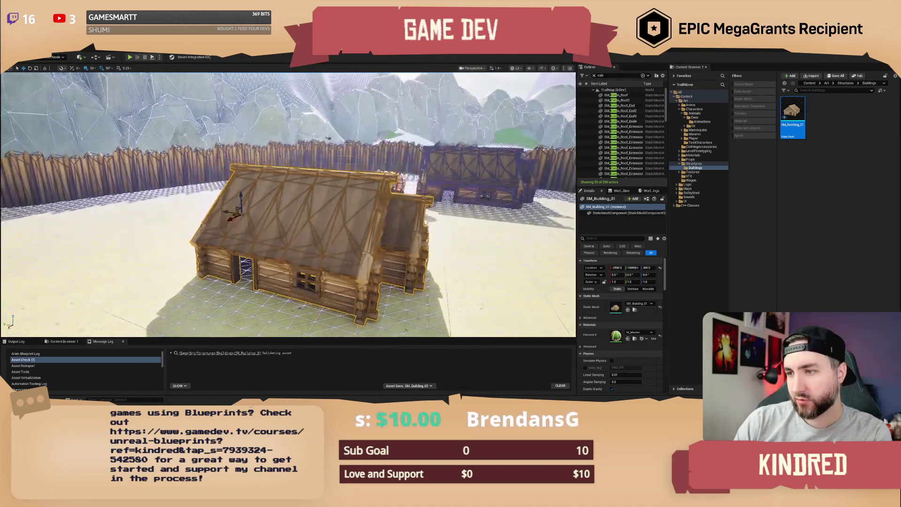
# Delete the placed building, hide collision outlines, and select wall piece SM_Cabin_Wall_Pitch3
pyautogui.press('Delete')
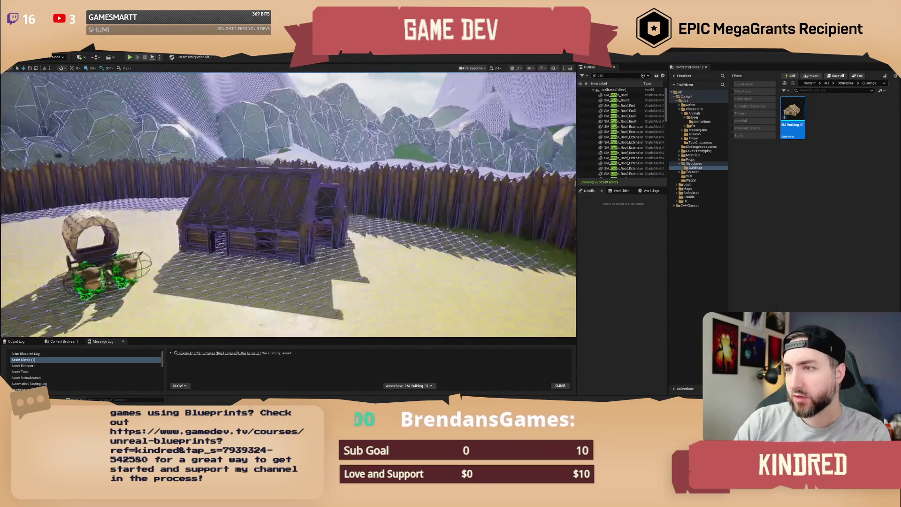
pyautogui.press('w')
pyautogui.click(530, 68)
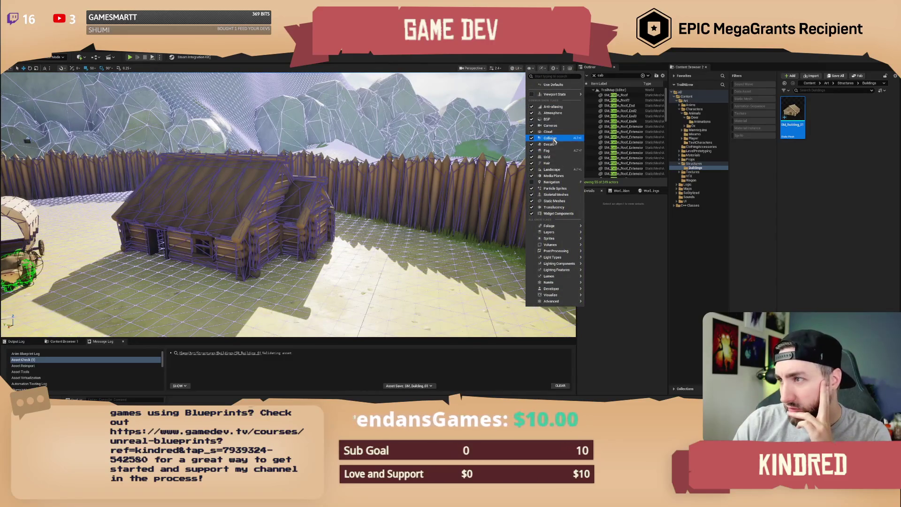
pyautogui.click(550, 138)
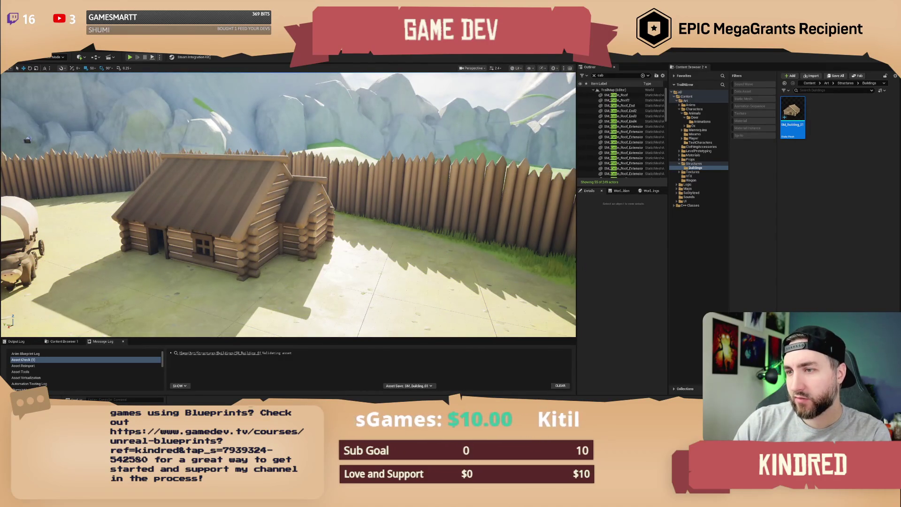
pyautogui.click(324, 207)
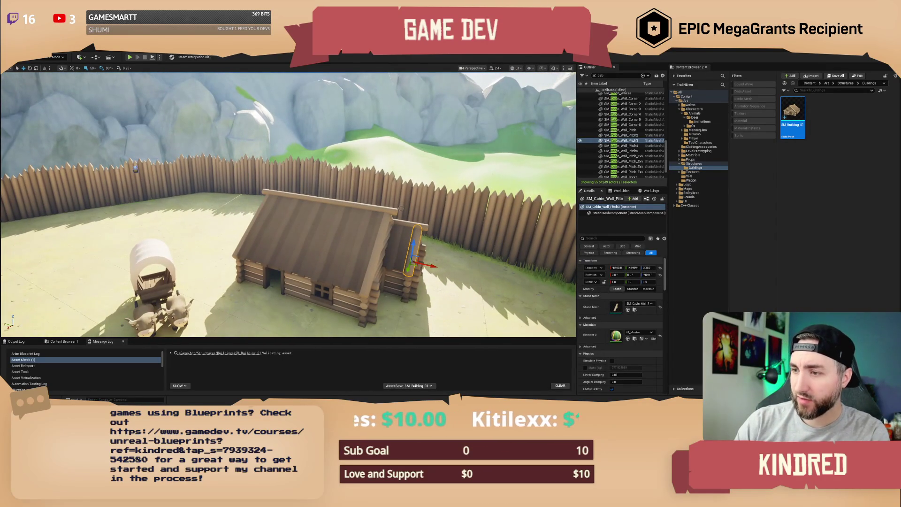
pyautogui.press('s')
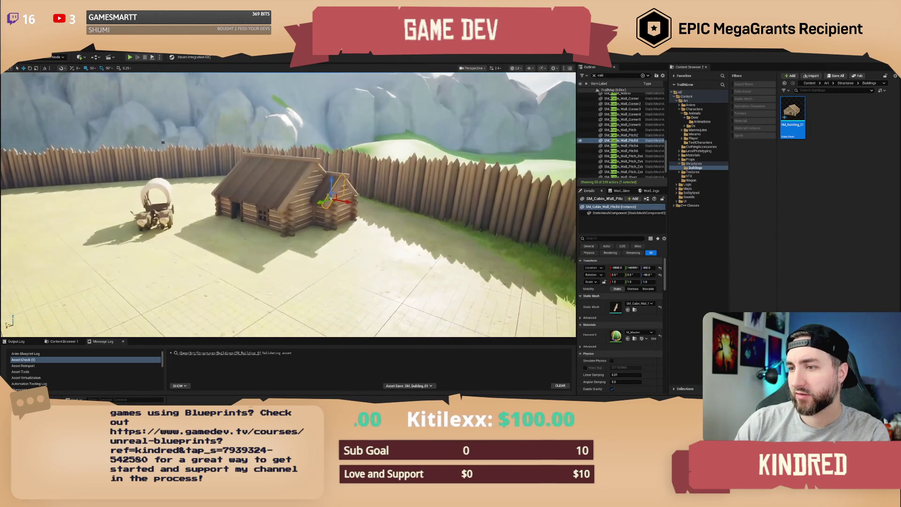
pyautogui.press('w')
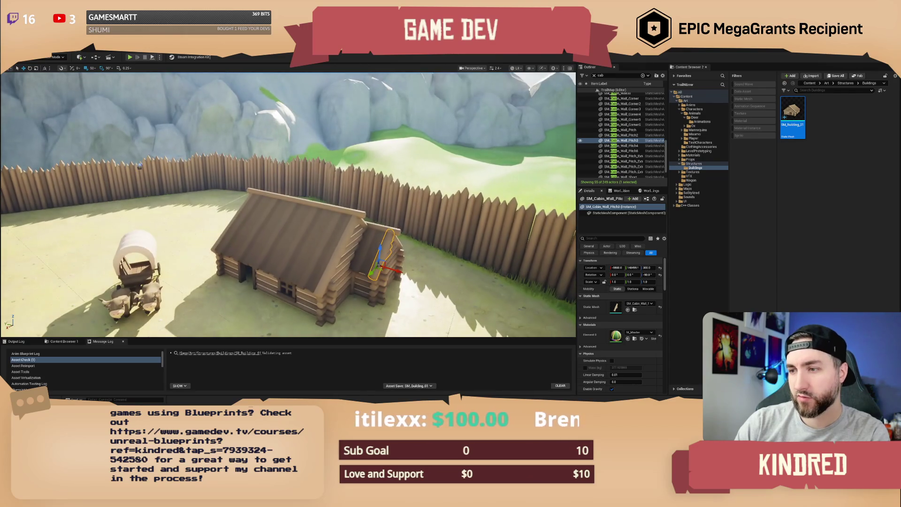
pyautogui.press('s')
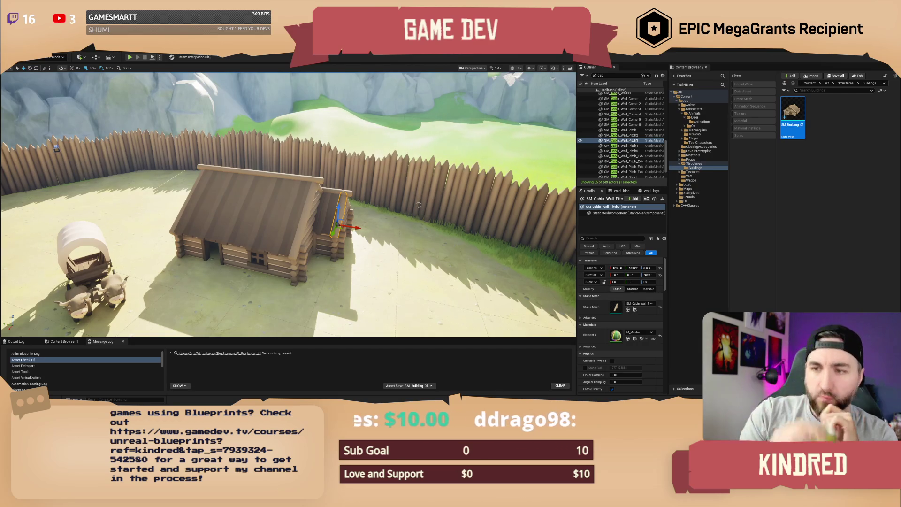
pyautogui.moveTo(420, 212); pyautogui.dragTo(368, 214)
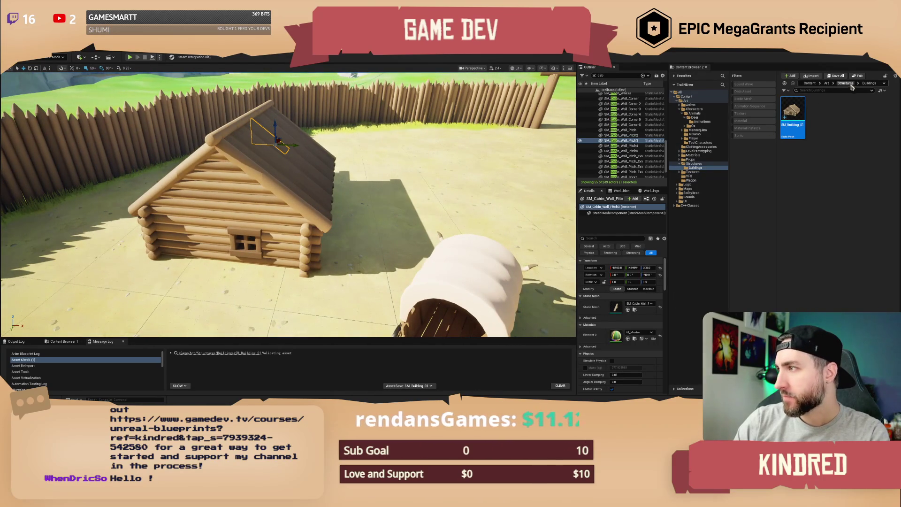
pyautogui.moveTo(293, 224); pyautogui.dragTo(272, 224)
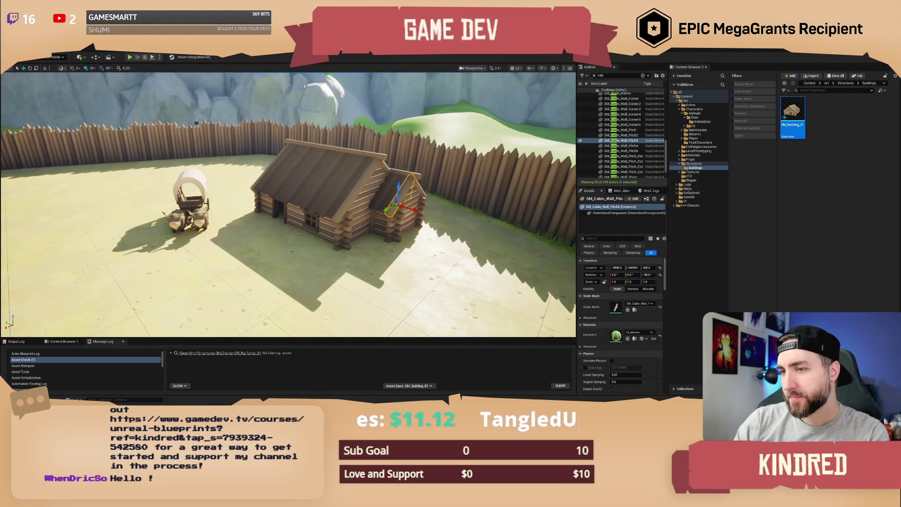
pyautogui.moveTo(272, 225); pyautogui.dragTo(265, 224)
# Place SM_Cabin_Fireplace from the Structures folder against the cabin's side wall
pyautogui.click(845, 83)
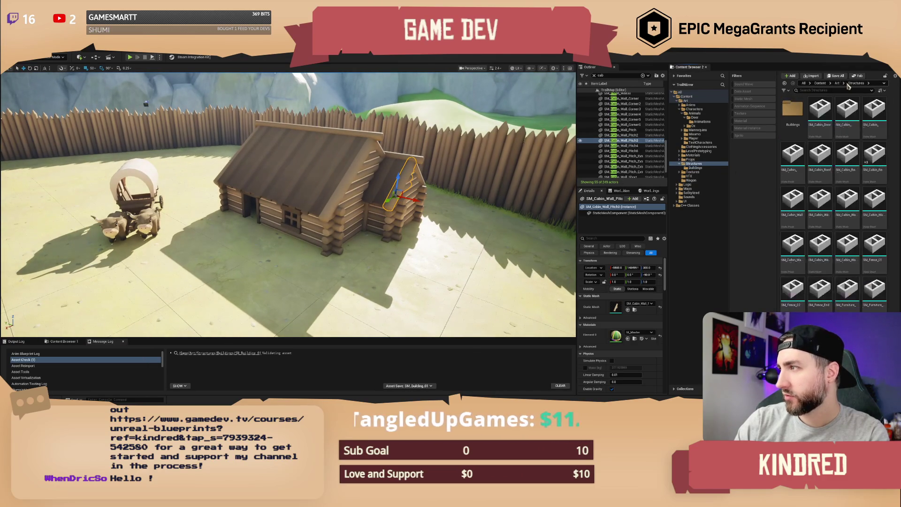
pyautogui.press('f')
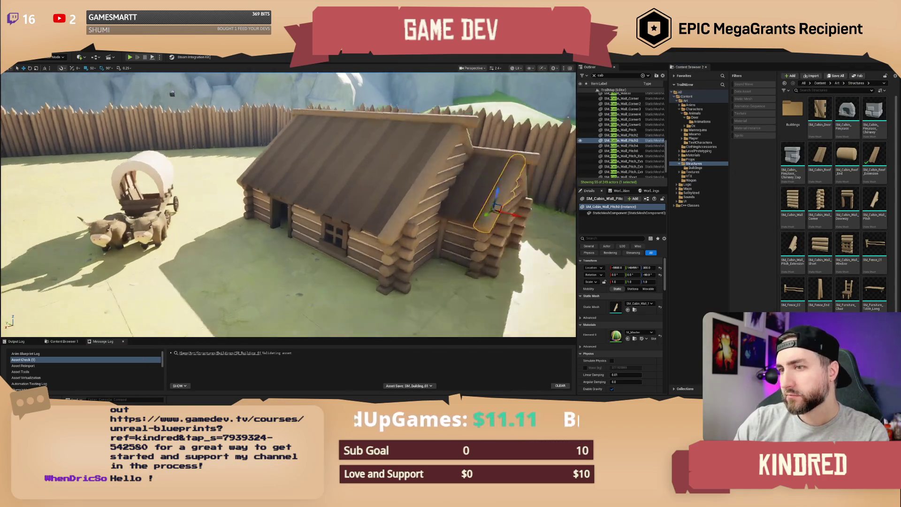
pyautogui.moveTo(850, 104)
pyautogui.mouseDown()
pyautogui.moveTo(425, 205)
pyautogui.moveTo(358, 227)
pyautogui.moveTo(338, 250)
pyautogui.moveTo(319, 252)
pyautogui.moveTo(284, 235)
pyautogui.mouseUp()
pyautogui.scroll(3, 284, 235)
pyautogui.scroll(-5, 289, 205)
pyautogui.scroll(5, 289, 205)
pyautogui.scroll(-6, 289, 206)
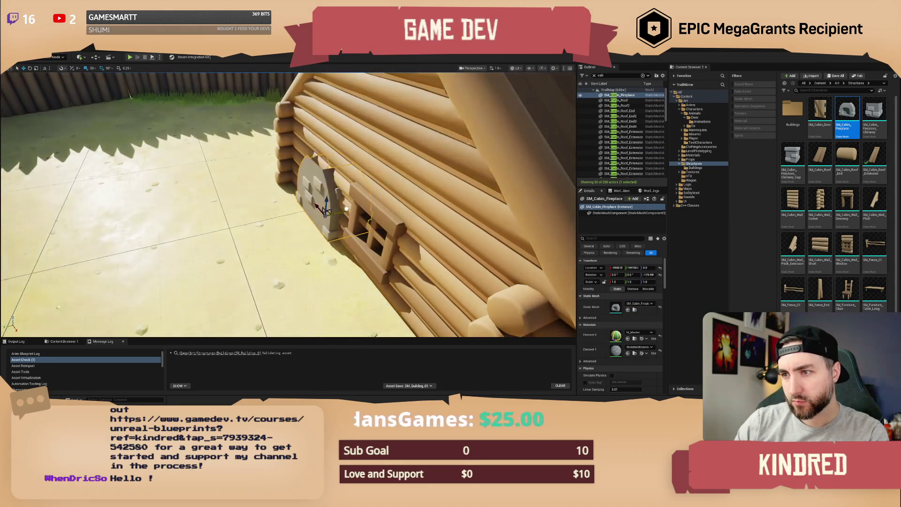
# Add a chimney piece on the fireplace, stack a duplicate above it, and top it with Chimney_Cap
pyautogui.moveTo(875, 113)
pyautogui.mouseDown()
pyautogui.moveTo(517, 244)
pyautogui.moveTo(314, 202)
pyautogui.moveTo(324, 198)
pyautogui.moveTo(327, 124)
pyautogui.mouseUp()
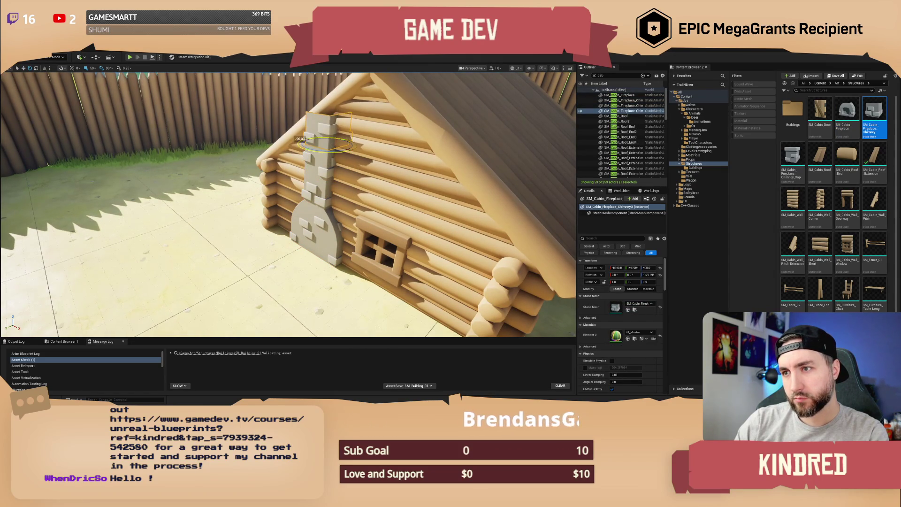
pyautogui.press('w')
pyautogui.press('f')
pyautogui.moveTo(325, 198)
pyautogui.keyDown('alt'); pyautogui.mouseDown()
pyautogui.moveTo(327, 173)
pyautogui.moveTo(399, 188)
pyautogui.moveTo(548, 172)
pyautogui.mouseUp(); pyautogui.keyUp('alt')
pyautogui.moveTo(793, 155)
pyautogui.mouseDown()
pyautogui.moveTo(563, 264)
pyautogui.moveTo(293, 167)
pyautogui.moveTo(305, 221)
pyautogui.mouseUp()
pyautogui.press('Escape')
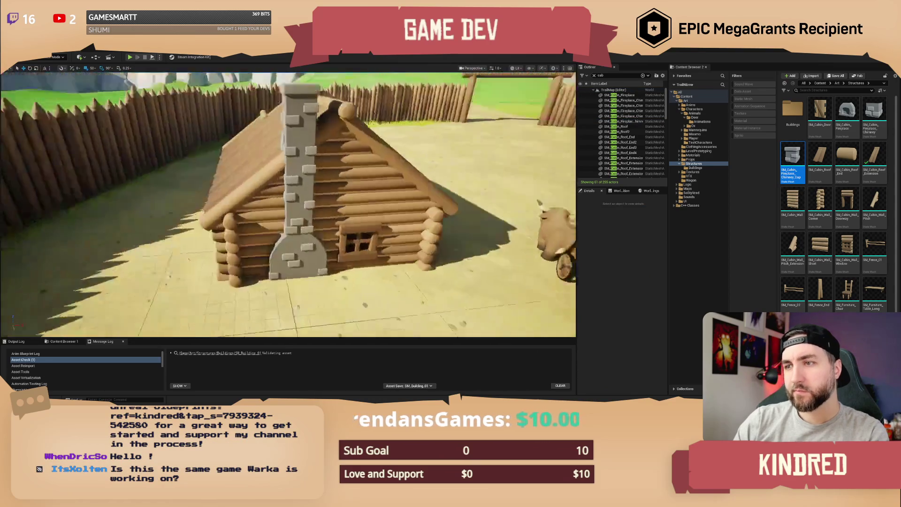
pyautogui.scroll(2, 288, 205)
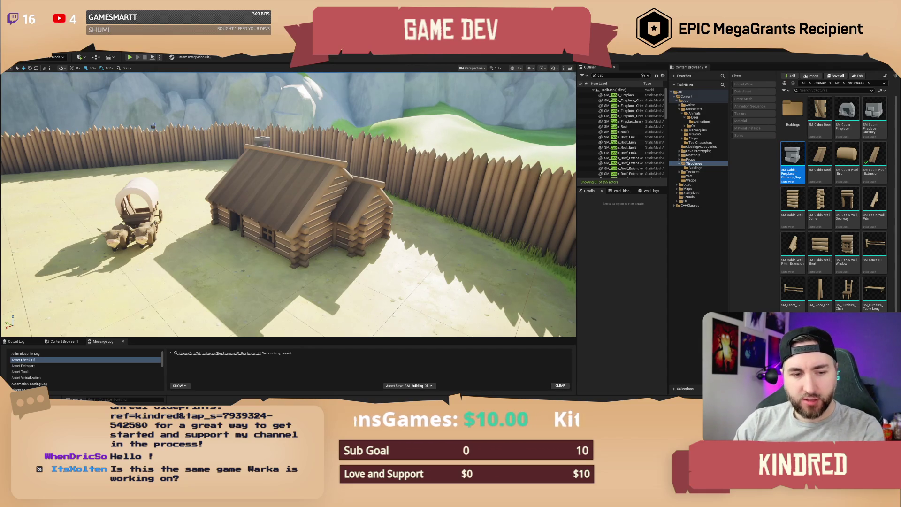
# Slide door wall SM_Cabin_Wall23 right and windowed SM_Cabin_Wall25 left so they swap places
pyautogui.scroll(10, 289, 204)
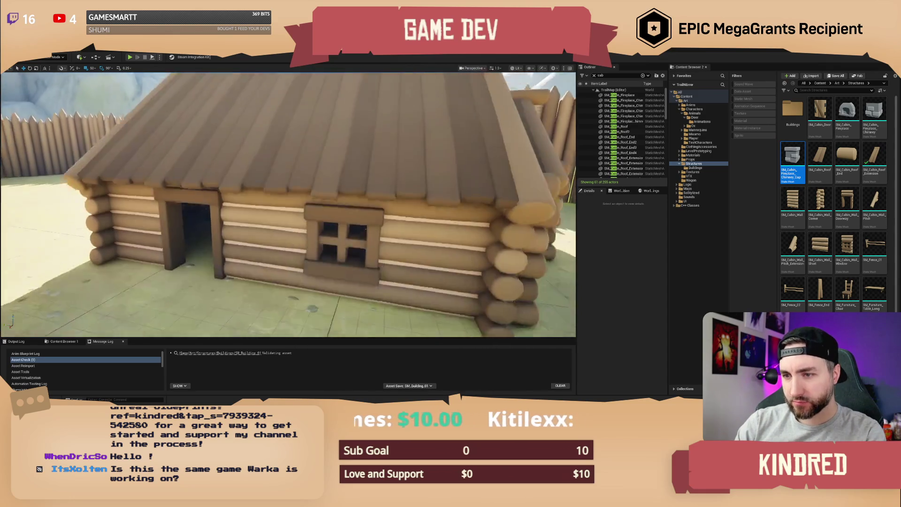
pyautogui.click(423, 188)
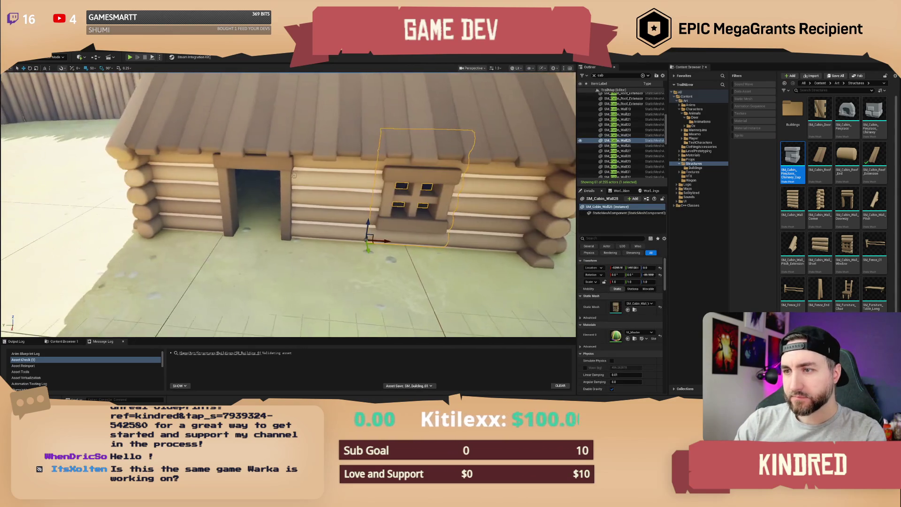
pyautogui.click(293, 175)
pyautogui.moveTo(251, 231); pyautogui.dragTo(328, 236)
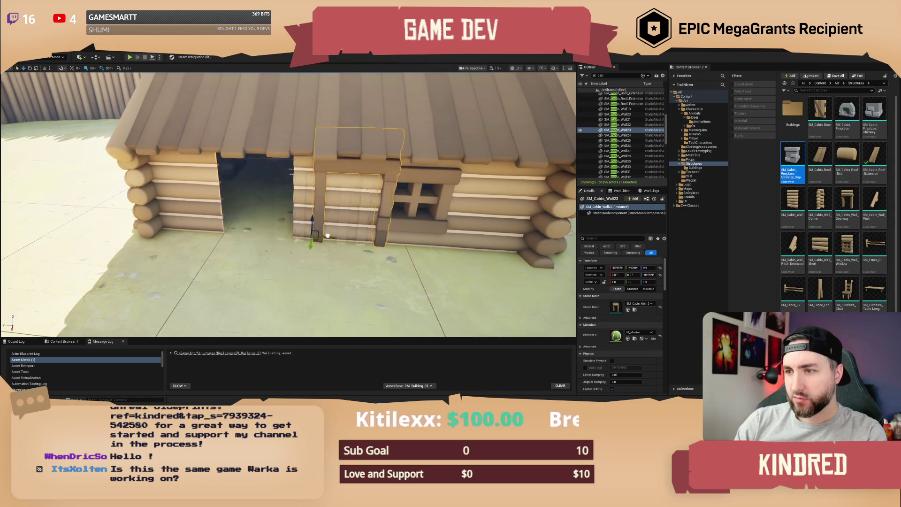
pyautogui.click(413, 195)
pyautogui.moveTo(382, 241); pyautogui.dragTo(245, 230)
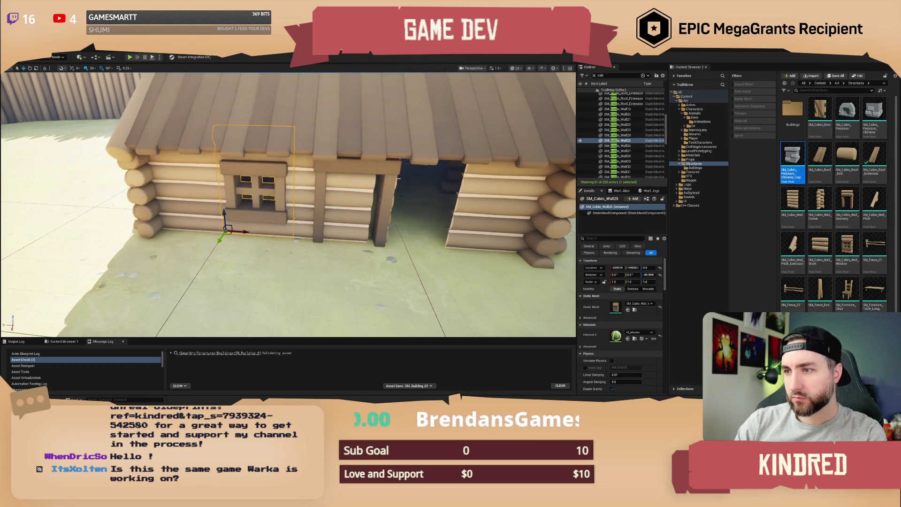
pyautogui.click(345, 236)
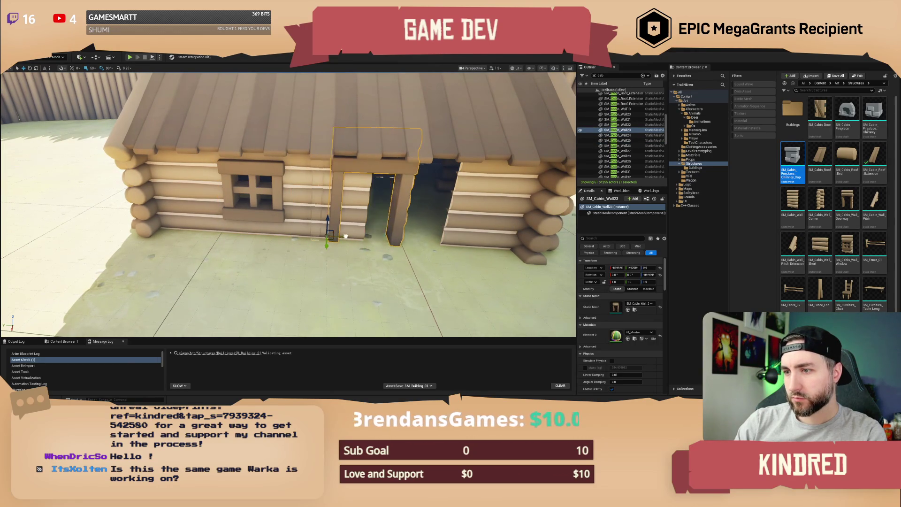
pyautogui.scroll(-10, 345, 236)
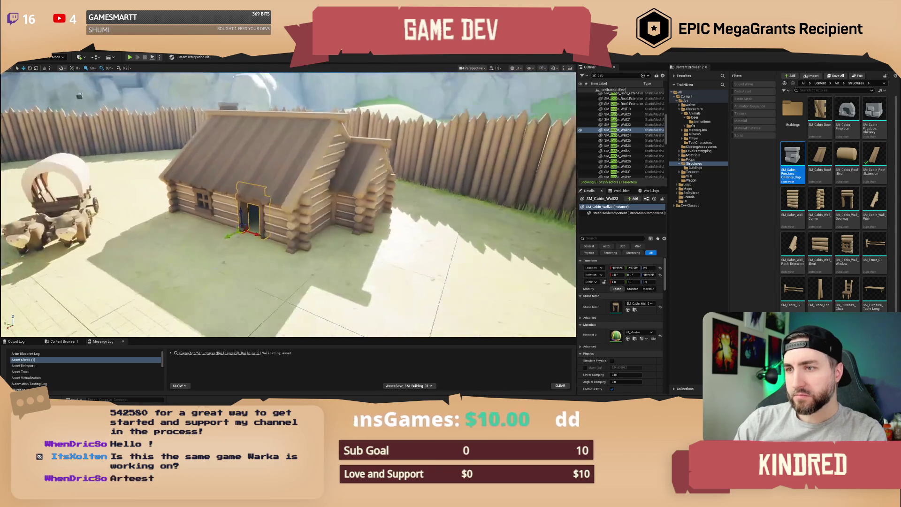
pyautogui.press('Escape')
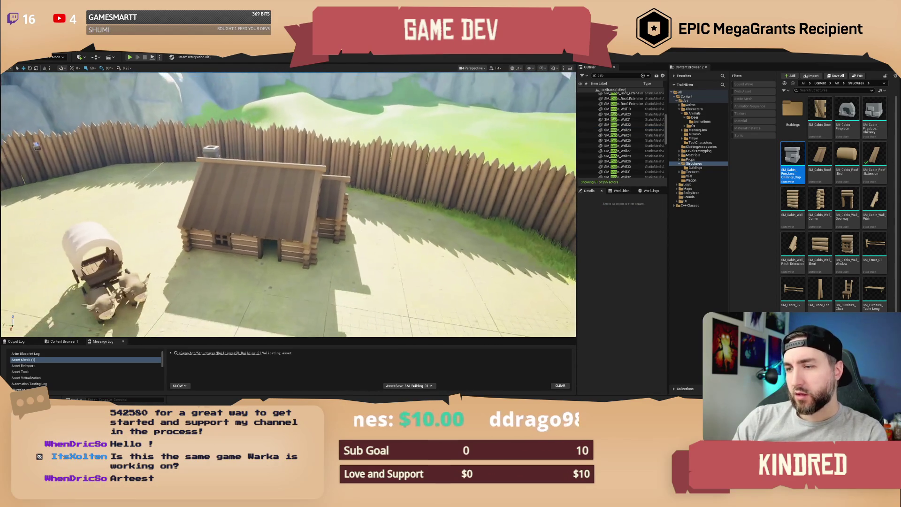
# Push the side extension's gable walls, corner pieces and roof-end piece outward along Y
pyautogui.moveTo(383, 233); pyautogui.dragTo(384, 232)
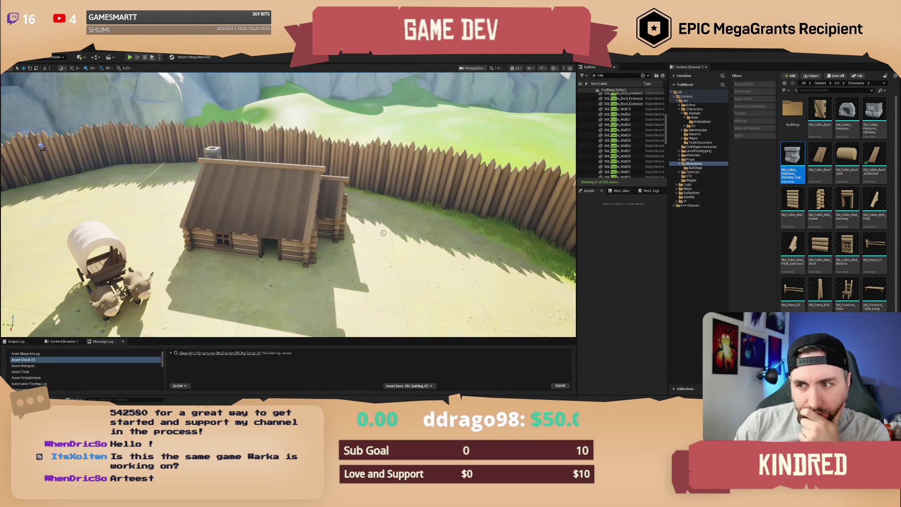
pyautogui.moveTo(379, 234); pyautogui.dragTo(380, 234)
pyautogui.click(296, 188)
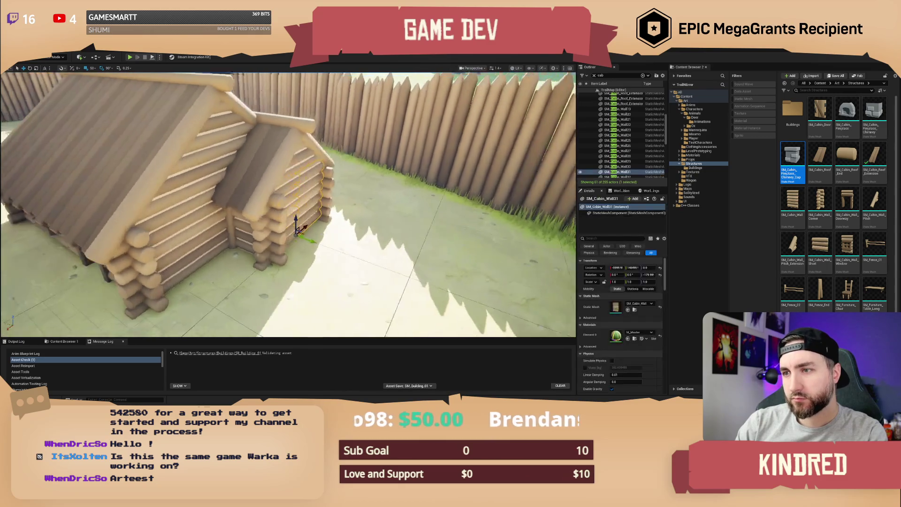
pyautogui.keyDown('ctrl'); pyautogui.click(278, 181); pyautogui.keyUp('ctrl')
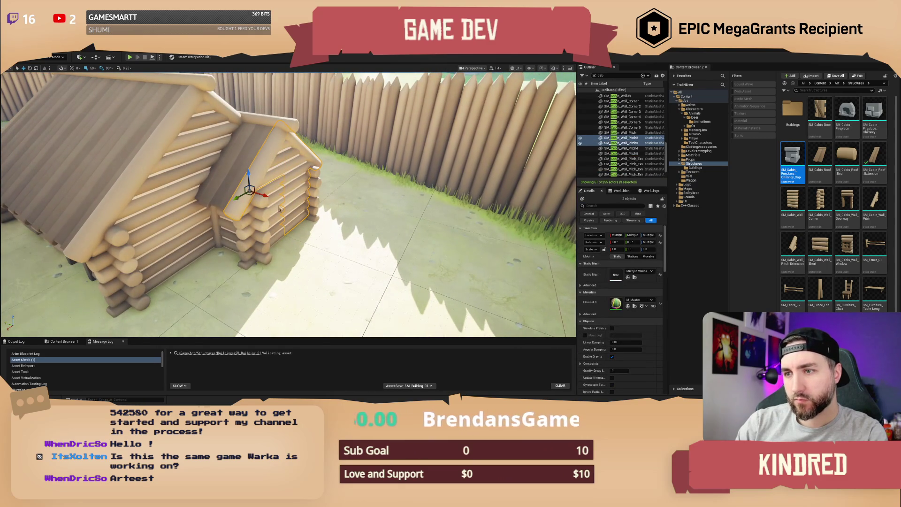
pyautogui.keyDown('ctrl'); pyautogui.click(273, 230); pyautogui.keyUp('ctrl')
pyautogui.keyDown('ctrl'); pyautogui.click(248, 244); pyautogui.keyUp('ctrl')
pyautogui.keyDown('ctrl'); pyautogui.click(292, 141); pyautogui.keyUp('ctrl')
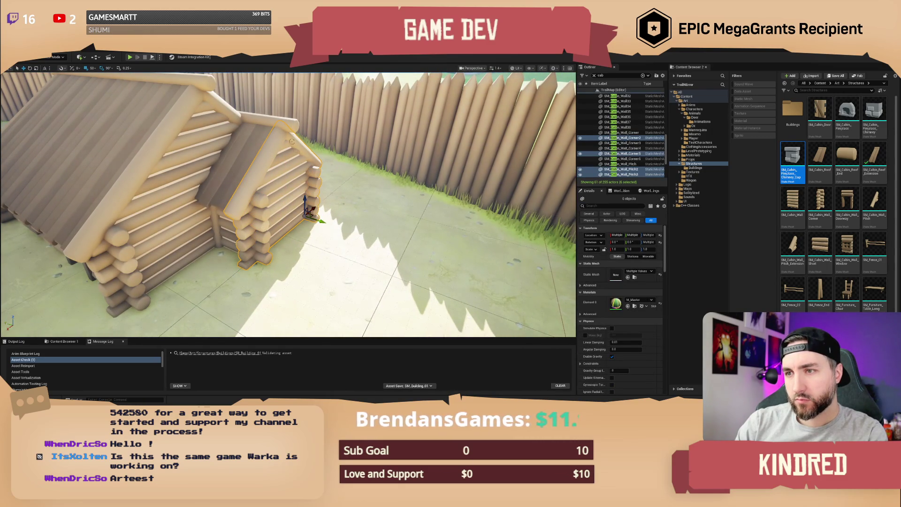
pyautogui.keyDown('ctrl'); pyautogui.click(292, 129); pyautogui.keyUp('ctrl')
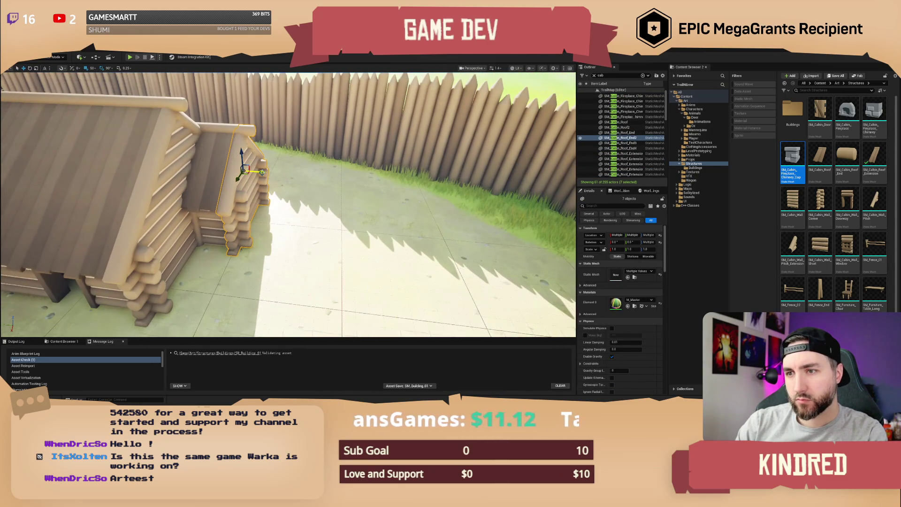
pyautogui.moveTo(261, 172); pyautogui.dragTo(300, 173)
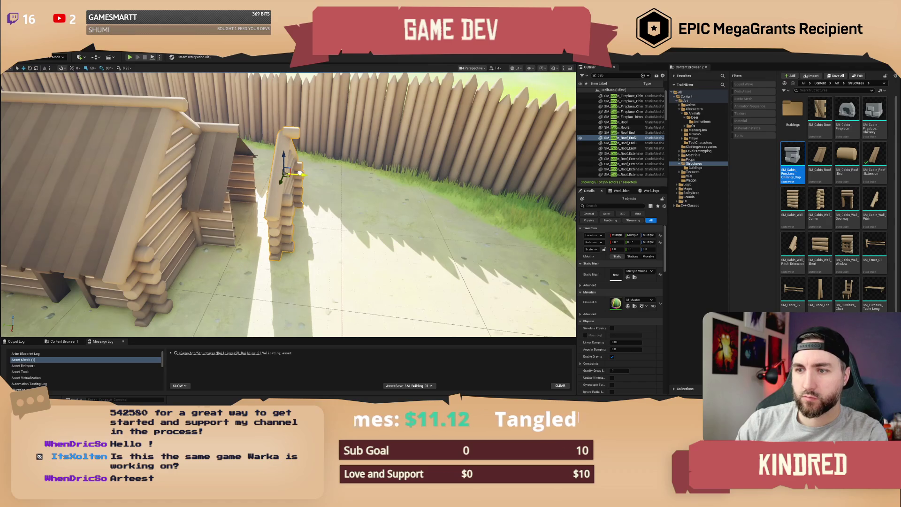
pyautogui.press('f')
# Duplicate the extension's roof pieces outward to cover the added length
pyautogui.click(254, 186)
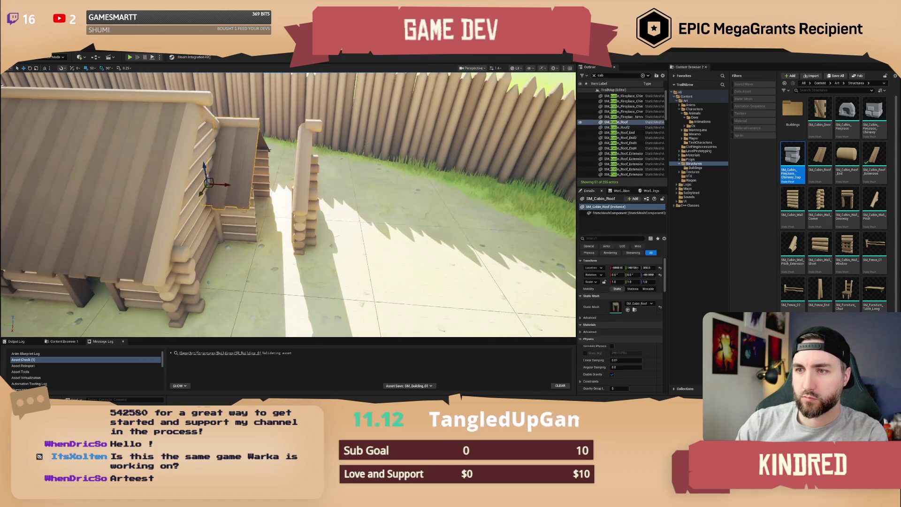
pyautogui.keyDown('ctrl'); pyautogui.click(261, 145); pyautogui.keyUp('ctrl')
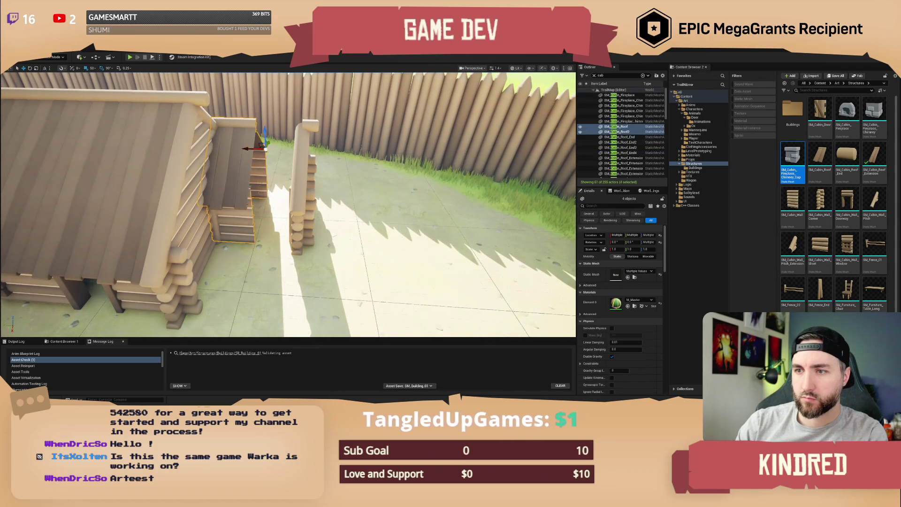
pyautogui.keyDown('alt'); pyautogui.moveTo(250, 149); pyautogui.dragTo(268, 151); pyautogui.keyUp('alt')
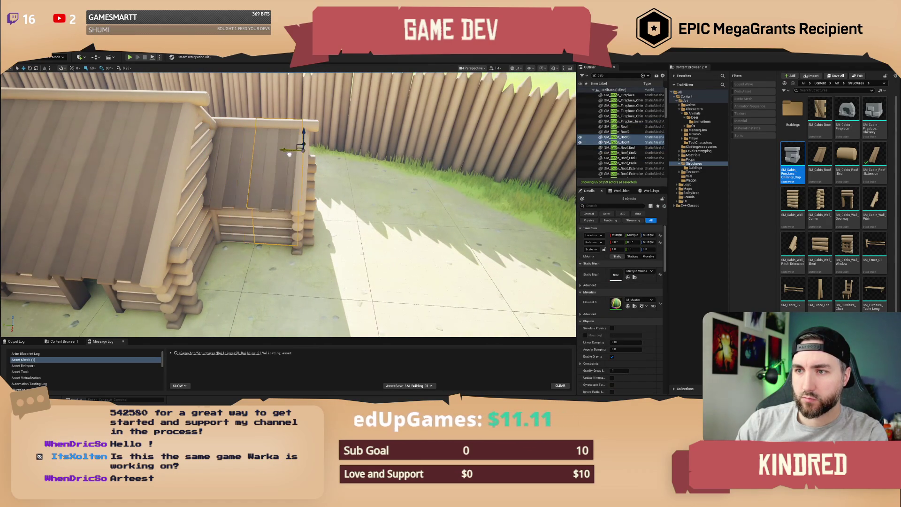
pyautogui.press('Escape')
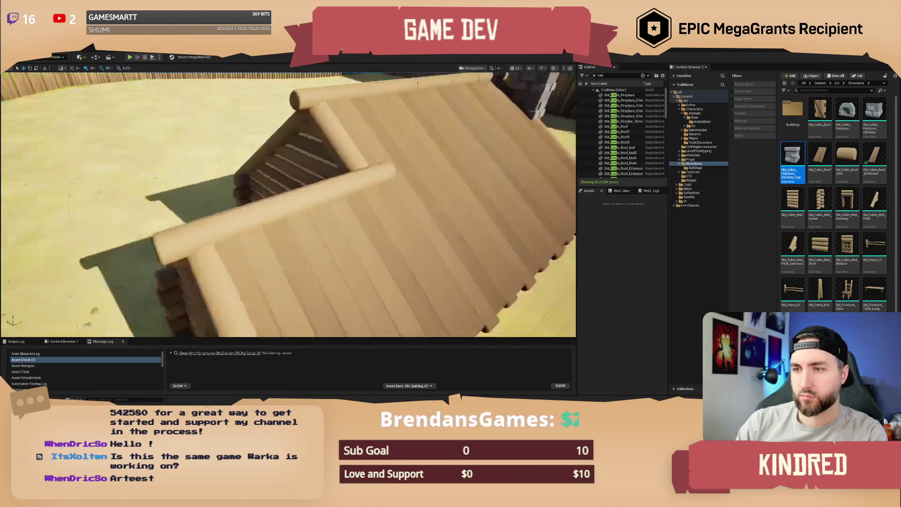
# Delete wall piece SM_Cabin_Wall32, then restore it with undo
pyautogui.click(218, 205)
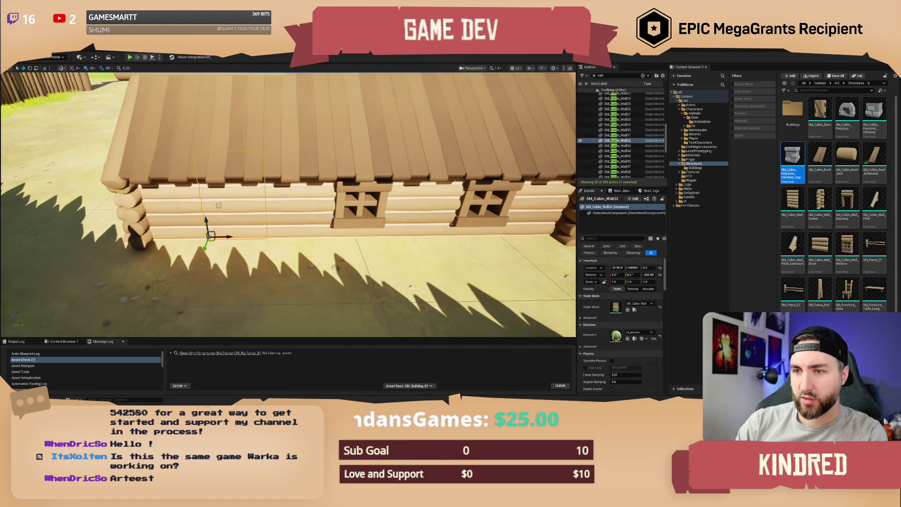
pyautogui.press('Delete')
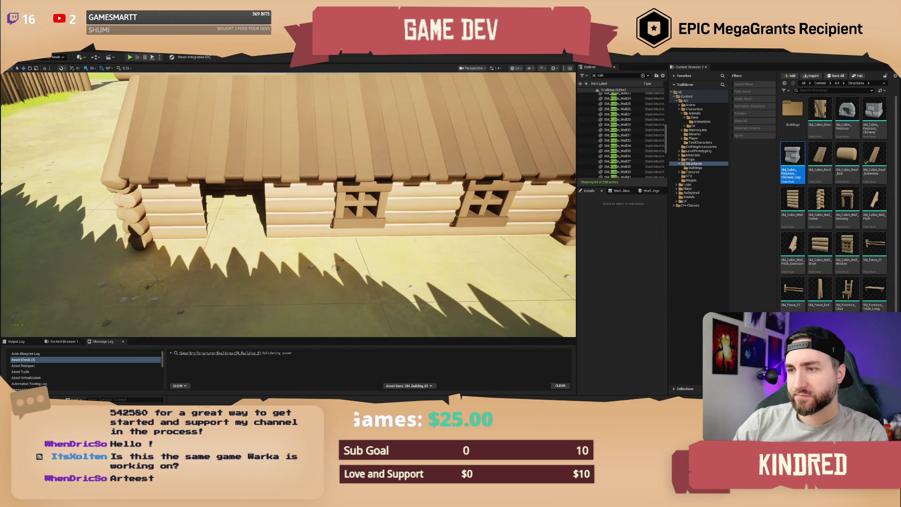
pyautogui.click(358, 208)
pyautogui.hotkey('ctrl', 'z')
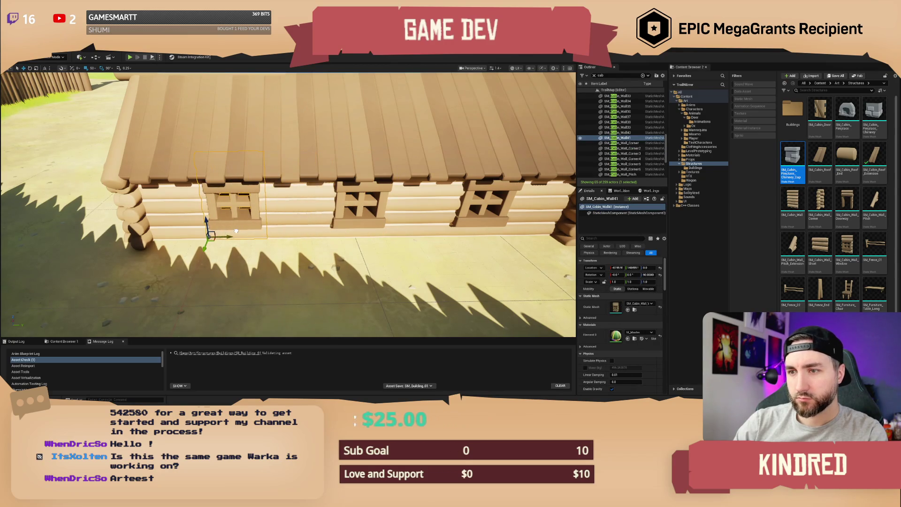
pyautogui.moveTo(287, 205)
pyautogui.mouseDown()
pyautogui.moveTo(235, 202)
pyautogui.moveTo(256, 207)
pyautogui.moveTo(206, 231)
pyautogui.mouseUp()
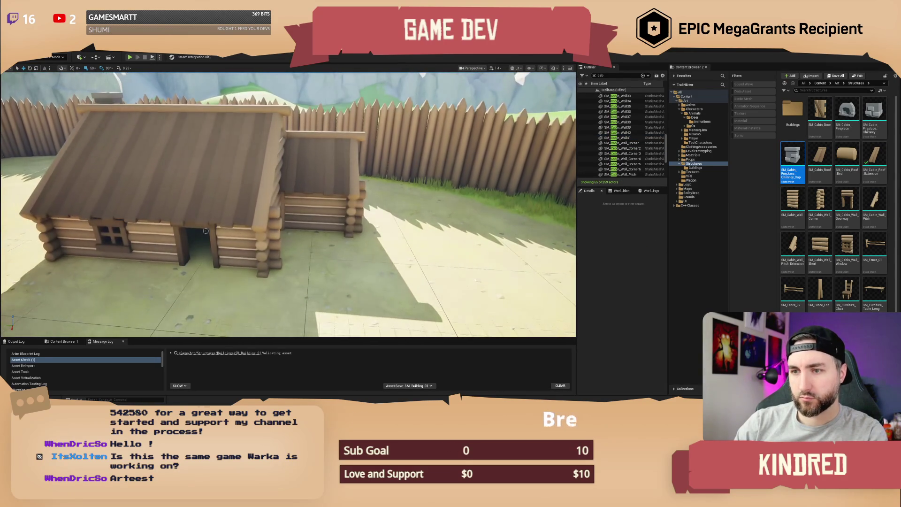
# Lengthen the side extension by pushing its end pieces out and duplicating its roof and wall pieces
pyautogui.click(315, 210)
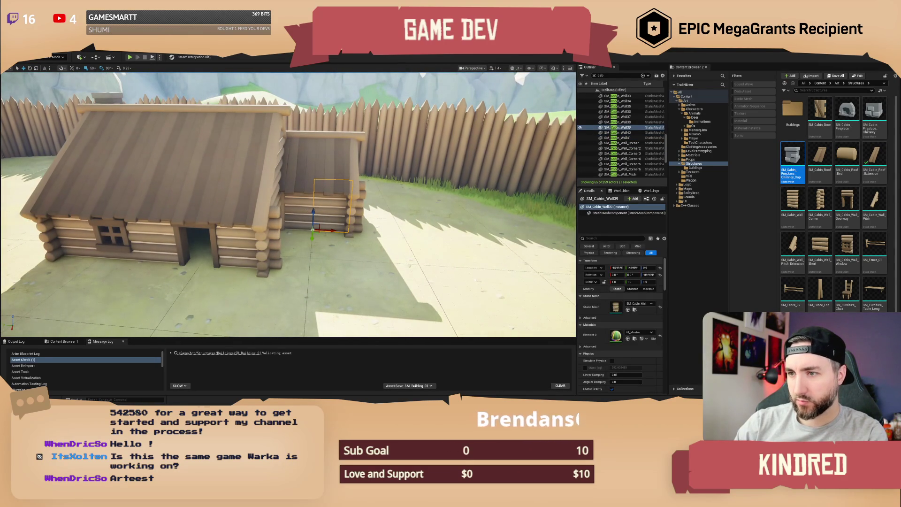
pyautogui.moveTo(315, 211)
pyautogui.mouseDown()
pyautogui.moveTo(285, 225)
pyautogui.moveTo(300, 216)
pyautogui.mouseUp()
pyautogui.click(340, 186)
pyautogui.keyDown('ctrl'); pyautogui.click(341, 187); pyautogui.keyUp('ctrl')
pyautogui.keyDown('ctrl'); pyautogui.click(331, 174); pyautogui.keyUp('ctrl')
pyautogui.keyDown('ctrl'); pyautogui.click(325, 158); pyautogui.keyUp('ctrl')
pyautogui.keyDown('ctrl'); pyautogui.click(327, 136); pyautogui.keyUp('ctrl')
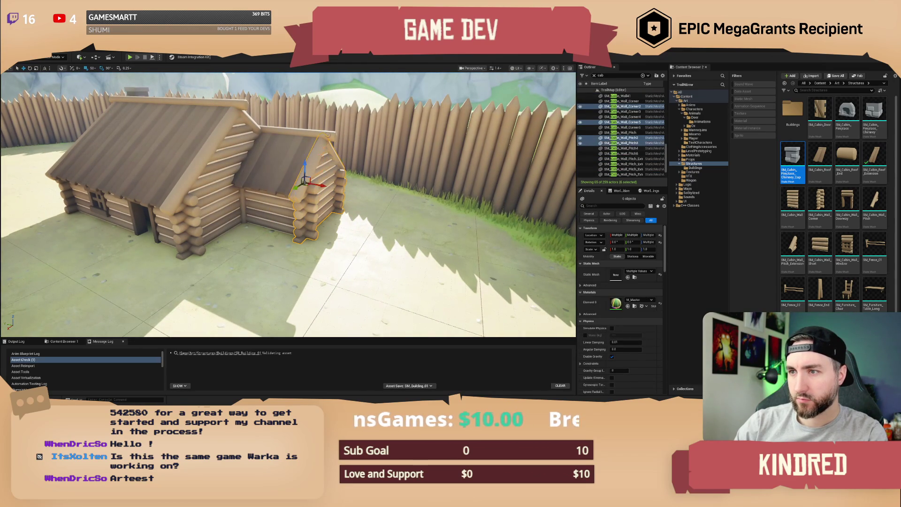
pyautogui.keyDown('ctrl'); pyautogui.click(330, 139); pyautogui.keyUp('ctrl')
pyautogui.moveTo(330, 139)
pyautogui.mouseDown()
pyautogui.moveTo(293, 148)
pyautogui.moveTo(373, 163)
pyautogui.mouseUp()
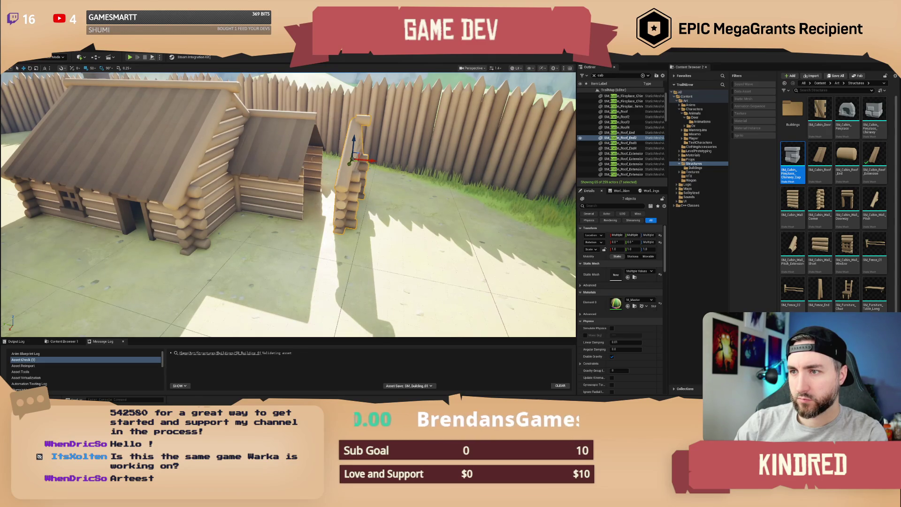
pyautogui.click(282, 197)
pyautogui.keyDown('ctrl'); pyautogui.click(324, 147); pyautogui.keyUp('ctrl')
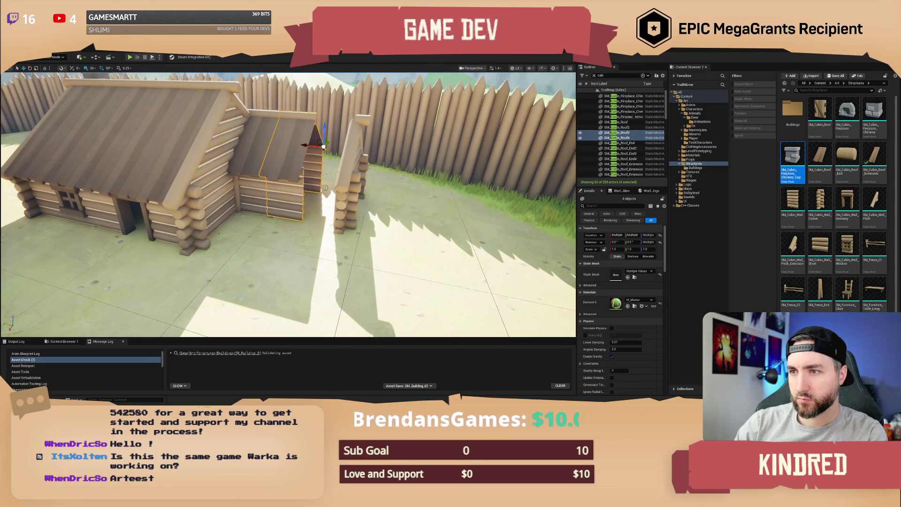
pyautogui.moveTo(318, 146); pyautogui.dragTo(343, 155)
# Delete an extension wall piece and move the doorway piece into the gap
pyautogui.click(286, 200)
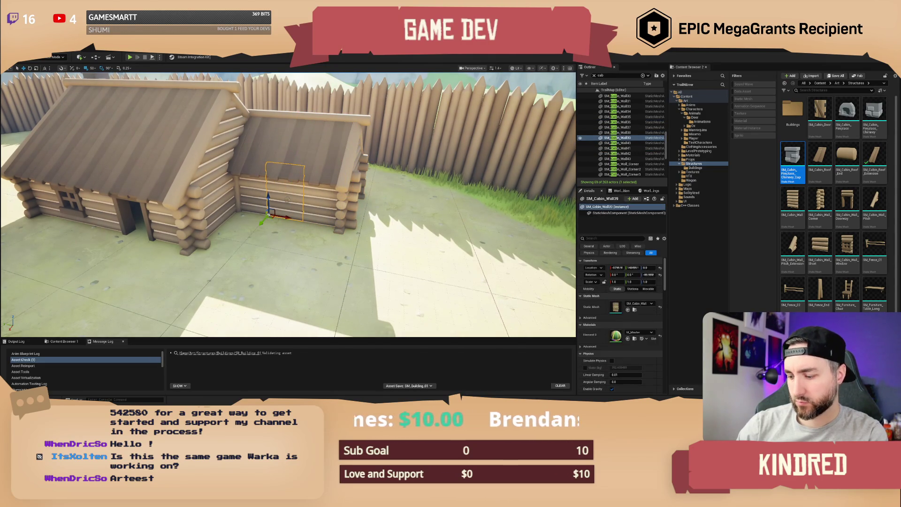
pyautogui.press('Delete')
pyautogui.scroll(3, 284, 194)
pyautogui.scroll(1, 284, 193)
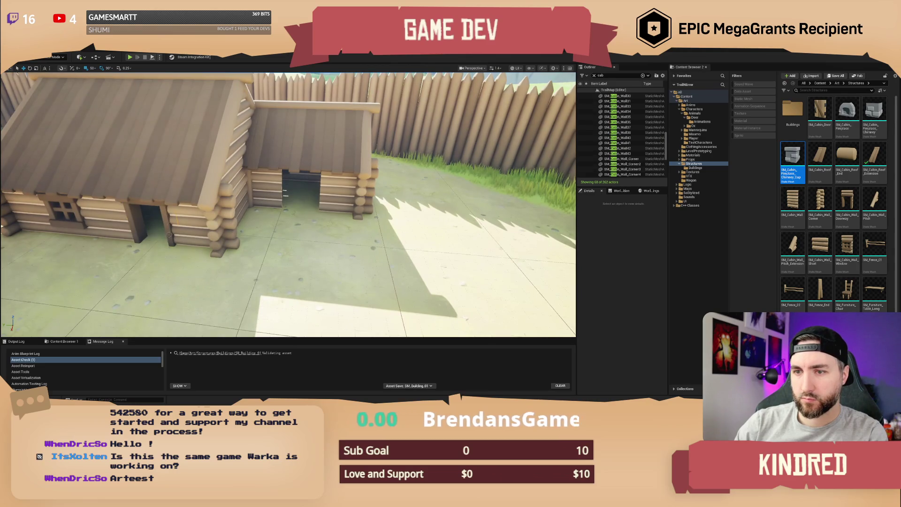
pyautogui.click(141, 221)
pyautogui.moveTo(125, 200)
pyautogui.mouseDown()
pyautogui.moveTo(272, 202)
pyautogui.moveTo(288, 213)
pyautogui.moveTo(259, 210)
pyautogui.mouseUp()
# Delete a main cabin front wall piece, then undo the deletion
pyautogui.click(190, 239)
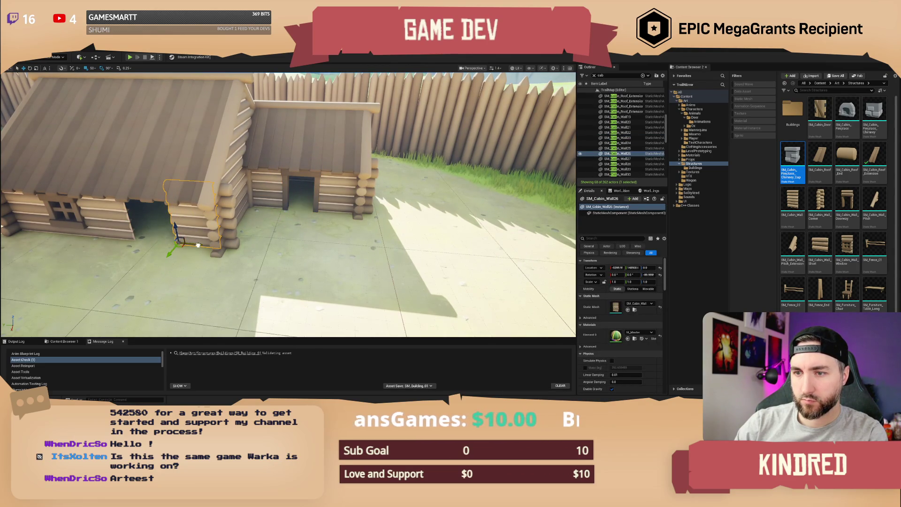
pyautogui.moveTo(198, 245); pyautogui.dragTo(206, 281)
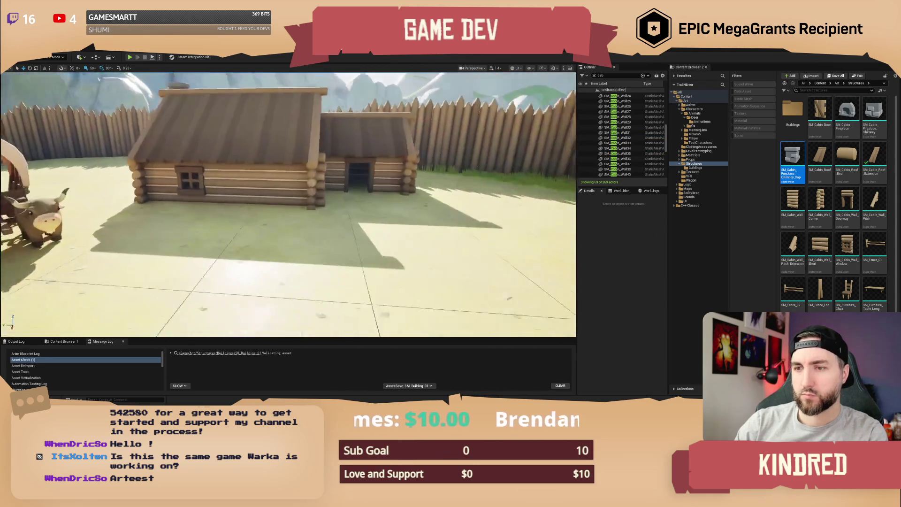
pyautogui.scroll(3, 284, 215)
pyautogui.click(284, 214)
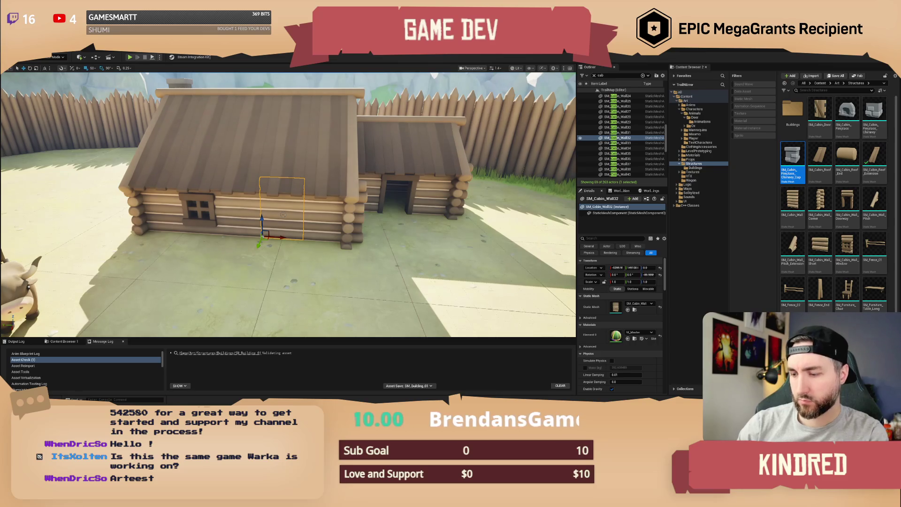
pyautogui.press('Delete')
pyautogui.hotkey('ctrl', 'z')
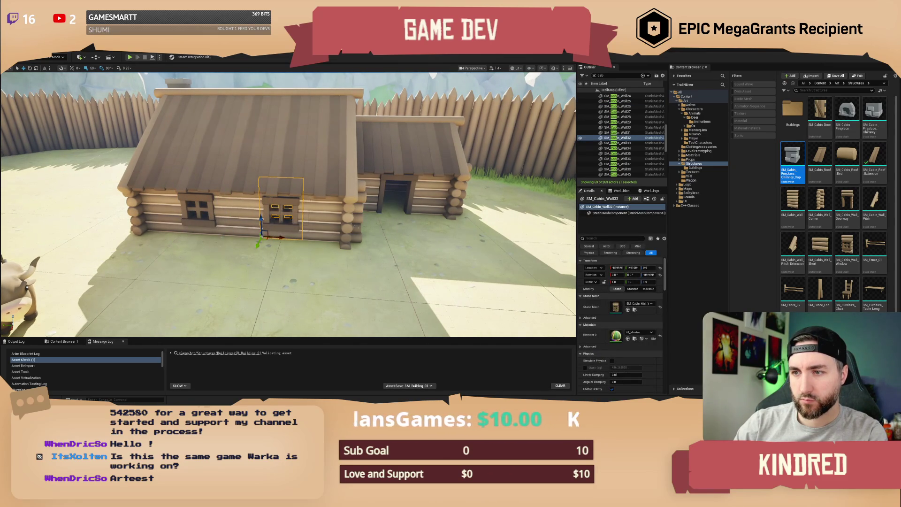
pyautogui.press('Escape')
pyautogui.scroll(-10, 288, 205)
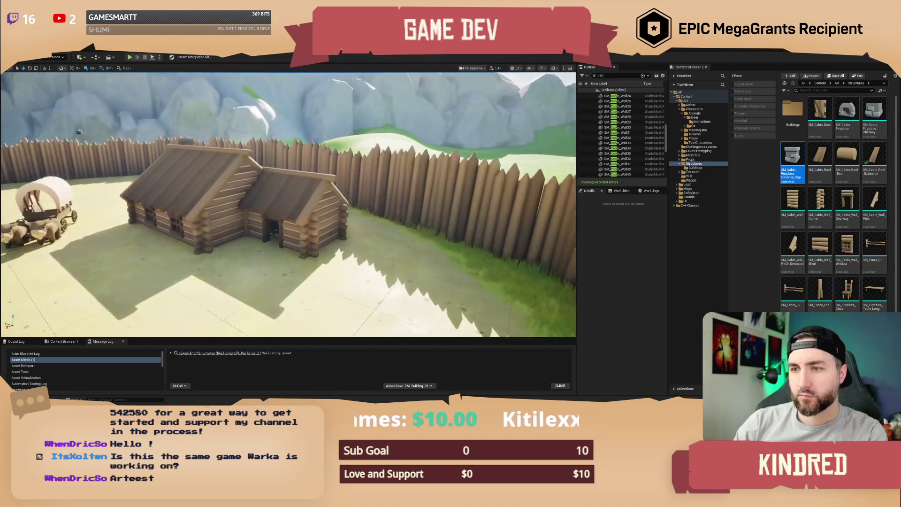
pyautogui.scroll(10, 288, 205)
pyautogui.moveTo(288, 204); pyautogui.dragTo(231, 206)
pyautogui.scroll(5, 288, 204)
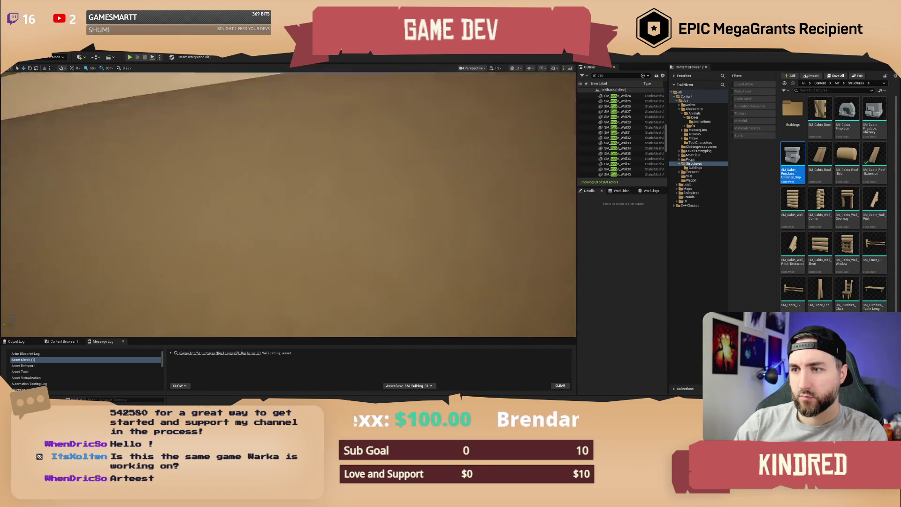
pyautogui.moveTo(288, 204)
pyautogui.mouseDown()
pyautogui.moveTo(267, 197)
pyautogui.moveTo(288, 201)
pyautogui.moveTo(274, 183)
pyautogui.mouseUp()
pyautogui.scroll(-10, 288, 204)
pyautogui.scroll(-6, 634, 174)
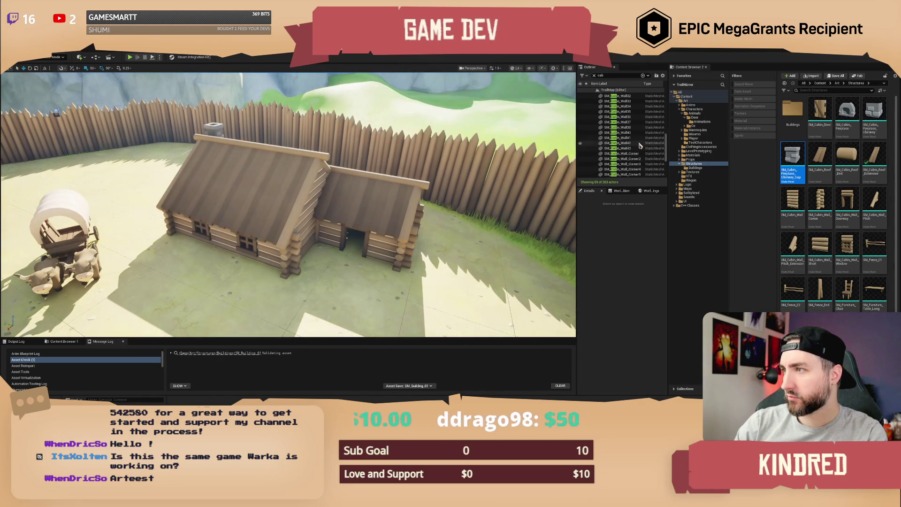
# Select all cabin actors in the Outliner and dock the Merge Actors tool beside it
pyautogui.click(634, 177)
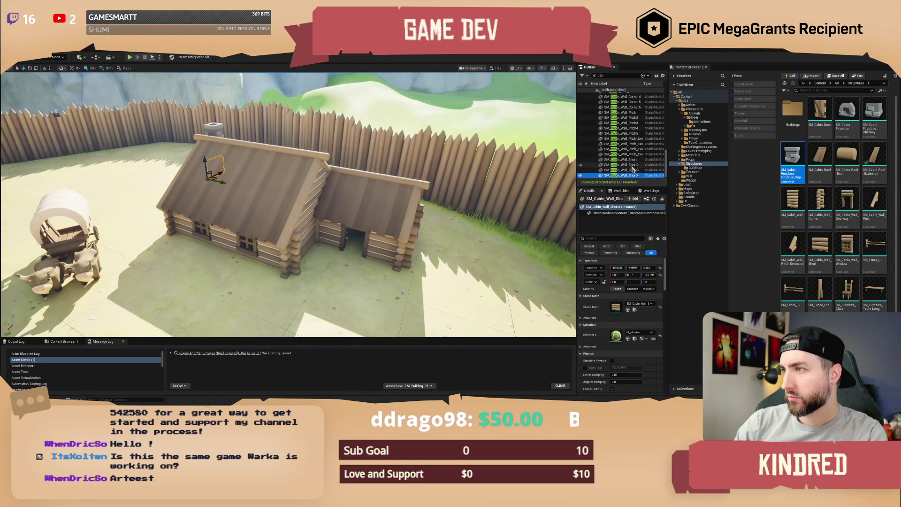
pyautogui.scroll(5, 631, 169)
pyautogui.hotkey('ctrl', 'a')
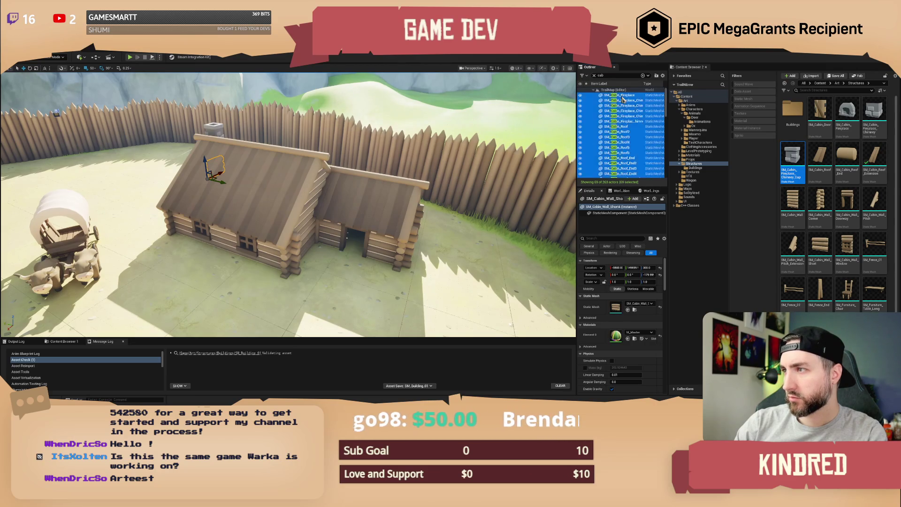
pyautogui.press('f')
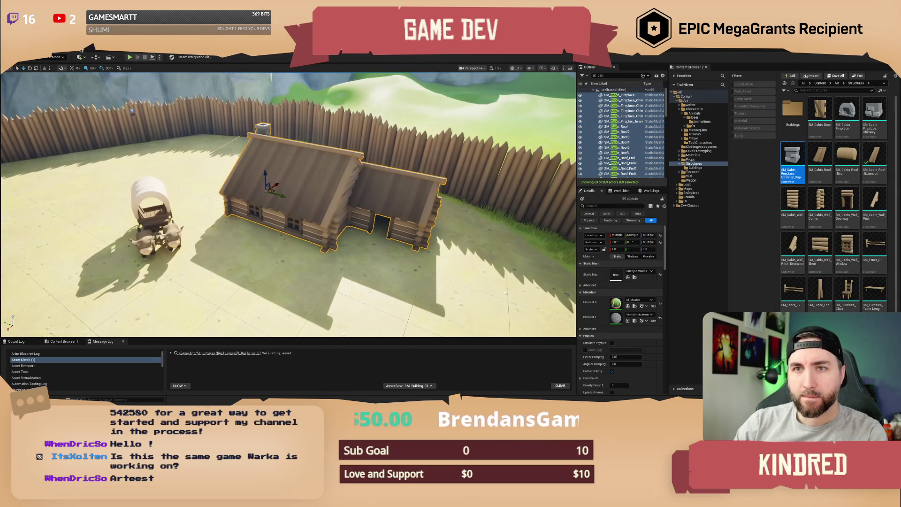
pyautogui.click(61, 47)
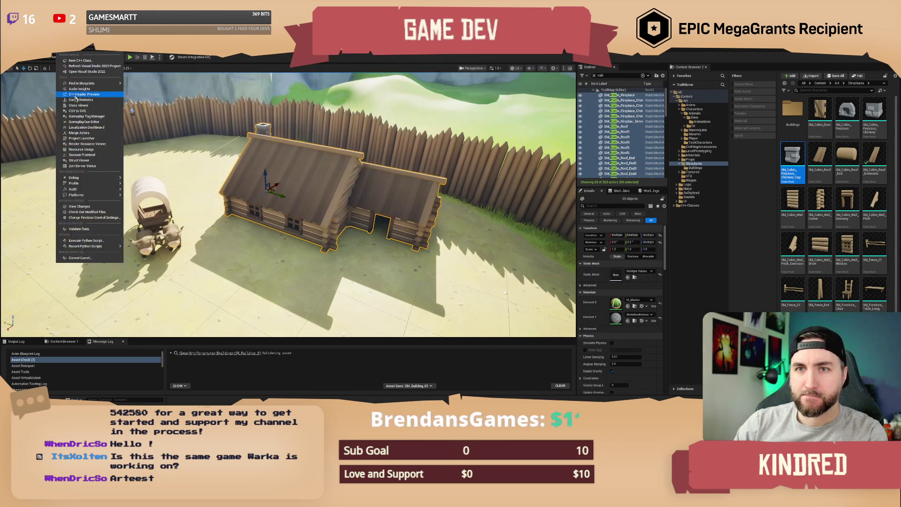
pyautogui.click(85, 135)
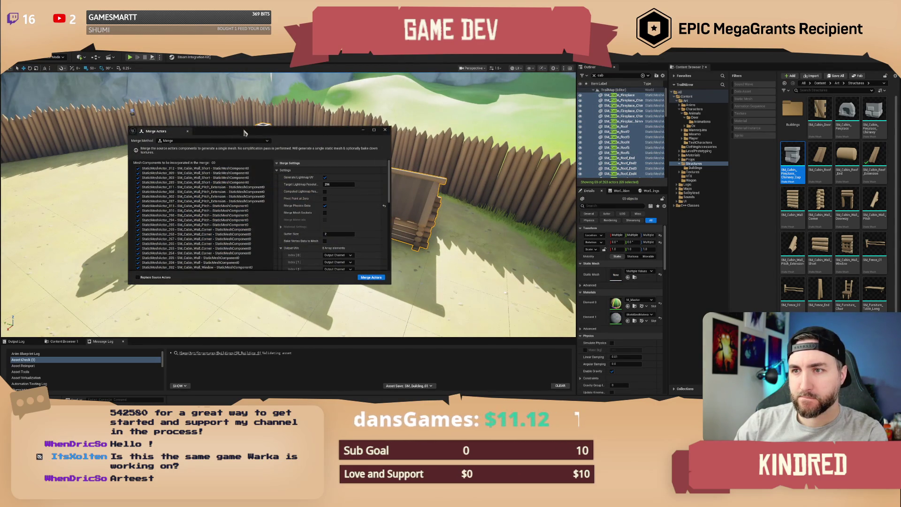
pyautogui.moveTo(245, 133); pyautogui.dragTo(187, 126)
pyautogui.moveTo(108, 124)
pyautogui.mouseDown()
pyautogui.moveTo(610, 118)
pyautogui.moveTo(621, 71)
pyautogui.moveTo(629, 70)
pyautogui.mouseUp()
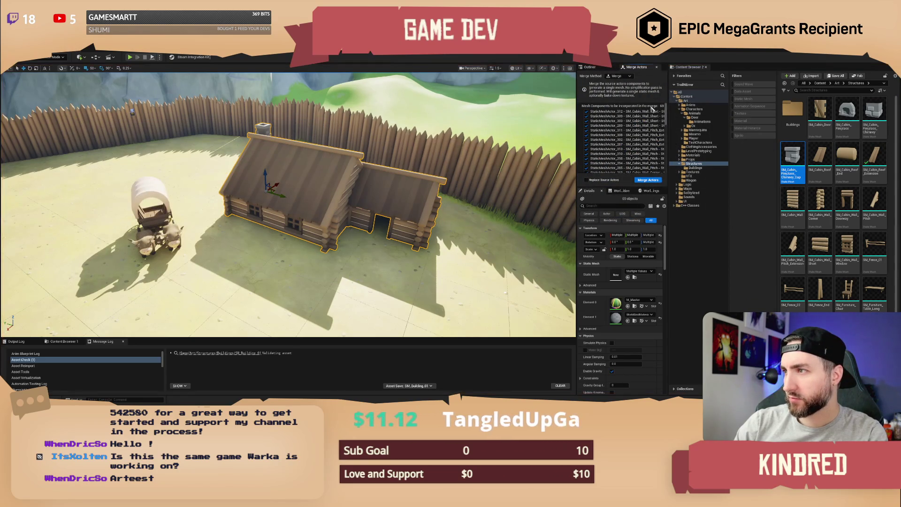
# Merge them and save the mesh as SM_SM_Building_02 in Art/Structures/Buildings
pyautogui.click(652, 181)
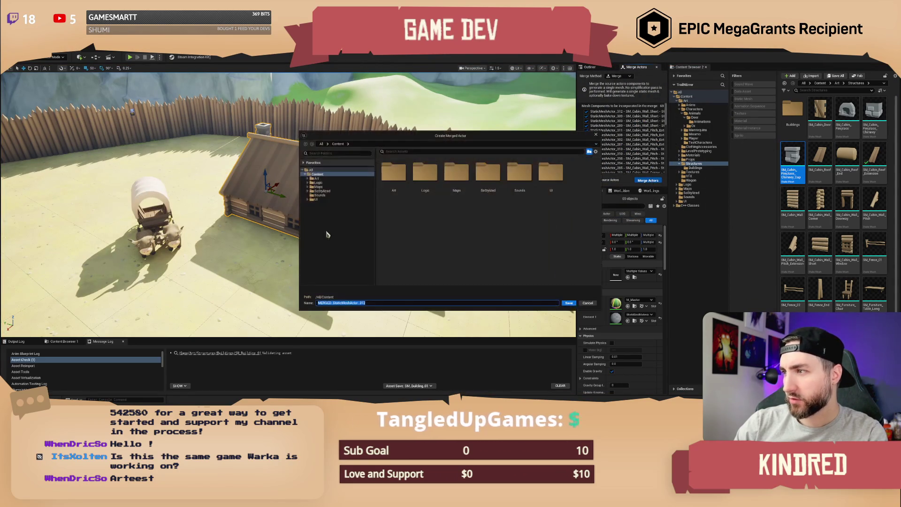
pyautogui.doubleClick(394, 174)
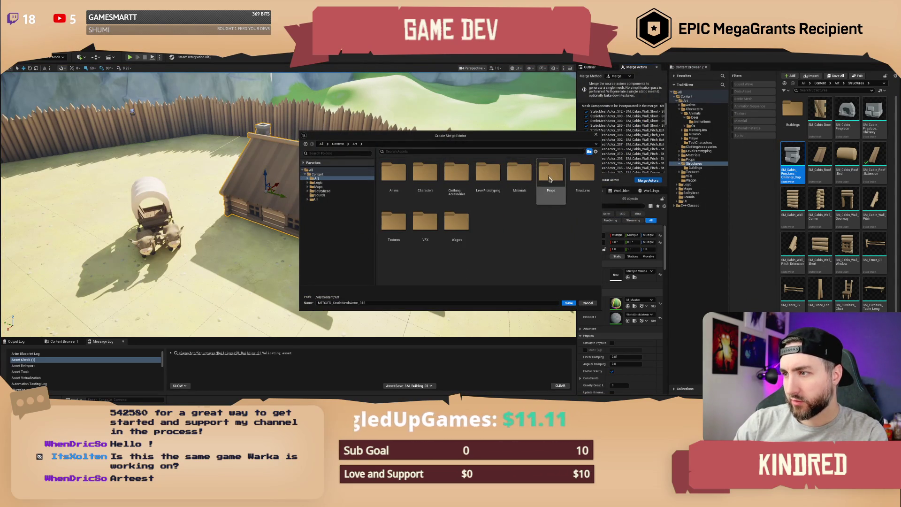
pyautogui.click(582, 179)
pyautogui.doubleClick(583, 178)
pyautogui.doubleClick(397, 183)
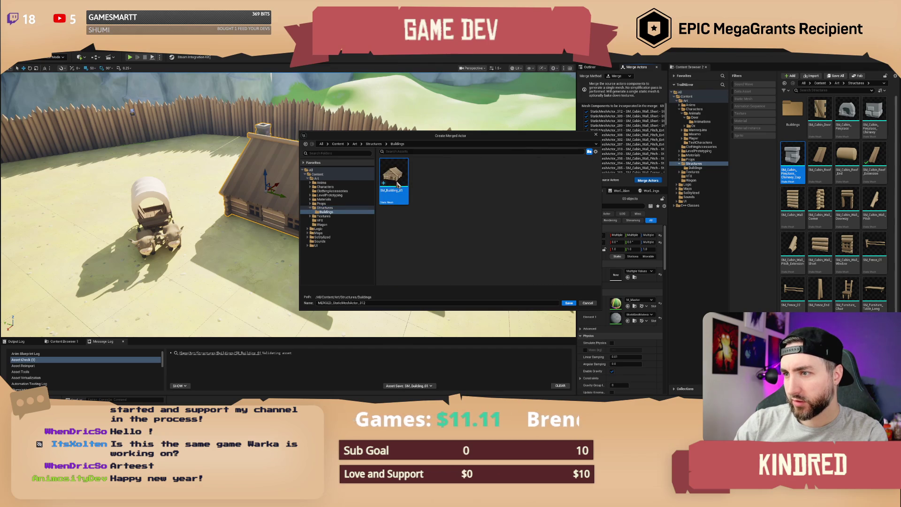
pyautogui.click(342, 302)
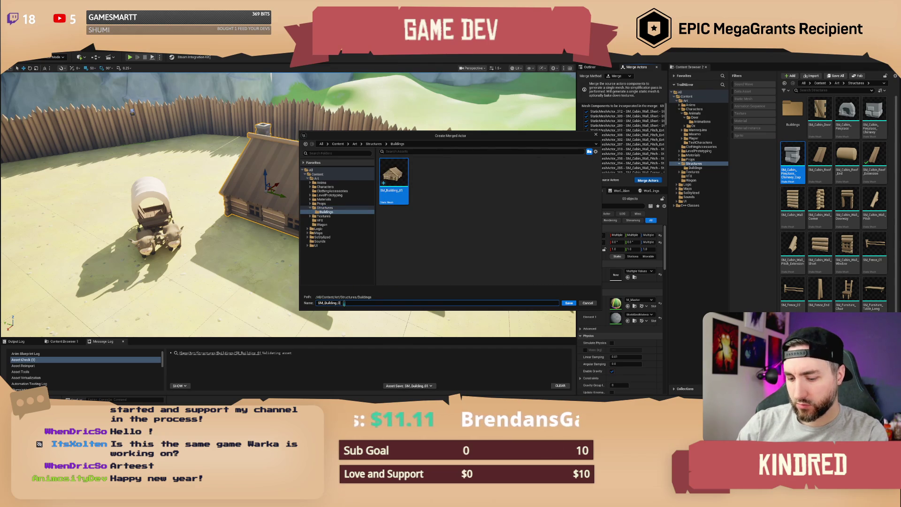
pyautogui.click(569, 302)
pyautogui.press('w')
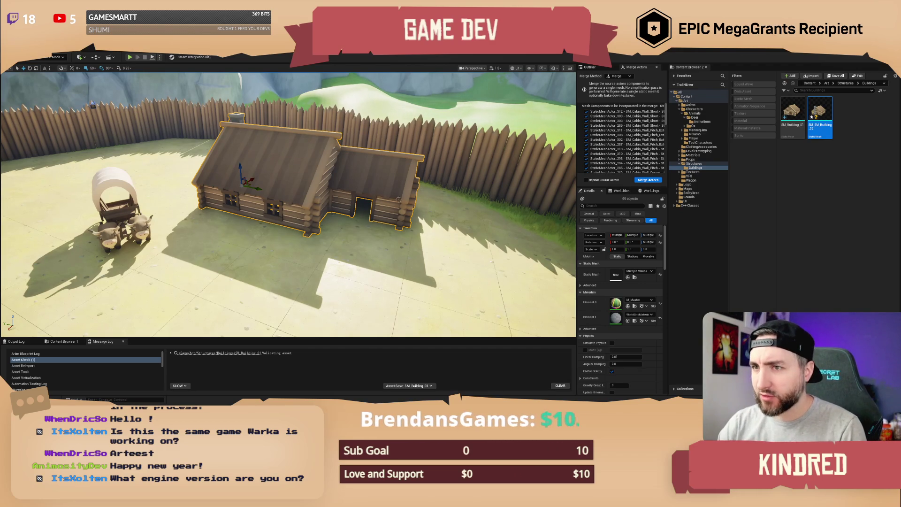
pyautogui.press('Left')
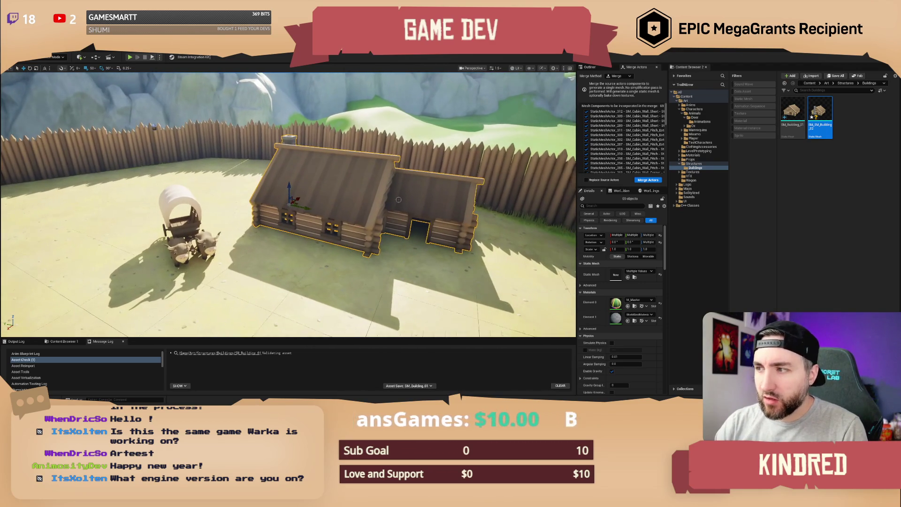
pyautogui.press('Escape')
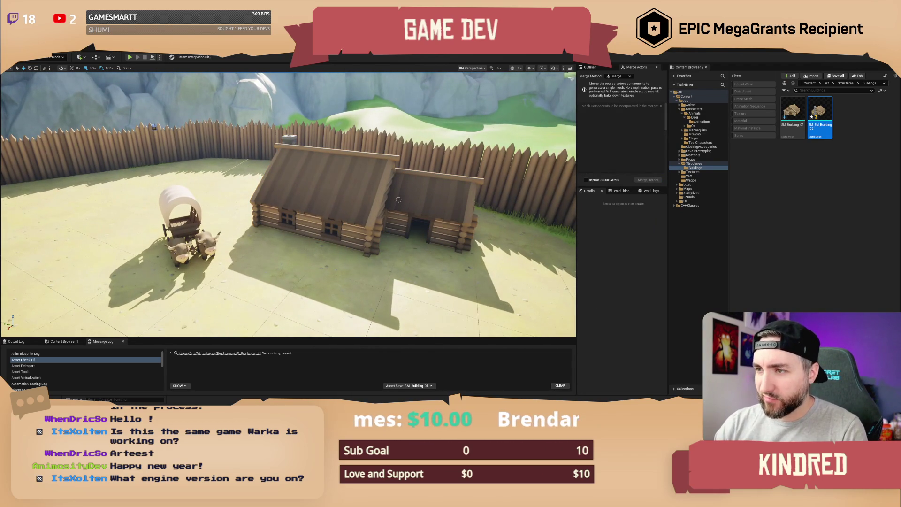
pyautogui.press('Left')
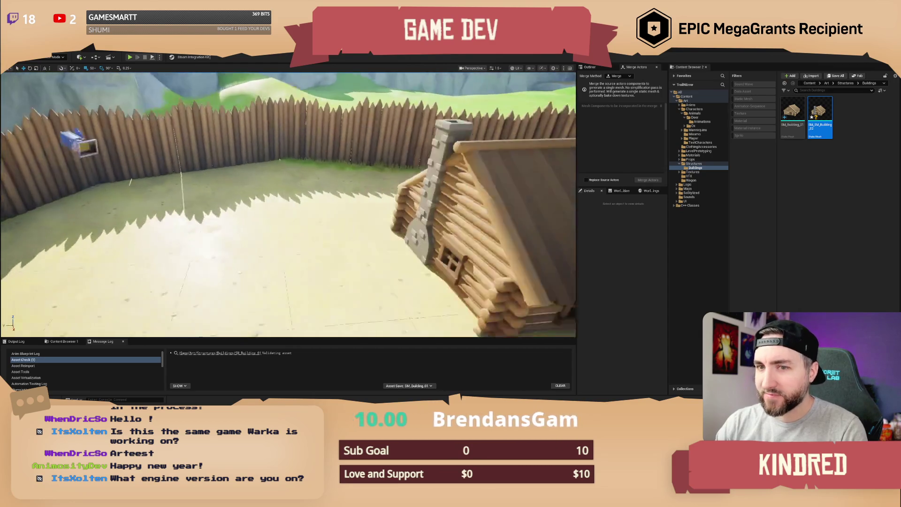
pyautogui.press('Up')
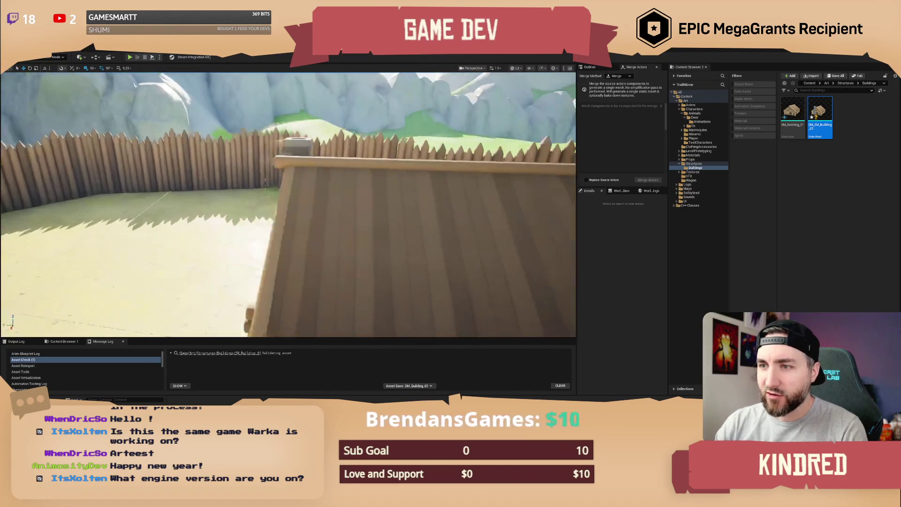
pyautogui.press('Down')
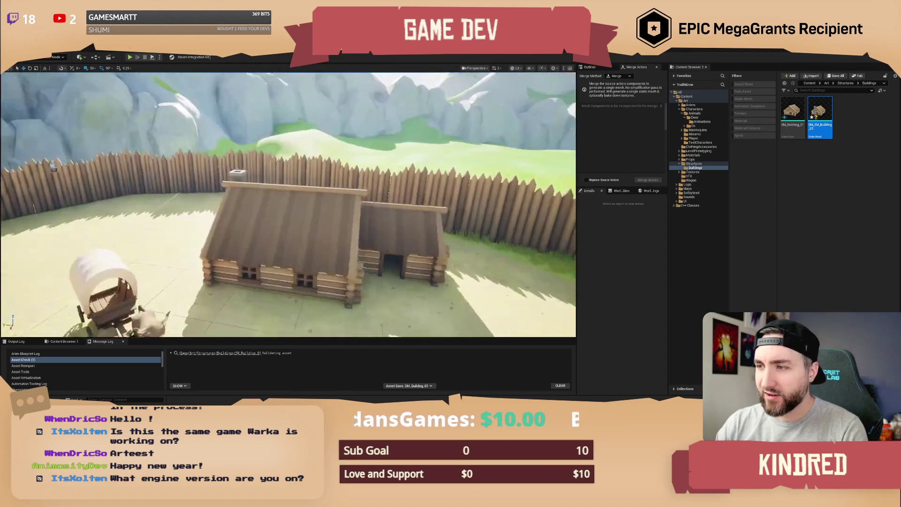
pyautogui.press('Left')
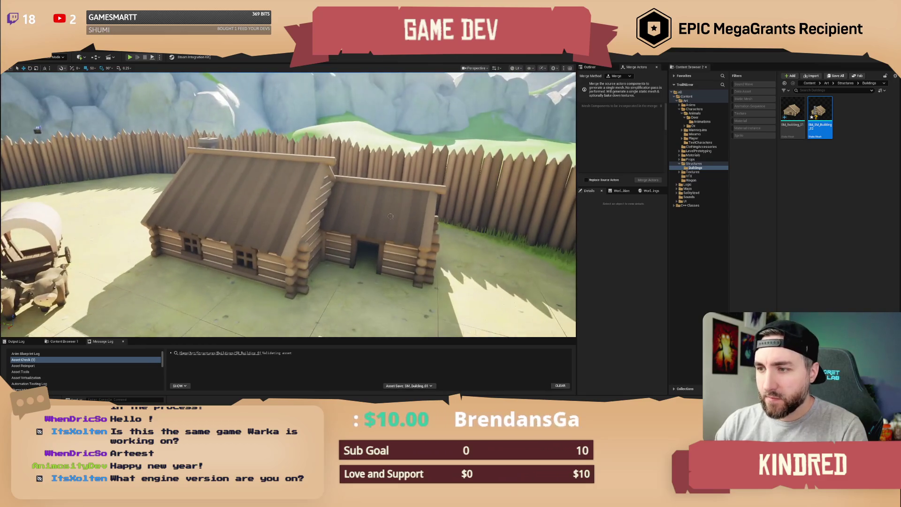
pyautogui.click(419, 220)
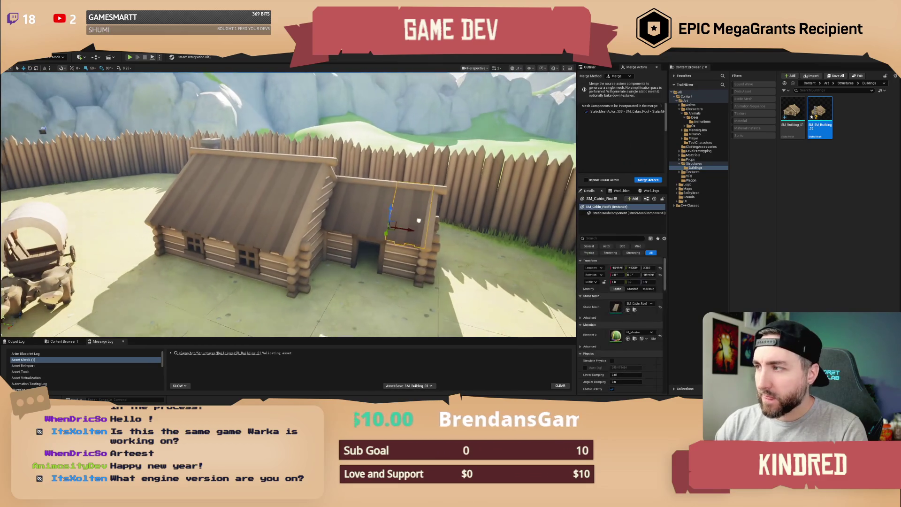
pyautogui.moveTo(821, 118); pyautogui.dragTo(388, 234)
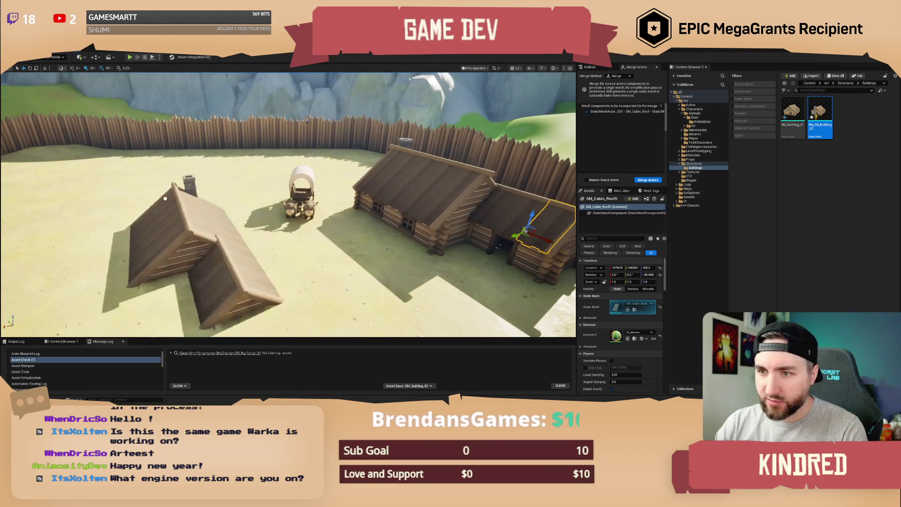
pyautogui.moveTo(165, 198); pyautogui.dragTo(160, 197)
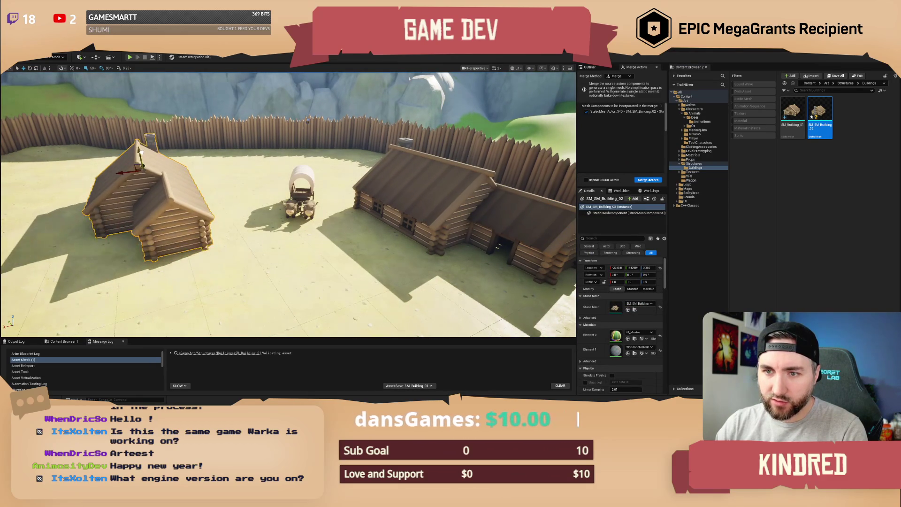
pyautogui.press('Delete')
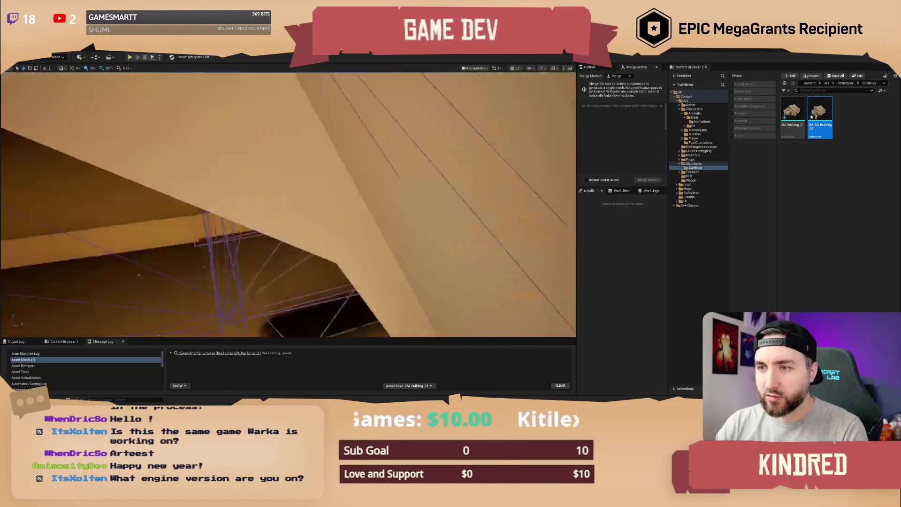
# Back the view out of the cabin and turn off Collision in the viewport Show menu
pyautogui.scroll(-1, 288, 204)
pyautogui.scroll(-1, 288, 204)
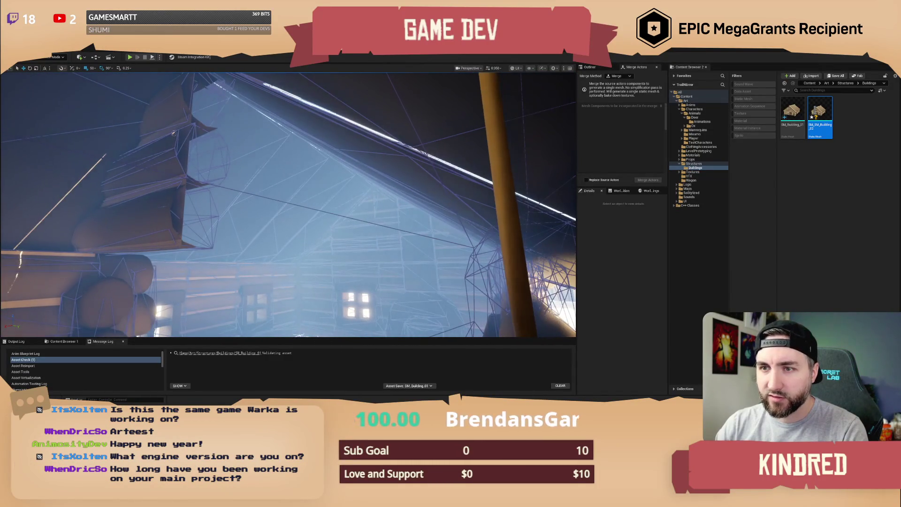
pyautogui.press('s')
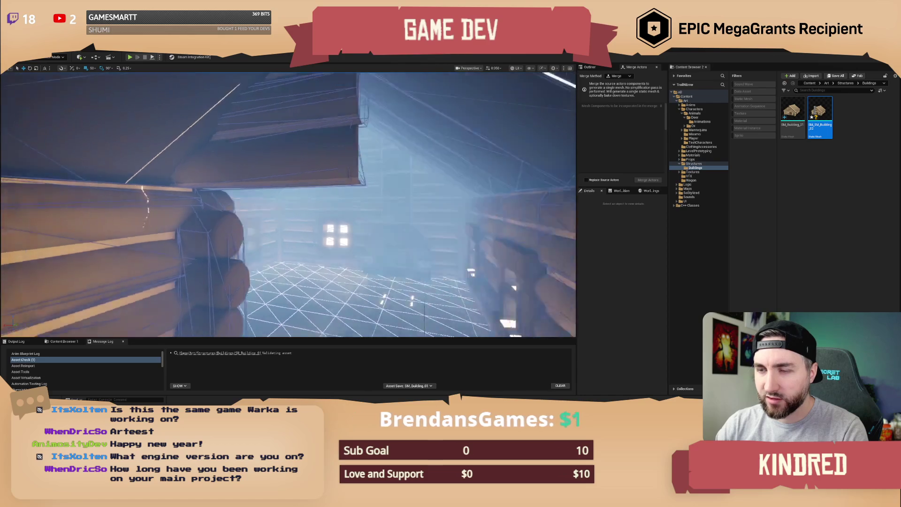
pyautogui.press('s')
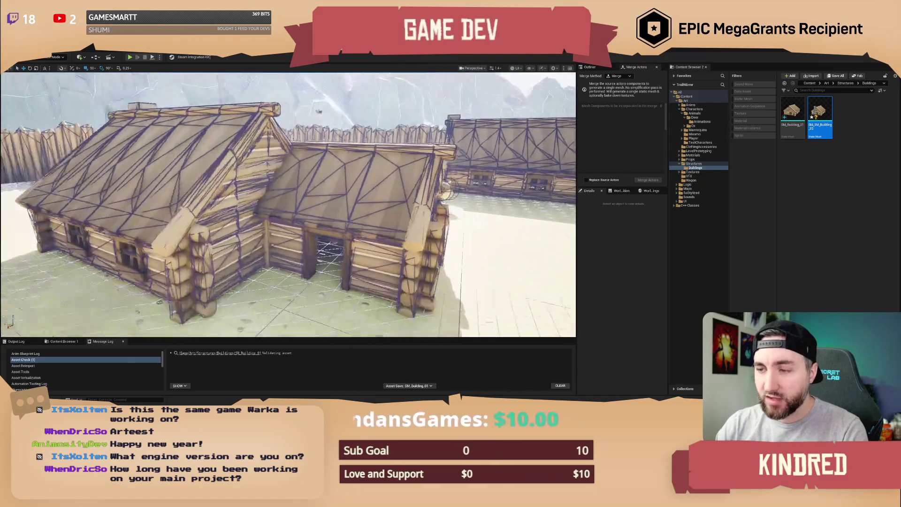
pyautogui.press('s')
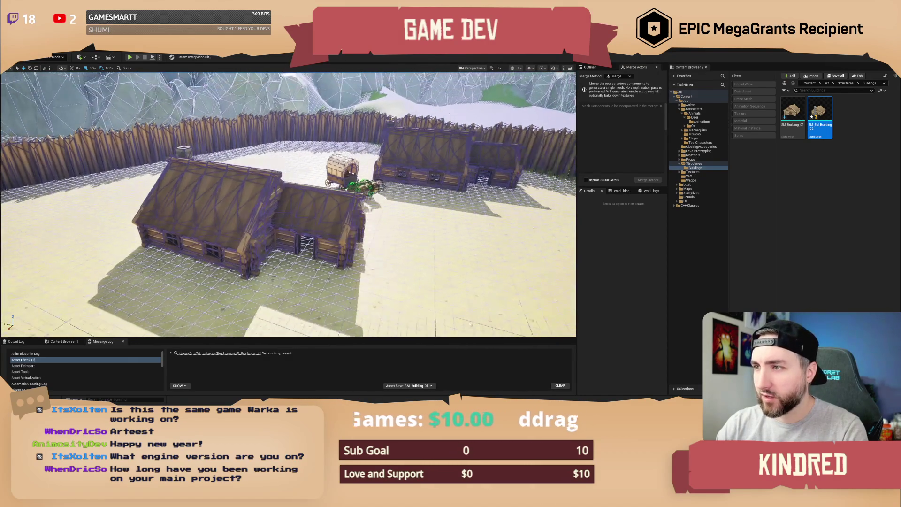
pyautogui.click(530, 68)
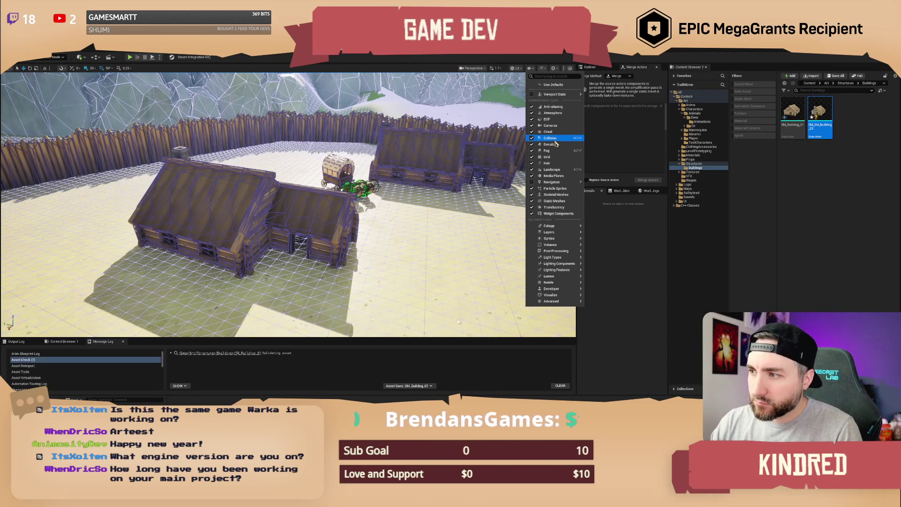
pyautogui.click(551, 138)
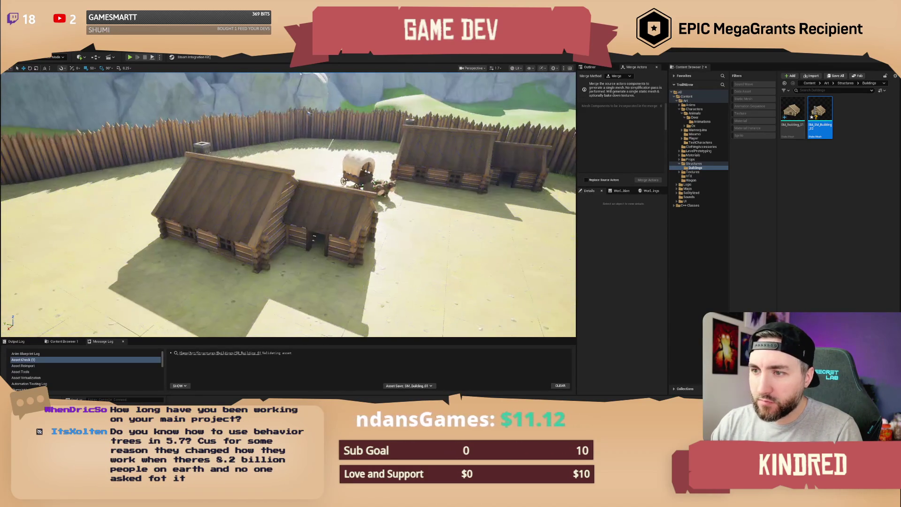
# Select the larger cabin's roof extension pieces and roof end piece for merging
pyautogui.click(307, 211)
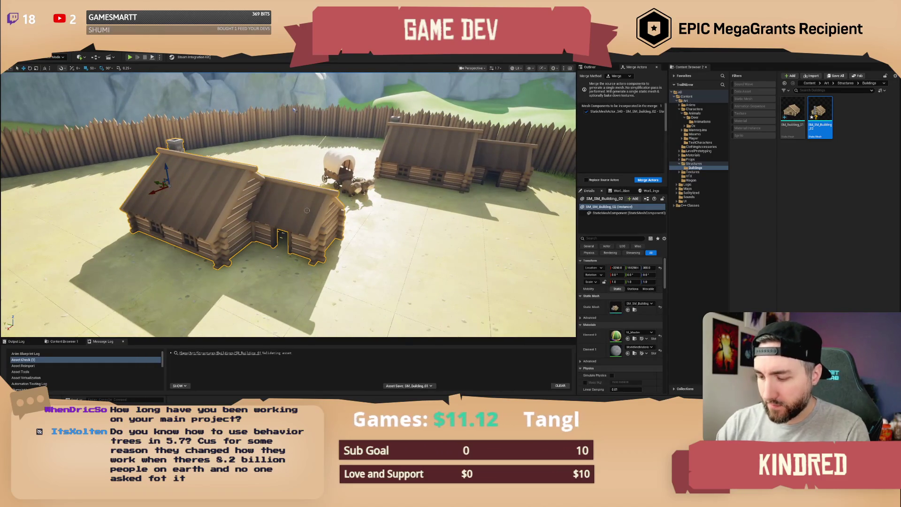
pyautogui.press('Escape')
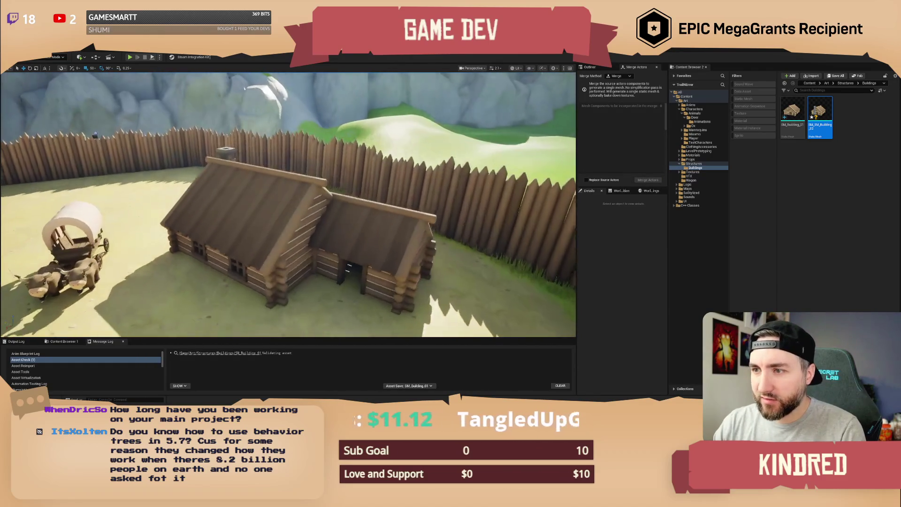
pyautogui.click(282, 220)
pyautogui.keyDown('ctrl'); pyautogui.click(260, 199); pyautogui.keyUp('ctrl')
pyautogui.keyDown('ctrl'); pyautogui.click(248, 193); pyautogui.keyUp('ctrl')
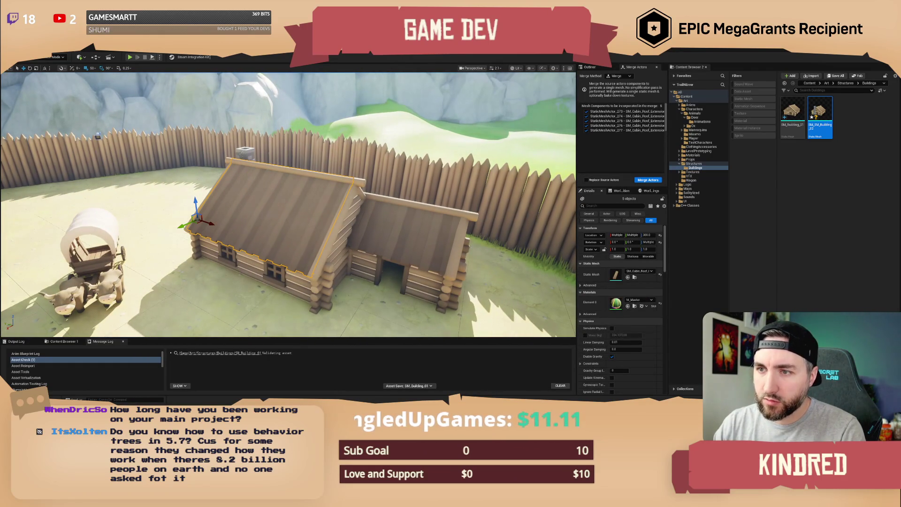
pyautogui.keyDown('ctrl'); pyautogui.click(230, 162); pyautogui.keyUp('ctrl')
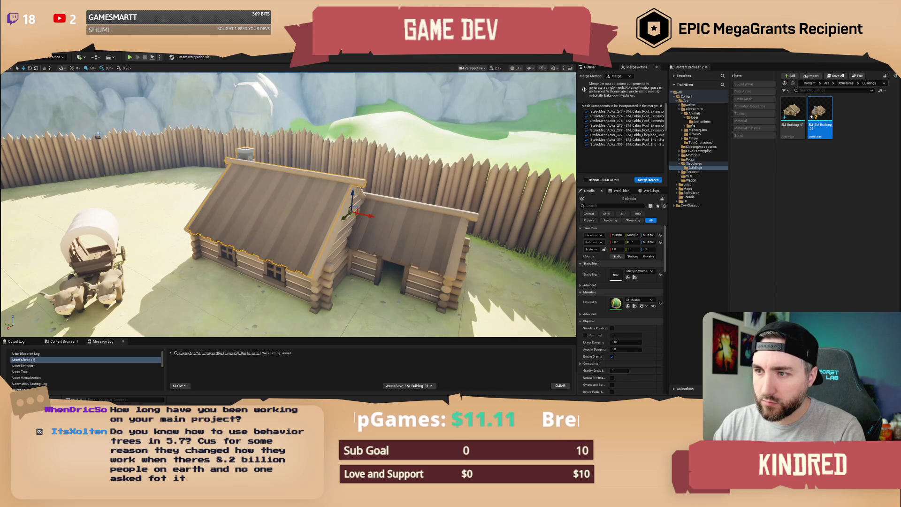
# Remove the larger cabin's roof extension, short wall pieces and chimney
pyautogui.keyDown('ctrl'); pyautogui.click(341, 239); pyautogui.keyUp('ctrl')
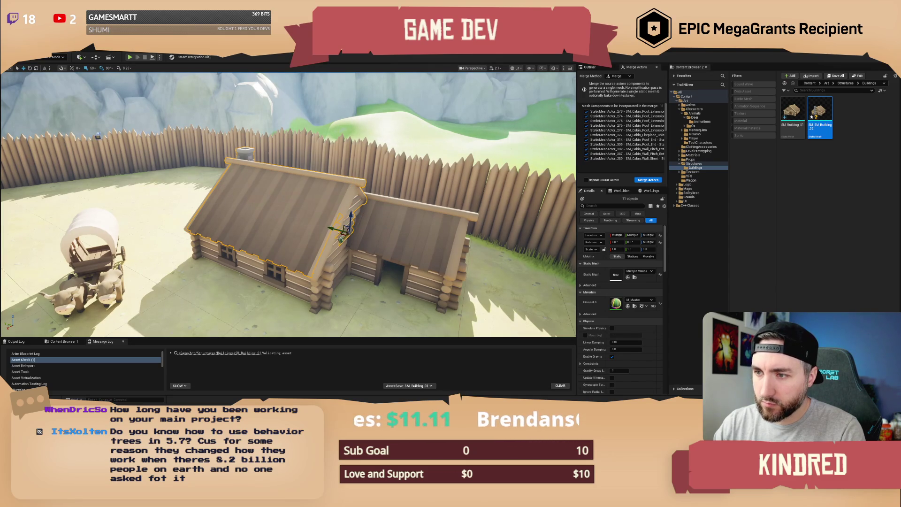
pyautogui.keyDown('ctrl'); pyautogui.click(343, 264); pyautogui.keyUp('ctrl')
pyautogui.keyDown('ctrl'); pyautogui.click(329, 291); pyautogui.keyUp('ctrl')
pyautogui.keyDown('ctrl'); pyautogui.click(291, 282); pyautogui.keyUp('ctrl')
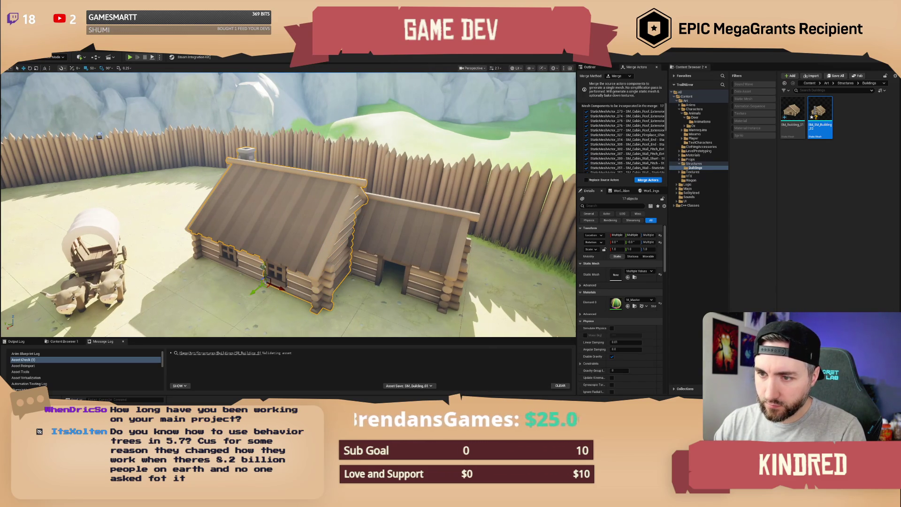
pyautogui.moveTo(237, 260); pyautogui.dragTo(230, 259)
pyautogui.keyDown('ctrl'); pyautogui.click(242, 152); pyautogui.keyUp('ctrl')
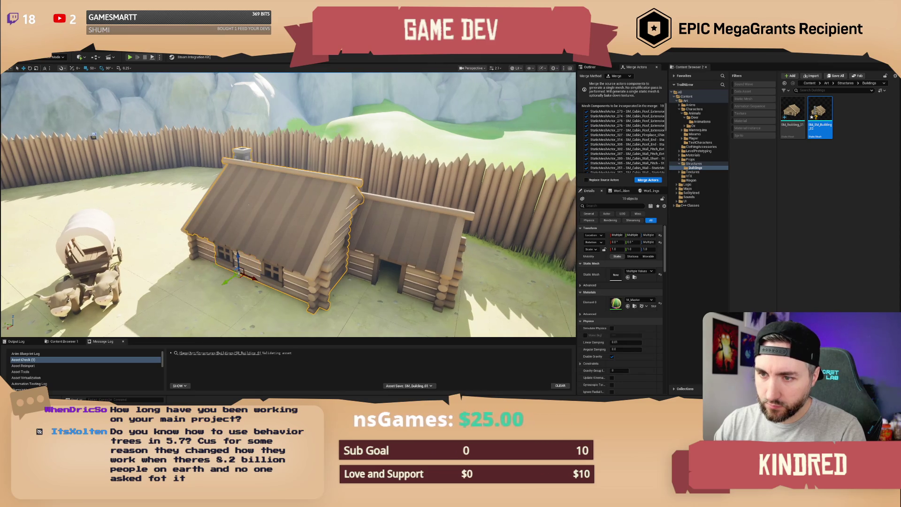
pyautogui.press('Delete')
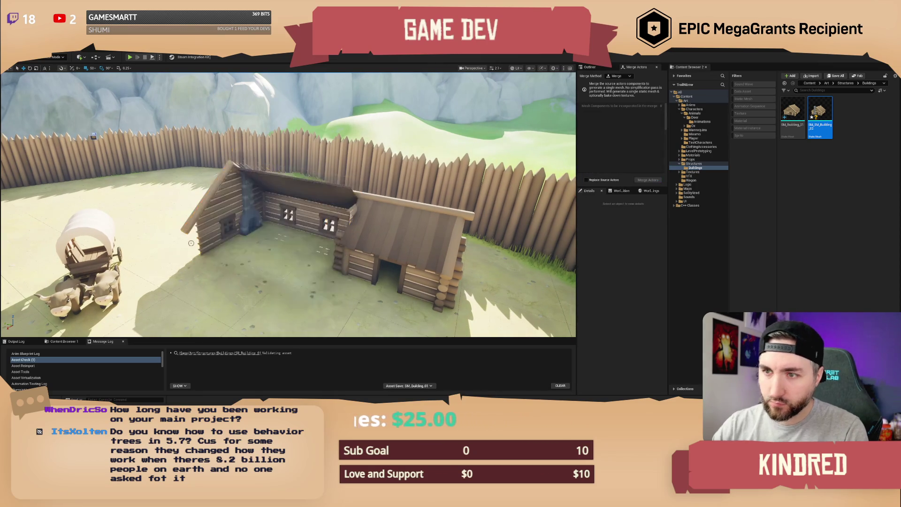
# Remove the gable walls, back wall sections and a roof panel
pyautogui.click(229, 173)
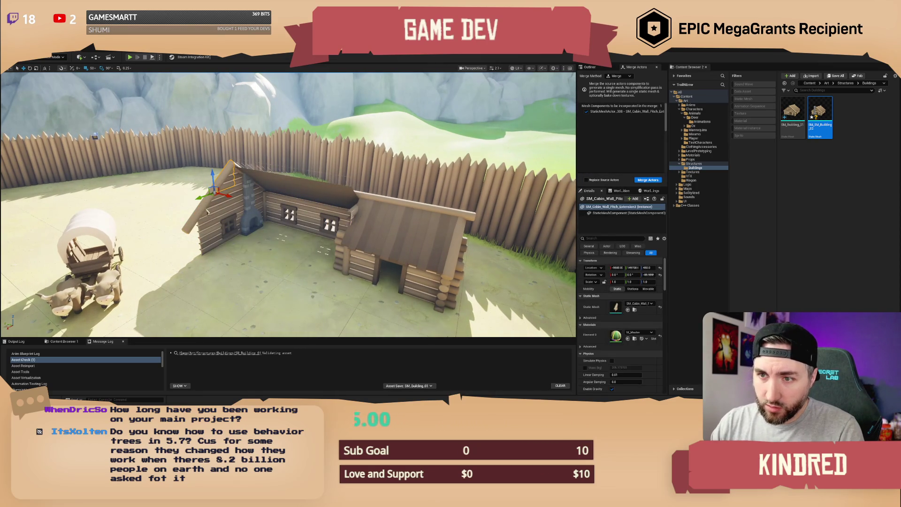
pyautogui.keyDown('ctrl'); pyautogui.click(202, 207); pyautogui.keyUp('ctrl')
pyautogui.keyDown('ctrl'); pyautogui.click(210, 233); pyautogui.keyUp('ctrl')
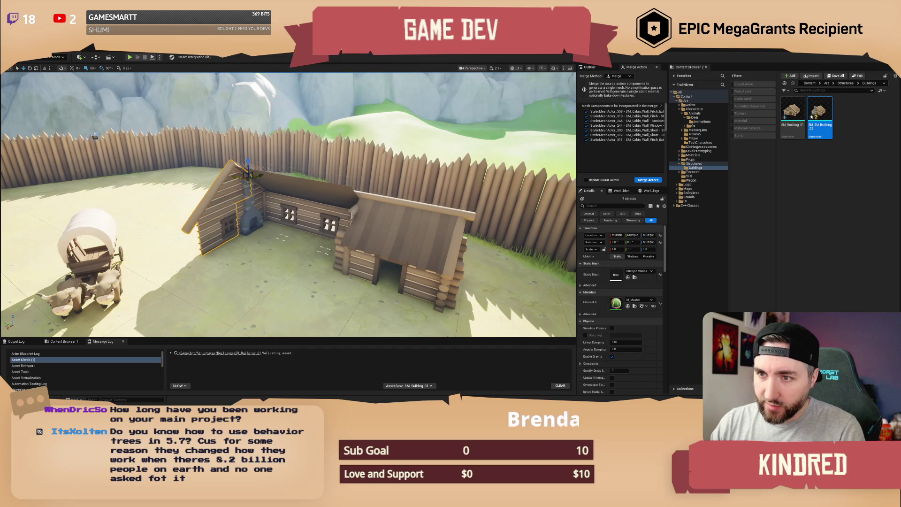
pyautogui.press('f')
pyautogui.keyDown('ctrl'); pyautogui.click(235, 206); pyautogui.keyUp('ctrl')
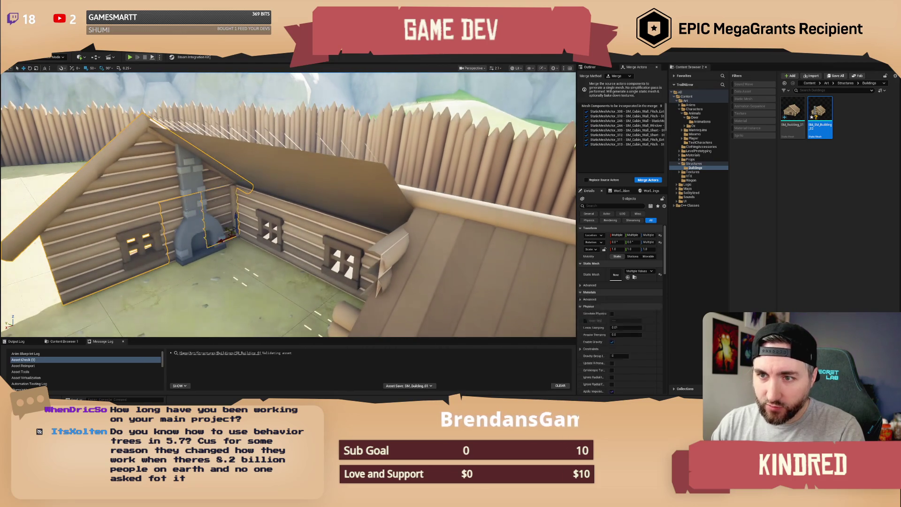
pyautogui.keyDown('ctrl'); pyautogui.click(239, 211); pyautogui.keyUp('ctrl')
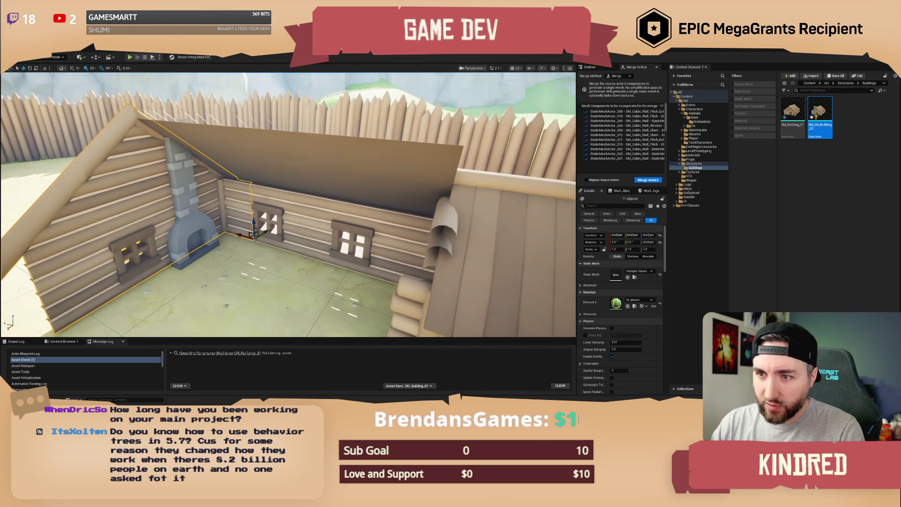
pyautogui.keyDown('ctrl'); pyautogui.click(398, 224); pyautogui.keyUp('ctrl')
pyautogui.keyDown('ctrl'); pyautogui.click(347, 169); pyautogui.keyUp('ctrl')
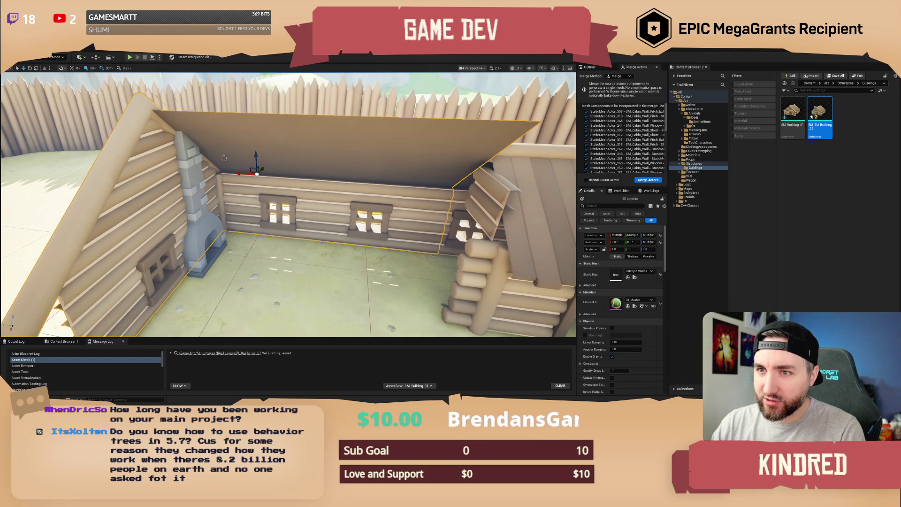
pyautogui.press('Delete')
# Remove the stone fireplace pieces and their base
pyautogui.click(185, 184)
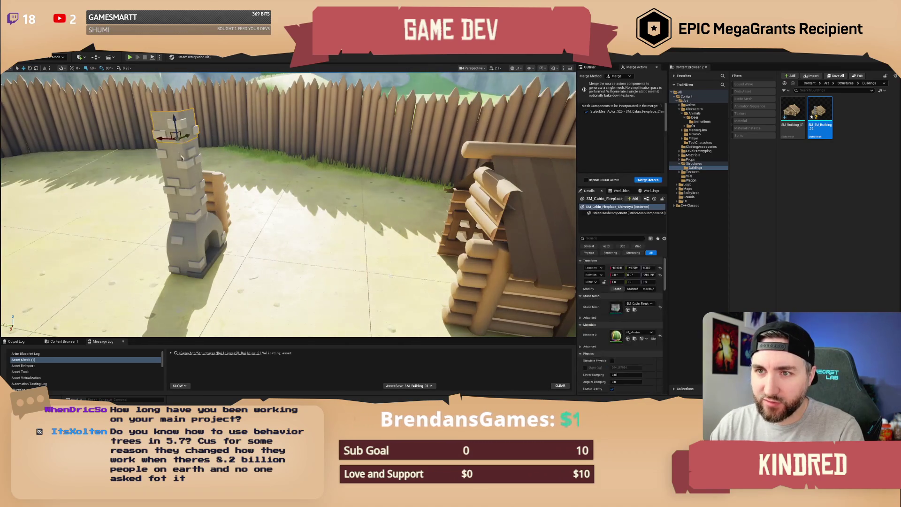
pyautogui.keyDown('ctrl'); pyautogui.click(185, 203); pyautogui.keyUp('ctrl')
pyautogui.keyDown('ctrl'); pyautogui.click(190, 239); pyautogui.keyUp('ctrl')
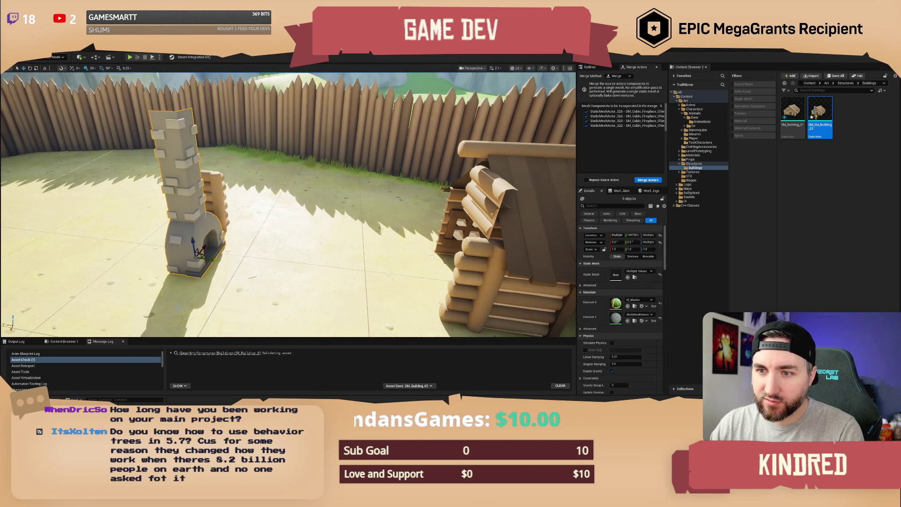
pyautogui.press('Delete')
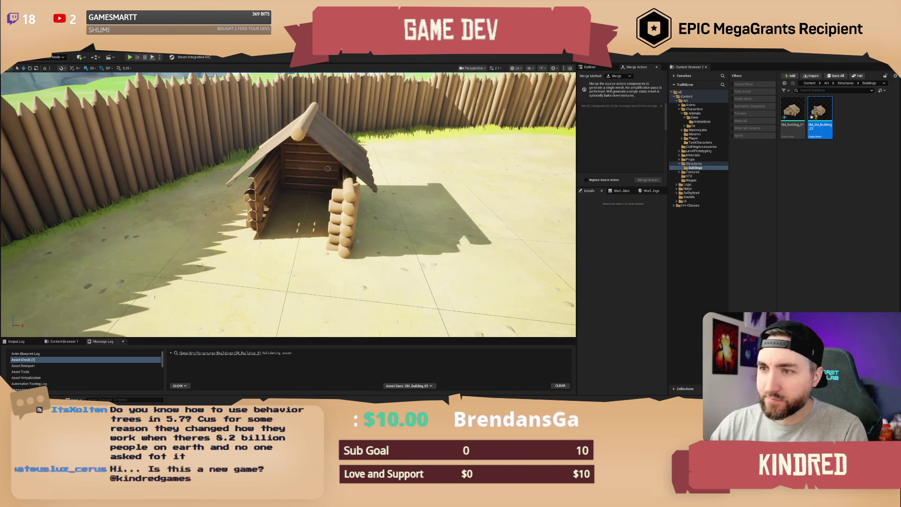
pyautogui.press('w')
pyautogui.press('s')
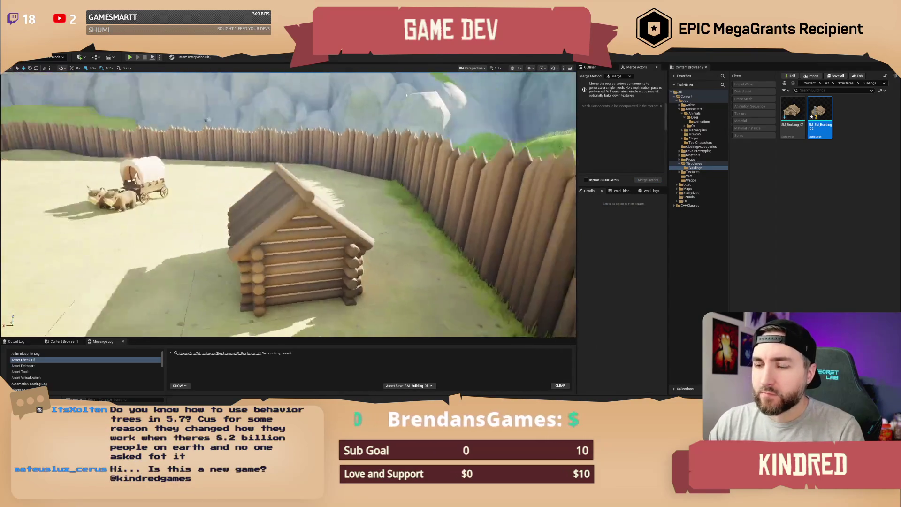
pyautogui.press('w')
pyautogui.press('w')
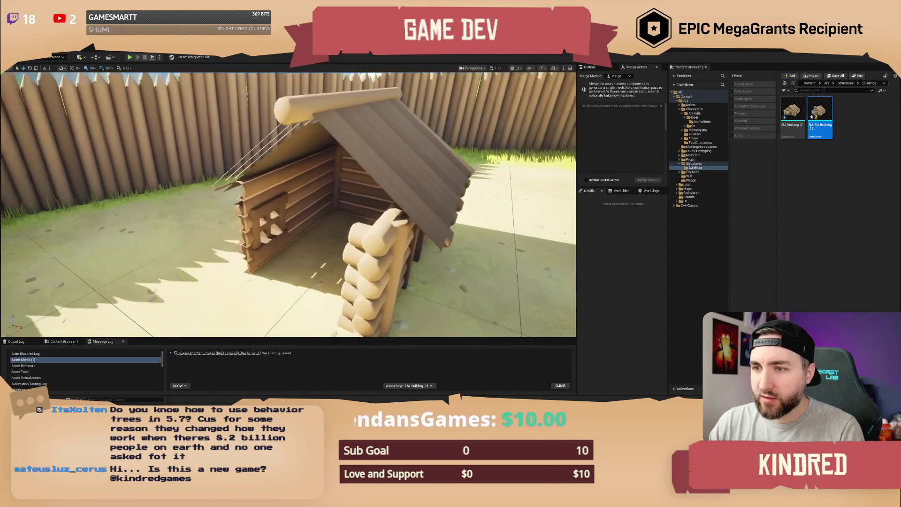
pyautogui.click(347, 225)
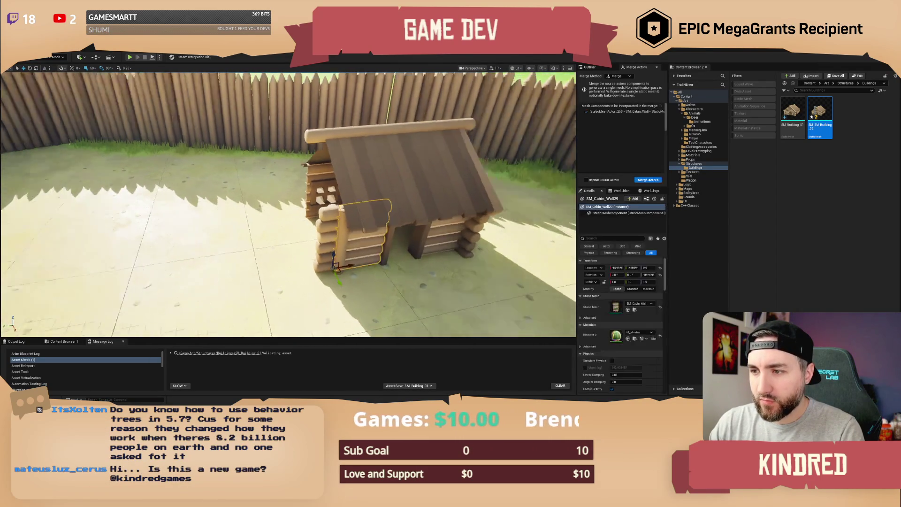
pyautogui.press('a')
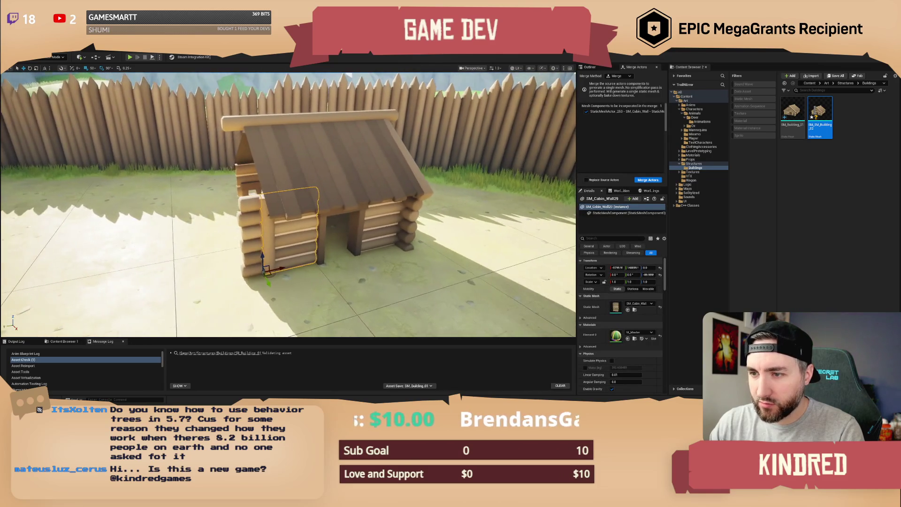
pyautogui.press('a')
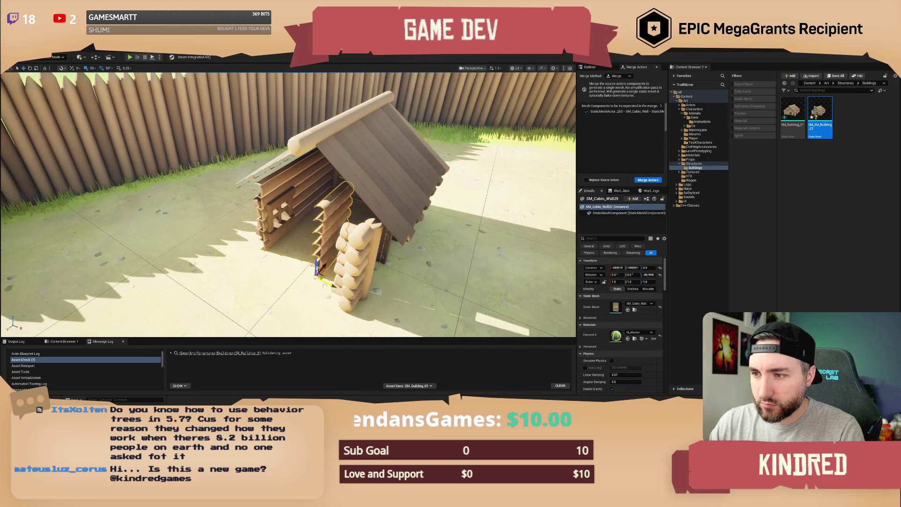
pyautogui.click(282, 218)
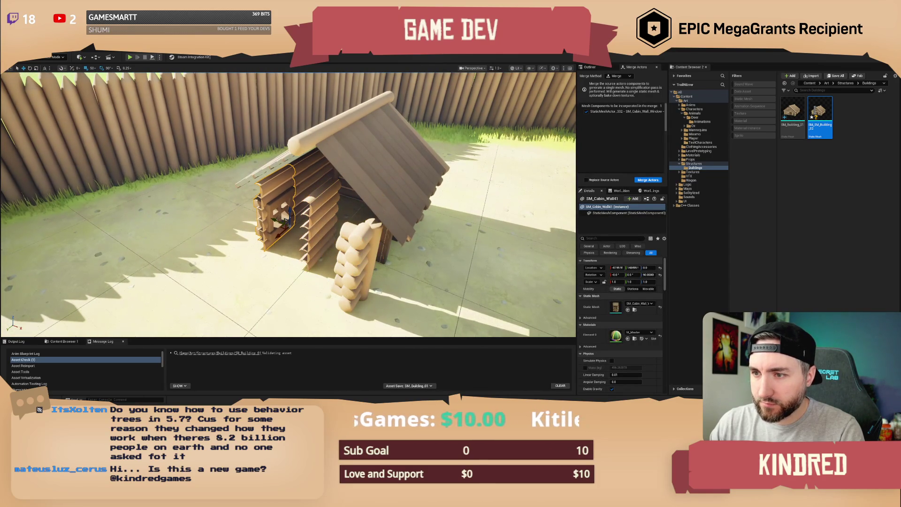
pyautogui.press('d')
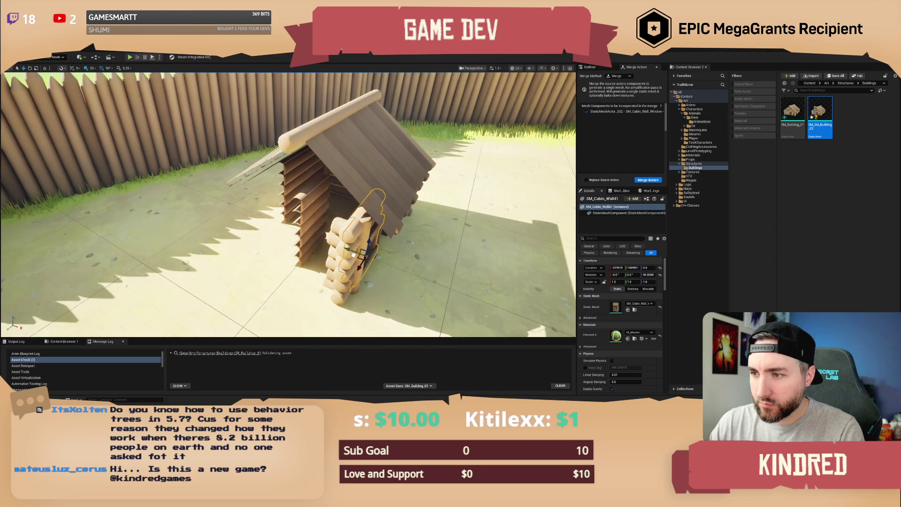
pyautogui.press('w')
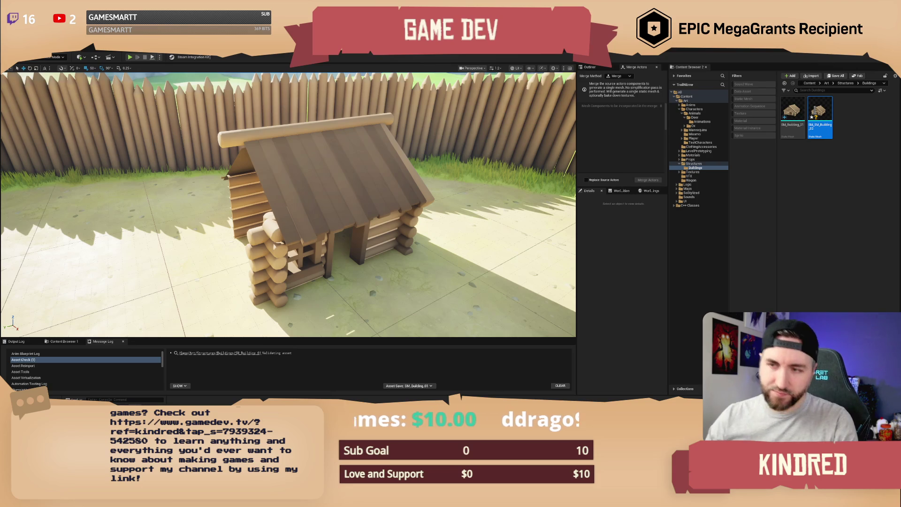
# Duplicate the corner log stacks to the cabin's other side and copy one to the left corner
pyautogui.moveTo(288, 205)
pyautogui.mouseDown()
pyautogui.moveTo(277, 244)
pyautogui.moveTo(309, 239)
pyautogui.moveTo(318, 190)
pyautogui.moveTo(357, 179)
pyautogui.moveTo(282, 181)
pyautogui.mouseUp()
pyautogui.click(318, 190)
pyautogui.keyDown('ctrl'); pyautogui.click(334, 190); pyautogui.keyUp('ctrl')
pyautogui.keyDown('ctrl'); pyautogui.click(323, 165); pyautogui.keyUp('ctrl')
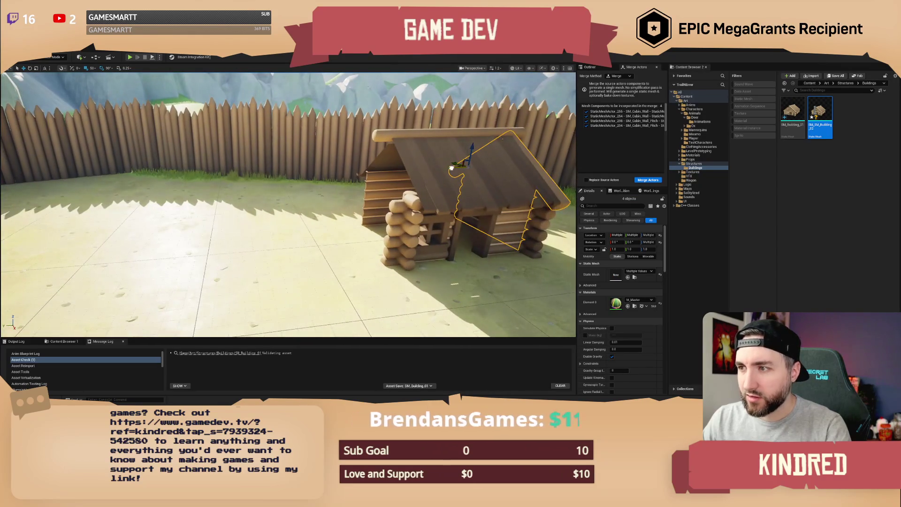
pyautogui.moveTo(452, 168); pyautogui.dragTo(354, 175)
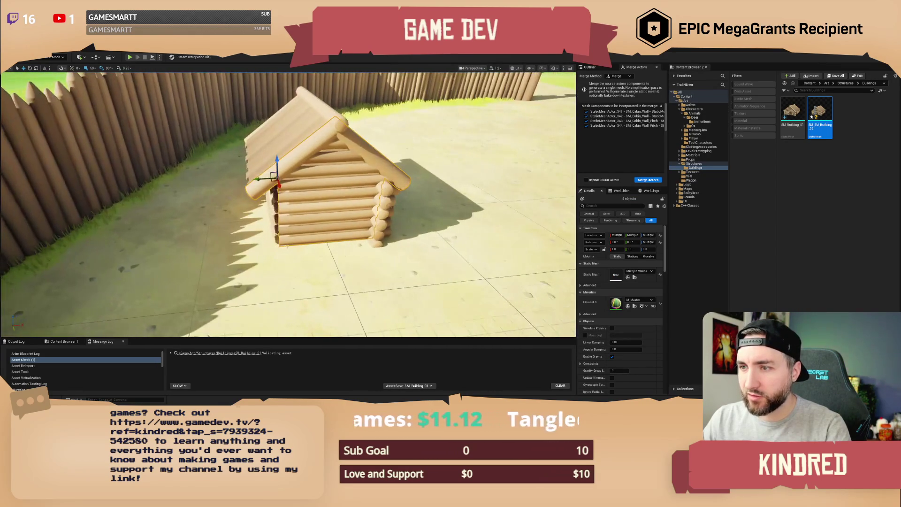
pyautogui.click(378, 224)
pyautogui.moveTo(386, 235); pyautogui.dragTo(297, 238)
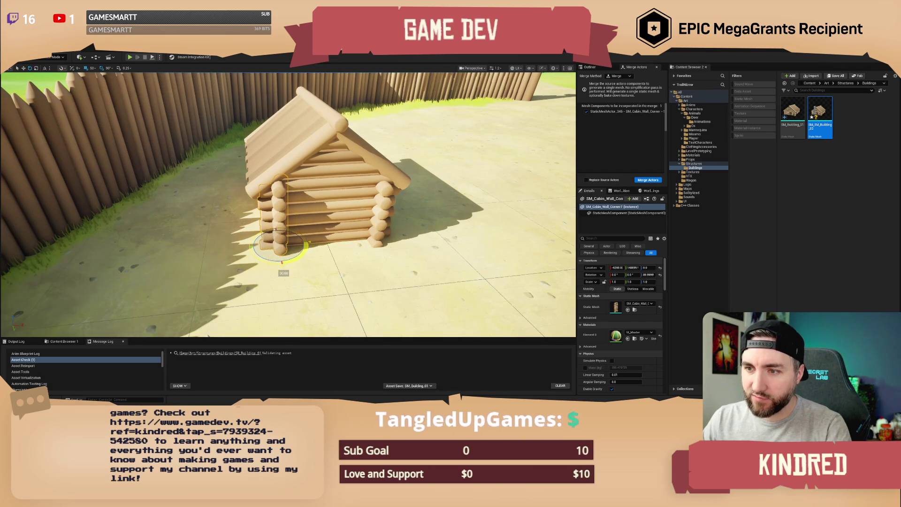
# Fly around and through the cabin to check every corner is finished
pyautogui.press('Escape')
pyautogui.press('w')
pyautogui.press('s')
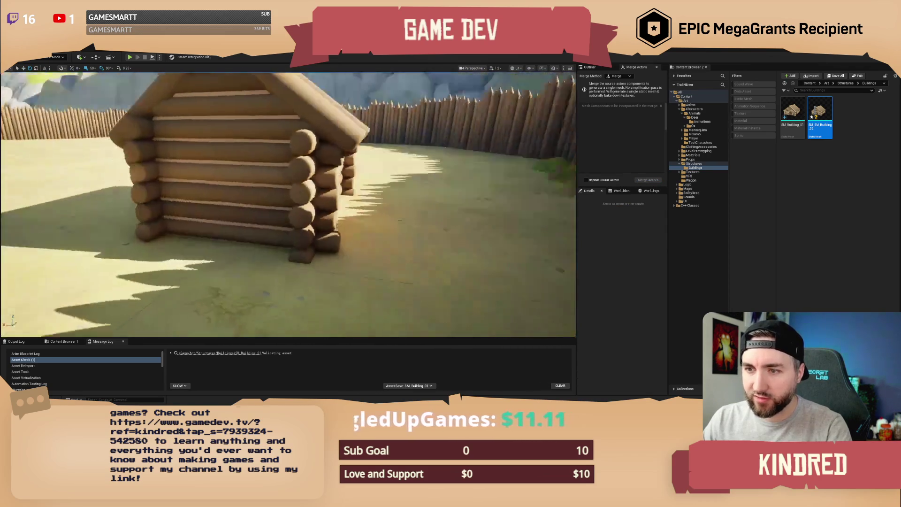
pyautogui.press('w')
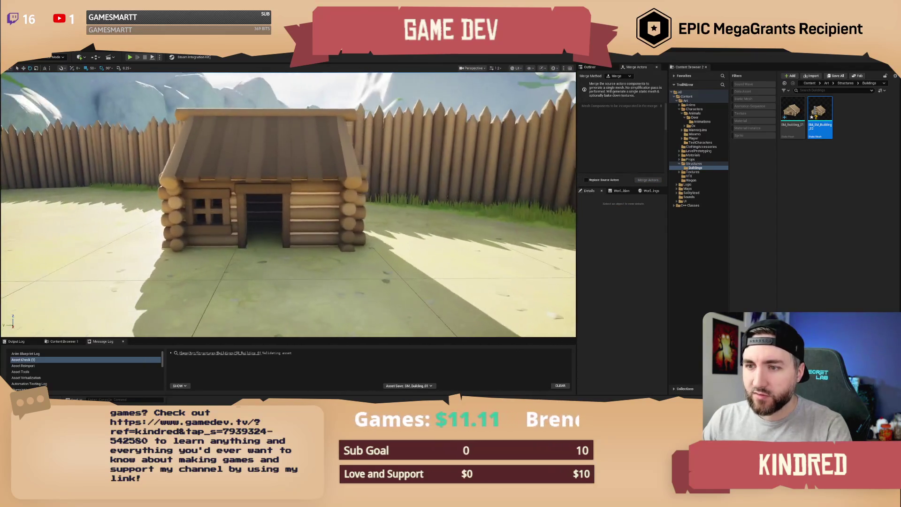
pyautogui.press('s')
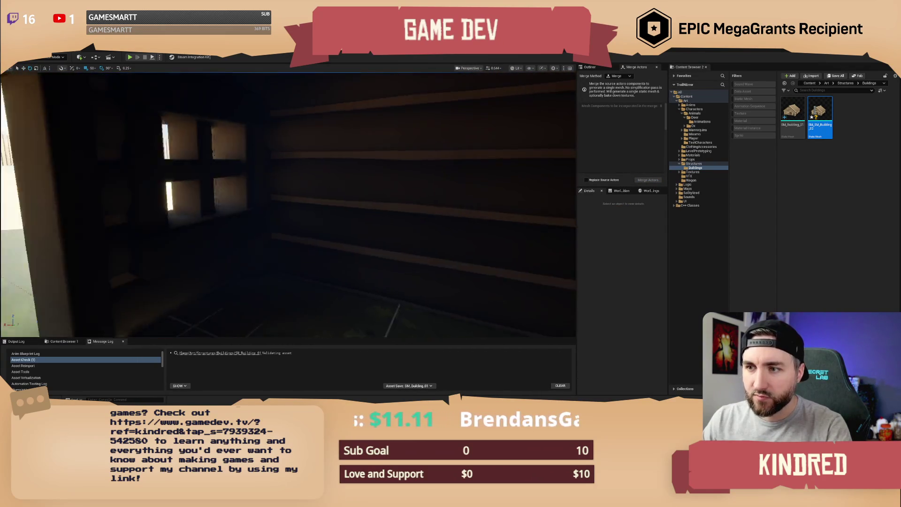
pyautogui.press('a')
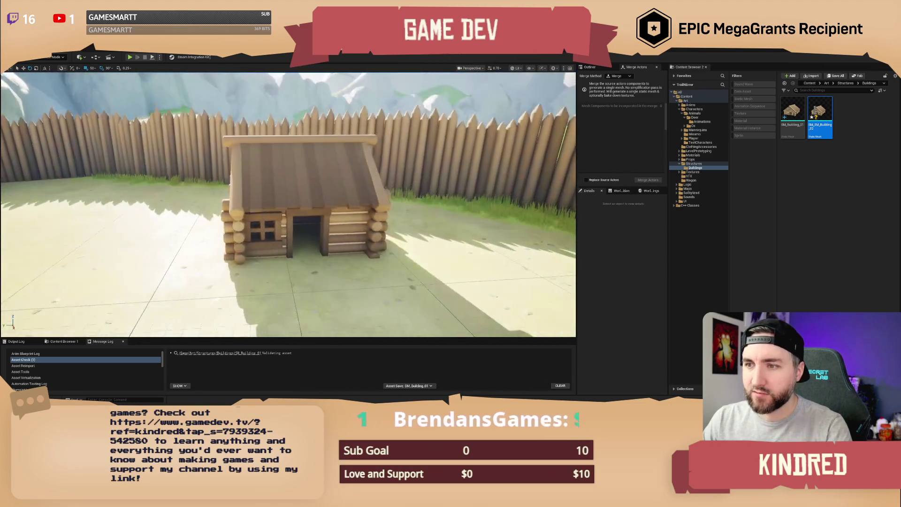
pyautogui.press('a')
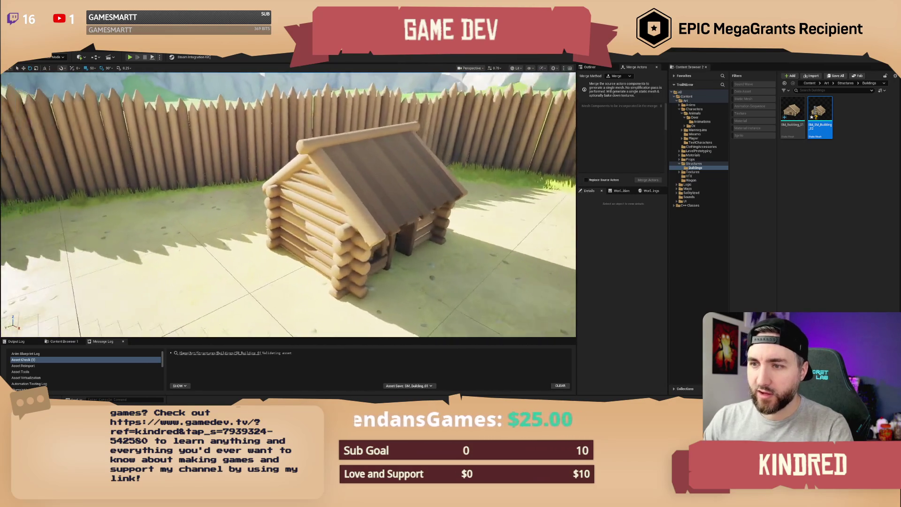
pyautogui.press('a')
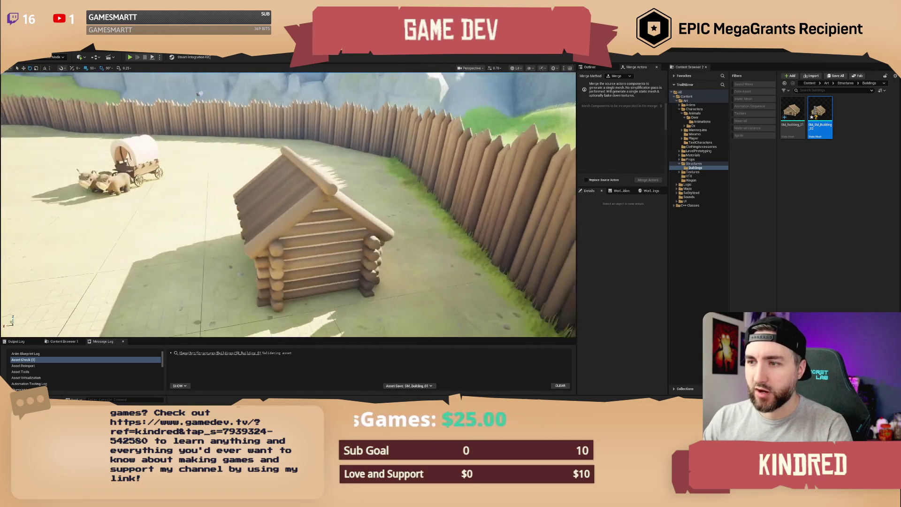
pyautogui.scroll(-2, 288, 205)
pyautogui.press('a')
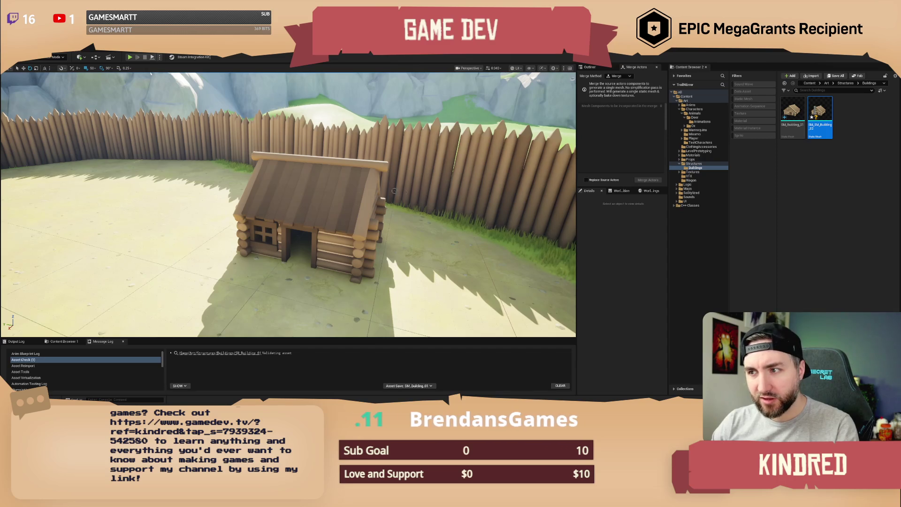
pyautogui.press('Right')
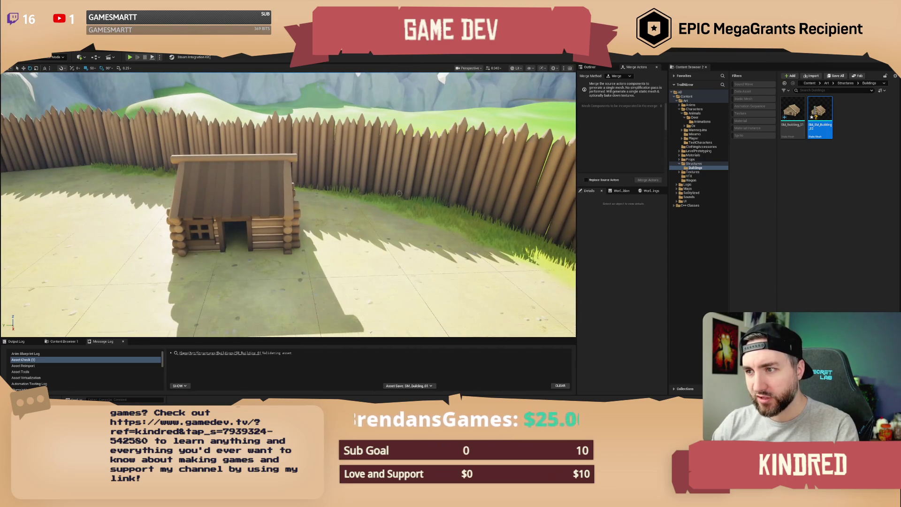
pyautogui.press('Left')
pyautogui.scroll(5, 93, 159)
pyautogui.press('s')
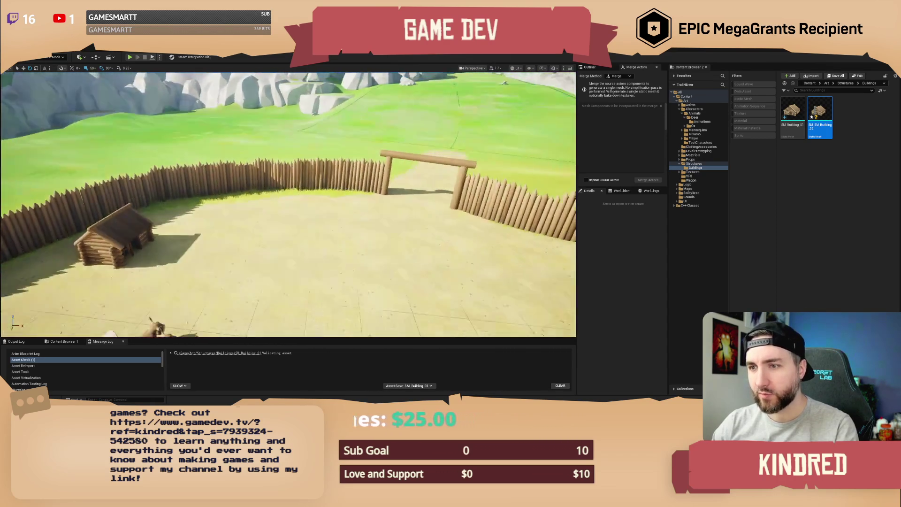
pyautogui.press('w')
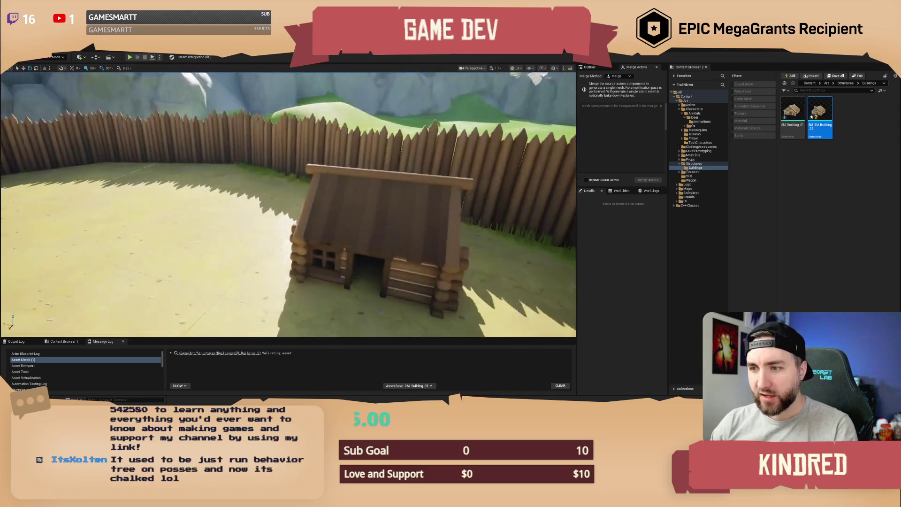
pyautogui.press('w')
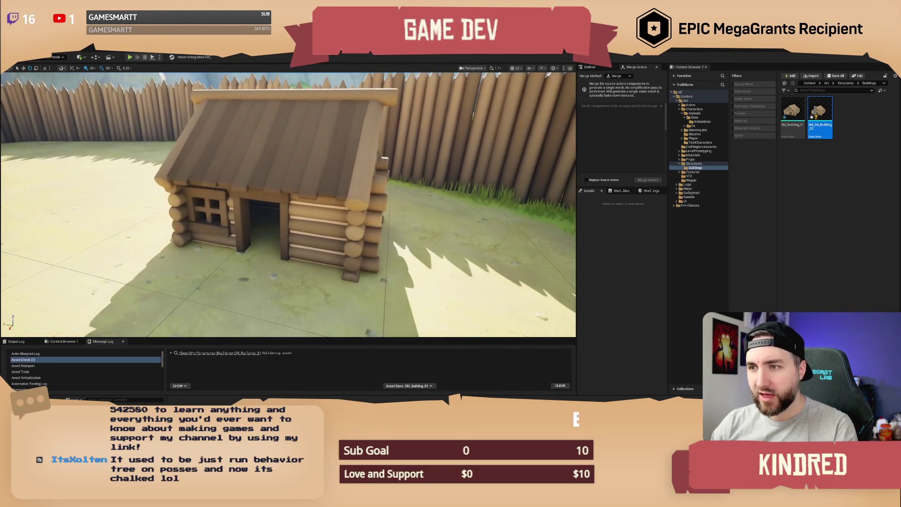
# Select all 26 cabin actors in the Outliner, frame them, and start Merge Actors
pyautogui.click(282, 141)
pyautogui.press('s')
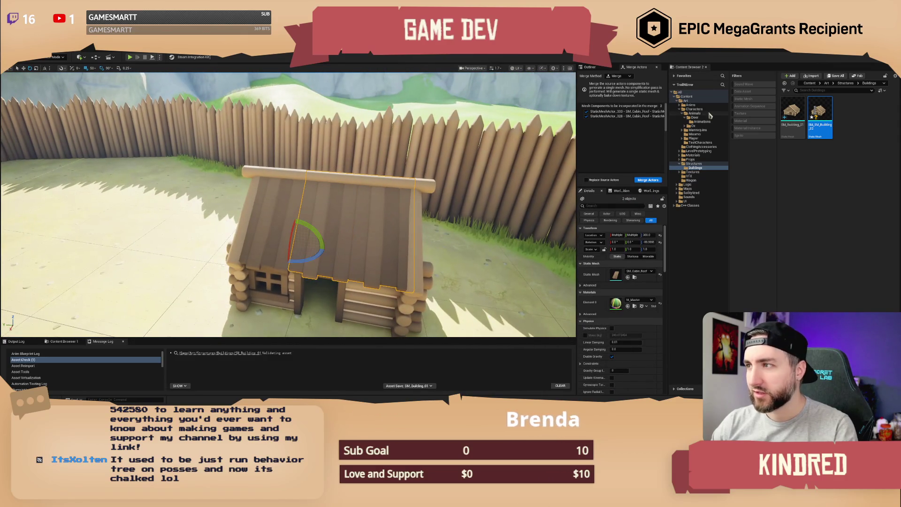
pyautogui.click(590, 67)
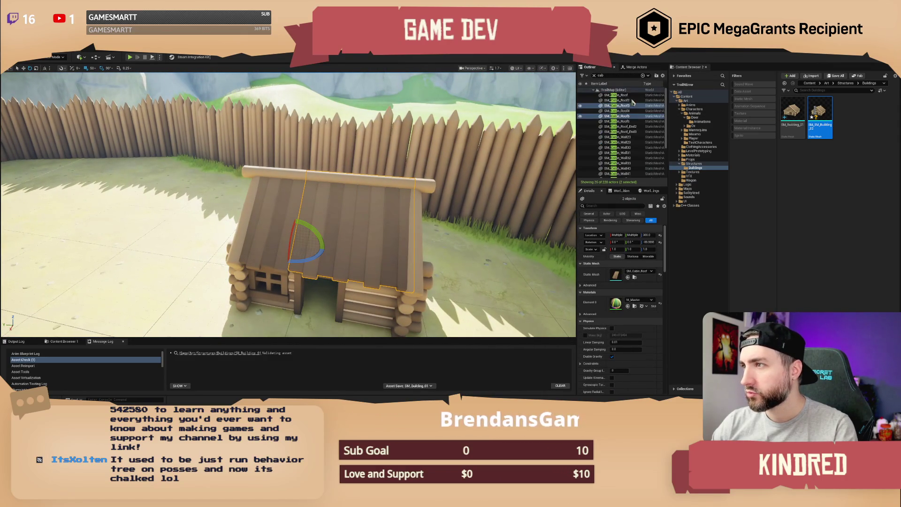
pyautogui.click(620, 95)
pyautogui.scroll(-3, 631, 141)
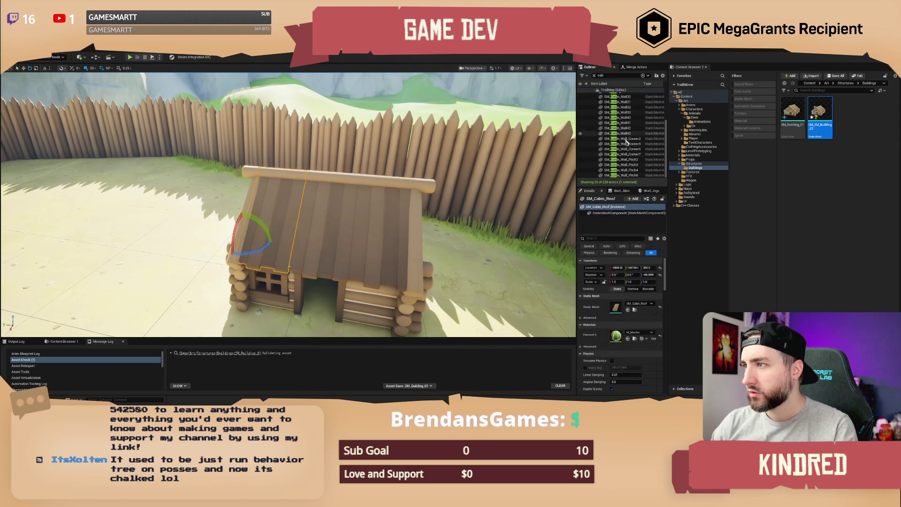
pyautogui.keyDown('shift'); pyautogui.click(637, 175); pyautogui.keyUp('shift')
pyautogui.press('f')
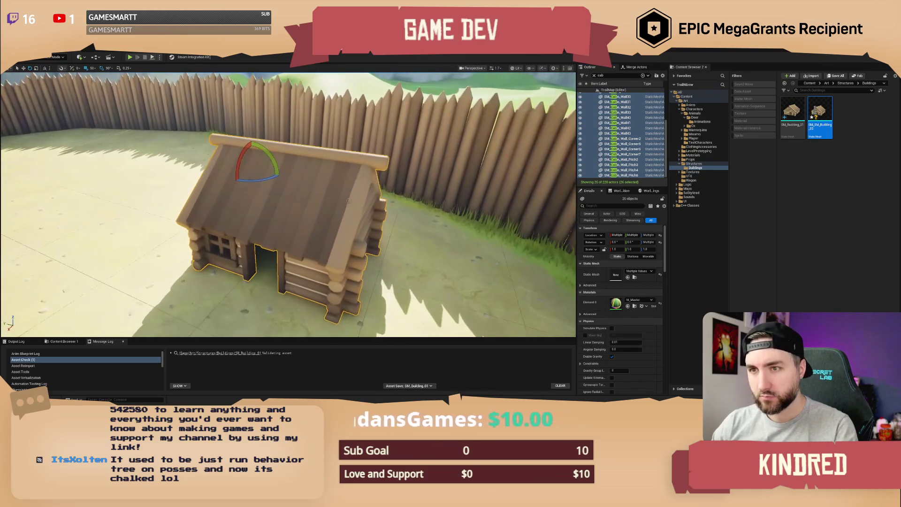
pyautogui.click(637, 67)
pyautogui.click(648, 180)
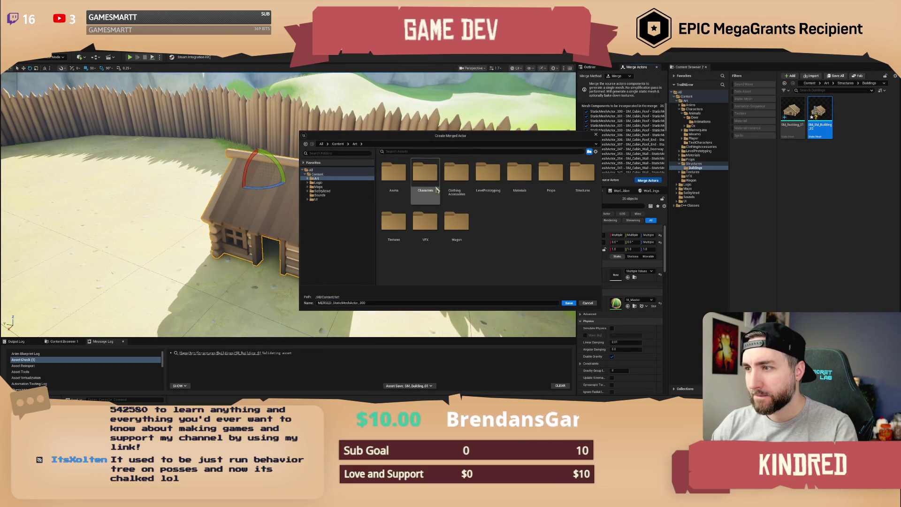
# Save the merged cabin as SM_SM_Building_03 in Art > Structures > Buildings
pyautogui.doubleClick(582, 175)
pyautogui.doubleClick(394, 175)
pyautogui.click(425, 176)
pyautogui.click(356, 303)
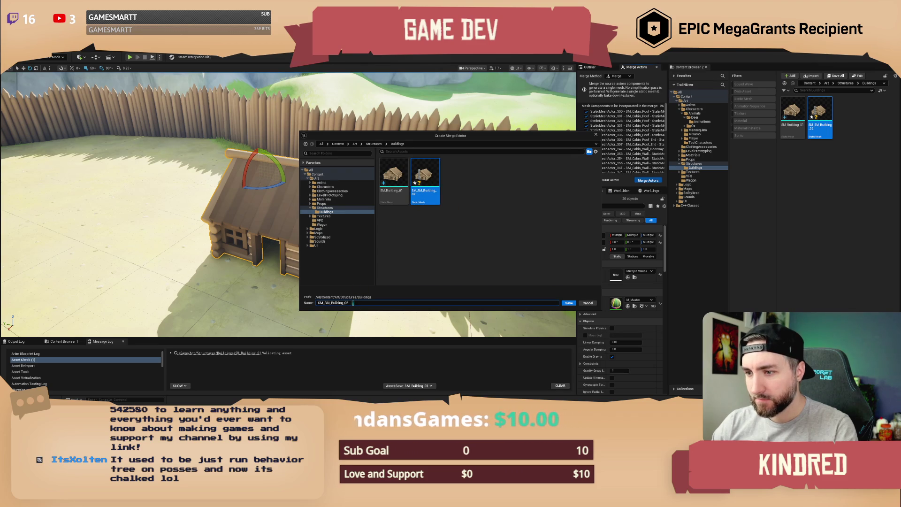
pyautogui.press('BackSpace')
pyautogui.write('3')
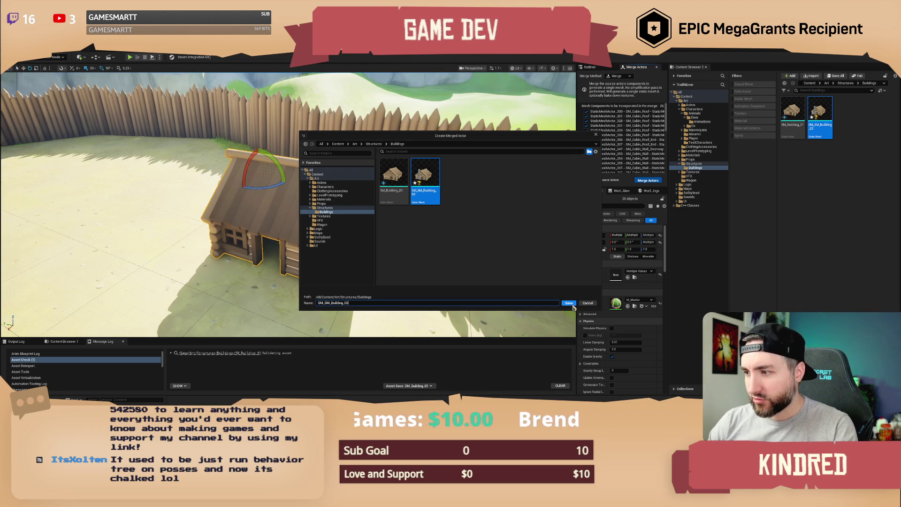
pyautogui.click(569, 303)
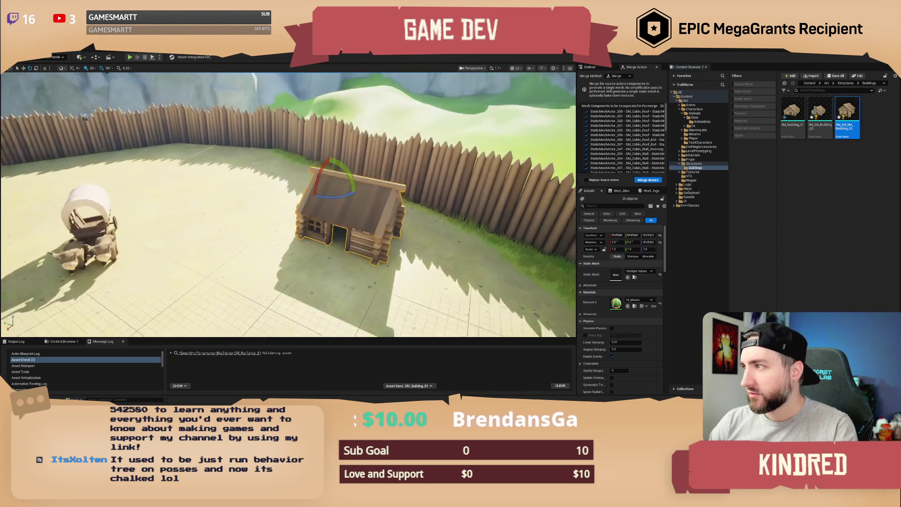
# Bring the view close to the cabin and select one of its wall pieces
pyautogui.press('s')
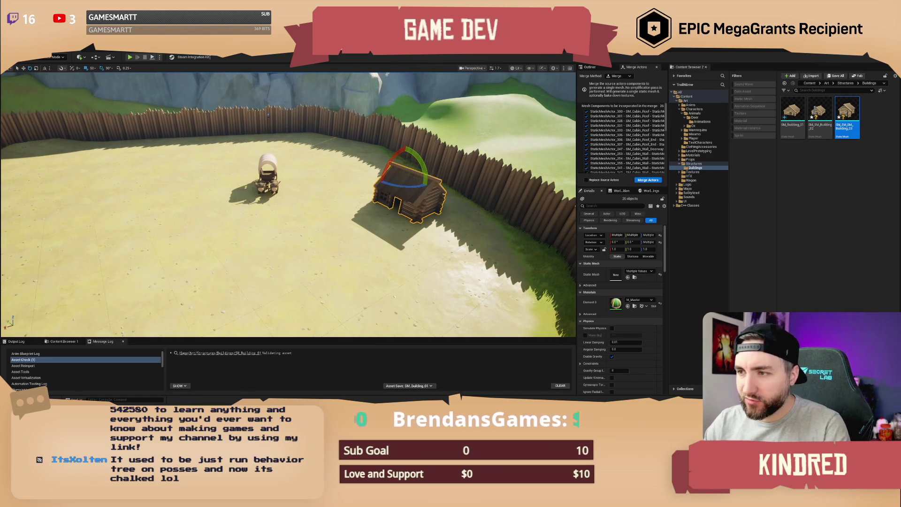
pyautogui.press('f')
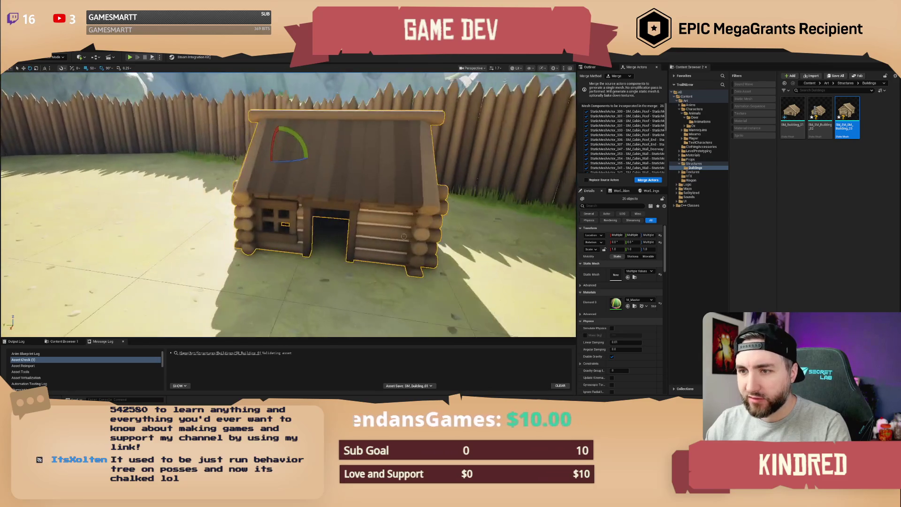
pyautogui.click(277, 216)
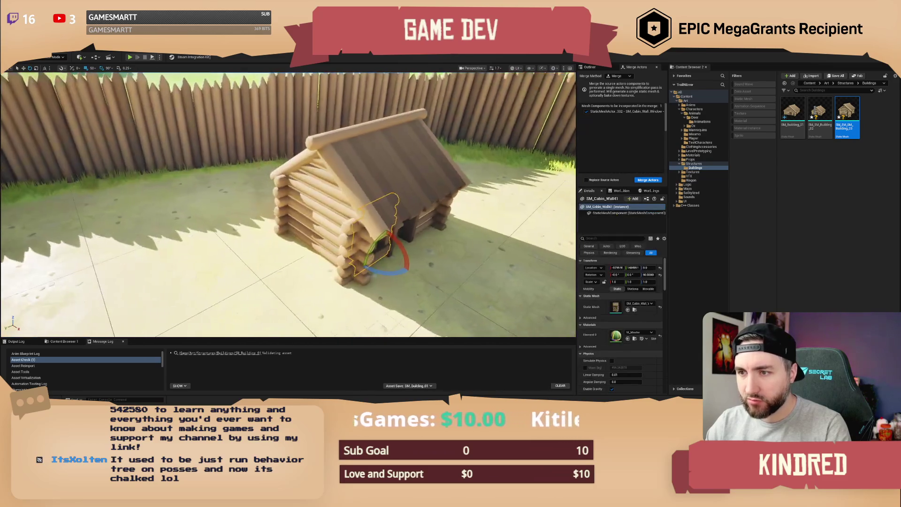
# Select cabin wall pieces to locate the wall with the window
pyautogui.click(301, 216)
pyautogui.click(271, 206)
pyautogui.press('f')
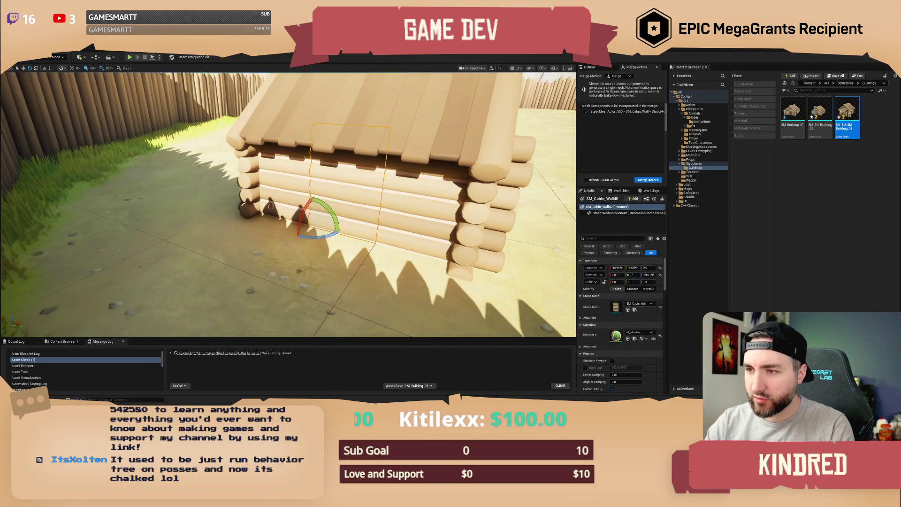
pyautogui.press('Escape')
pyautogui.moveTo(271, 207)
pyautogui.mouseDown()
pyautogui.moveTo(355, 179)
pyautogui.moveTo(382, 140)
pyautogui.mouseUp()
pyautogui.click(393, 150)
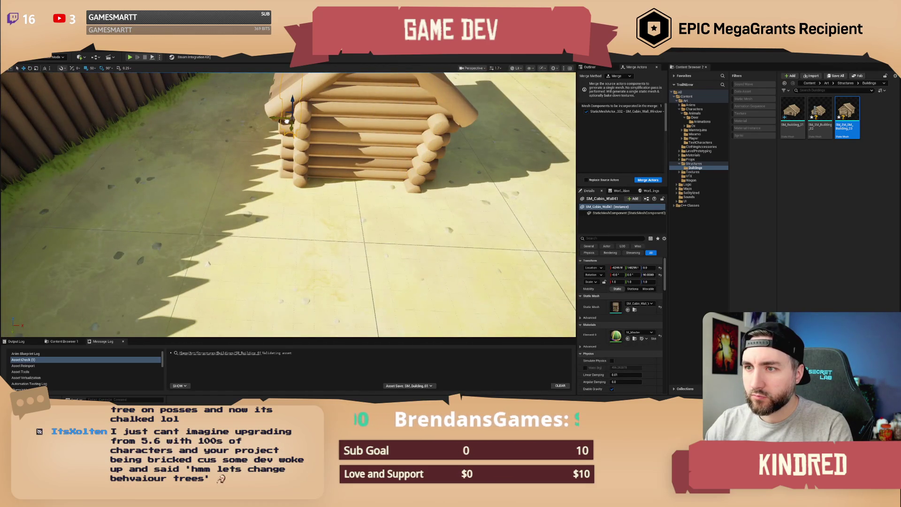
# Copy a plain log wall into the section left of the door and deselect it
pyautogui.moveTo(287, 121); pyautogui.dragTo(329, 104)
pyautogui.scroll(-3, 346, 224)
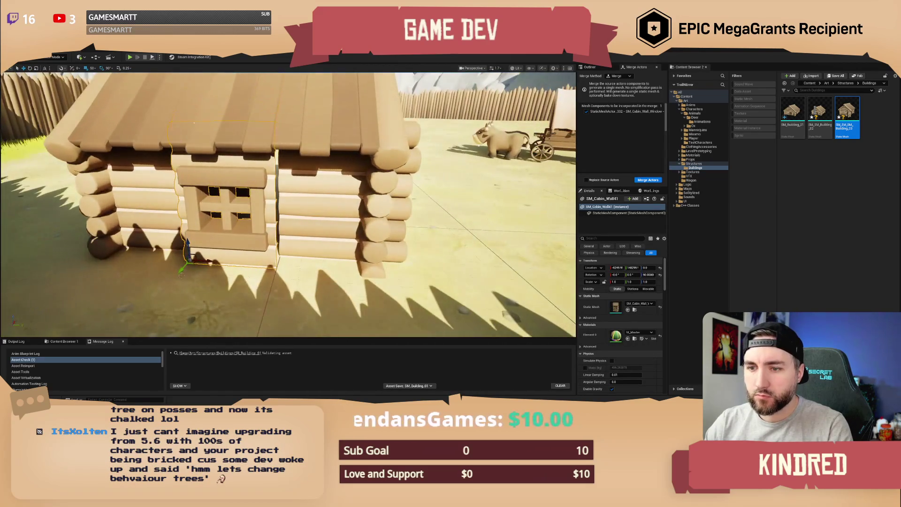
pyautogui.moveTo(346, 224)
pyautogui.mouseDown()
pyautogui.moveTo(385, 228)
pyautogui.moveTo(232, 238)
pyautogui.moveTo(270, 224)
pyautogui.mouseUp()
pyautogui.click(356, 211)
pyautogui.press('Escape')
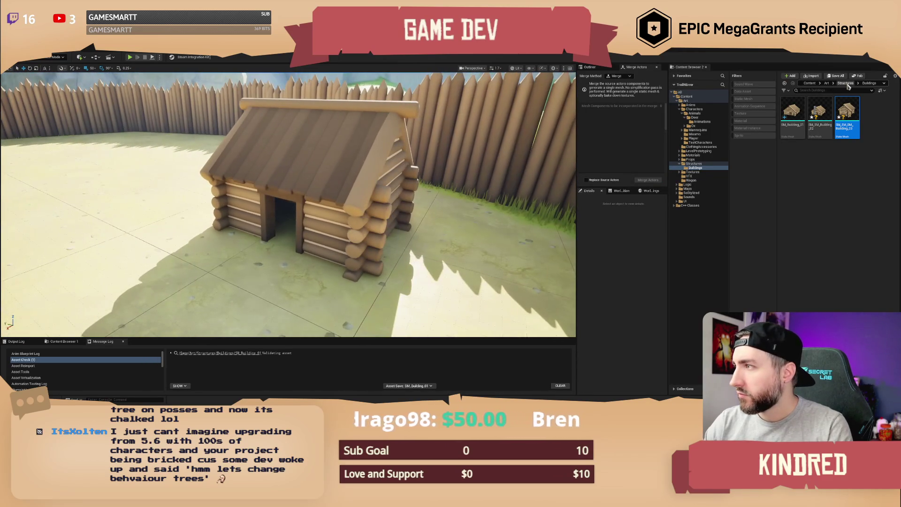
# Place the cabin fireplace mesh against the cabin wall and nudge it into position
pyautogui.click(846, 83)
pyautogui.moveTo(847, 115)
pyautogui.mouseDown()
pyautogui.moveTo(545, 230)
pyautogui.moveTo(368, 235)
pyautogui.mouseUp()
pyautogui.moveTo(298, 208)
pyautogui.mouseDown()
pyautogui.moveTo(257, 208)
pyautogui.moveTo(342, 229)
pyautogui.moveTo(366, 251)
pyautogui.mouseUp()
pyautogui.scroll(3, 367, 252)
pyautogui.scroll(-2, 431, 284)
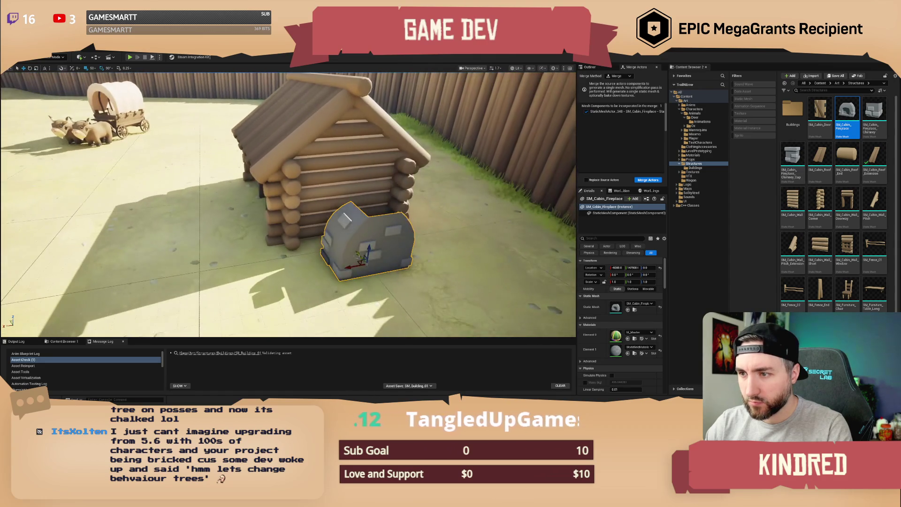
pyautogui.moveTo(336, 230); pyautogui.dragTo(330, 224)
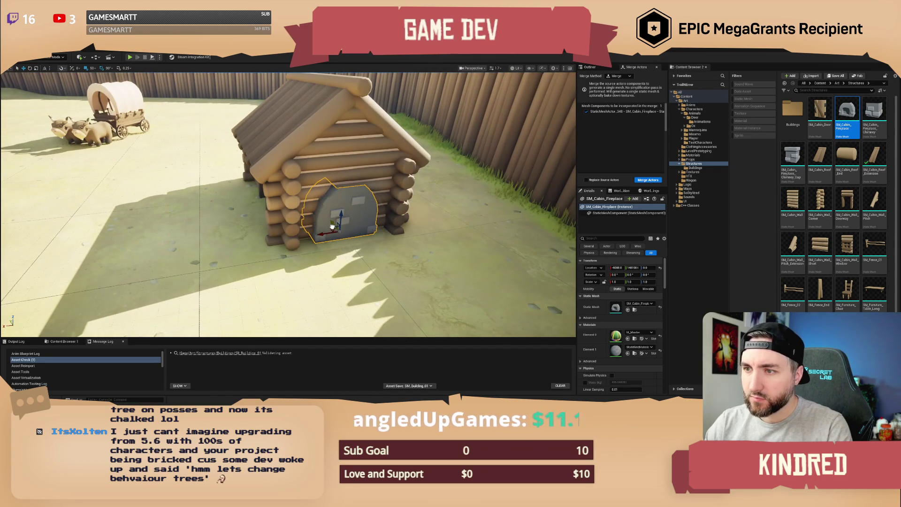
# Stack SM_Cabin_Fireplace_Chimney pieces on the fireplace, rotating each copy 90° around Z
pyautogui.moveTo(874, 113)
pyautogui.mouseDown()
pyautogui.moveTo(798, 162)
pyautogui.moveTo(348, 183)
pyautogui.mouseUp()
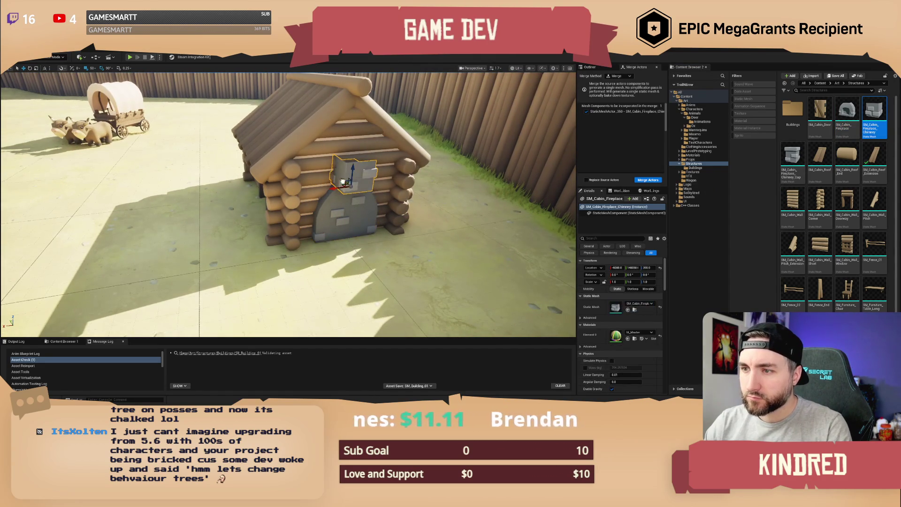
pyautogui.scroll(2, 345, 183)
pyautogui.scroll(4, 368, 184)
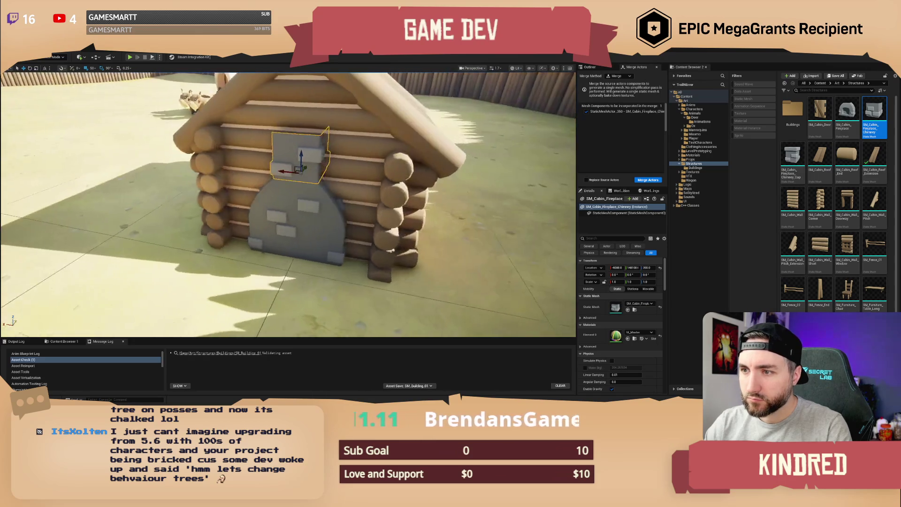
pyautogui.moveTo(354, 161); pyautogui.dragTo(356, 127)
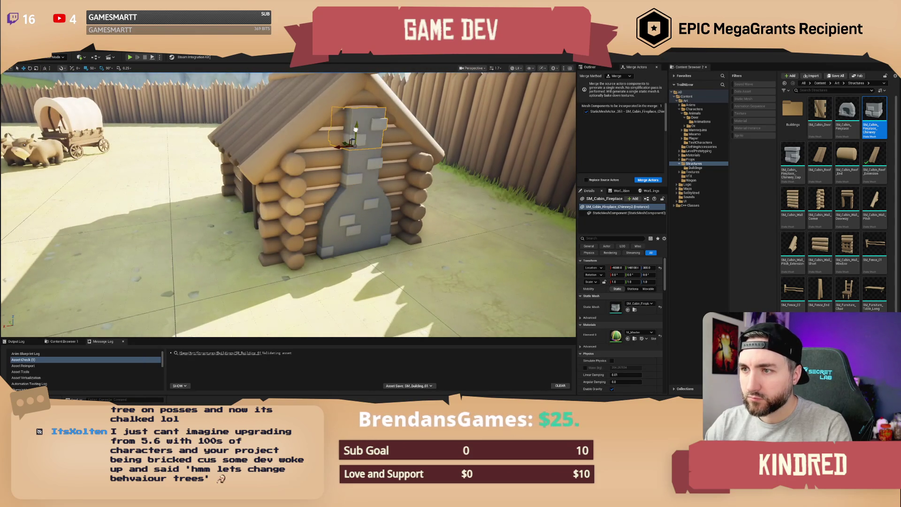
pyautogui.press('e')
pyautogui.moveTo(345, 235)
pyautogui.mouseDown()
pyautogui.moveTo(371, 226)
pyautogui.moveTo(346, 175)
pyautogui.mouseUp()
pyautogui.press('w')
pyautogui.press('e')
pyautogui.moveTo(369, 205)
pyautogui.mouseDown()
pyautogui.moveTo(348, 188)
pyautogui.moveTo(354, 137)
pyautogui.mouseUp()
pyautogui.press('w')
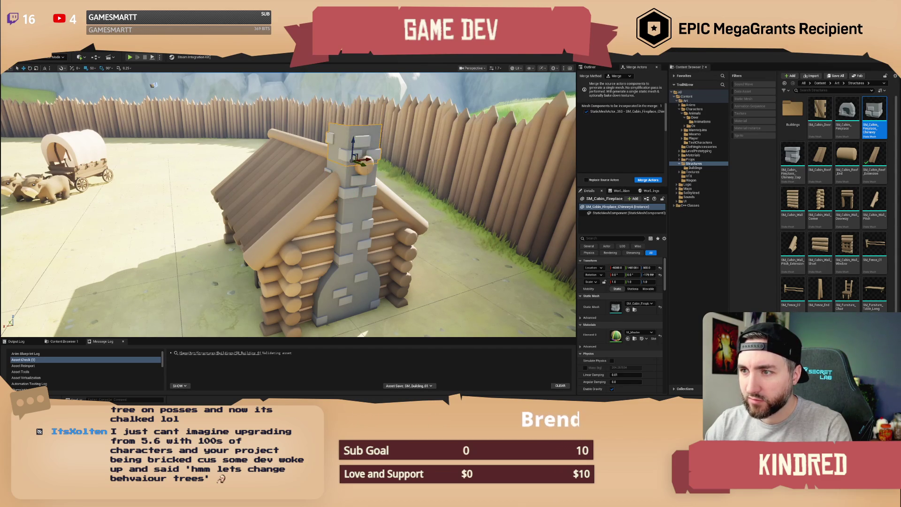
# Top the chimney with SM_Cabin_Fireplace_Chimney_Cap and check the top sections
pyautogui.press('Escape')
pyautogui.moveTo(794, 155)
pyautogui.mouseDown()
pyautogui.moveTo(498, 140)
pyautogui.moveTo(366, 91)
pyautogui.mouseUp()
pyautogui.press('f')
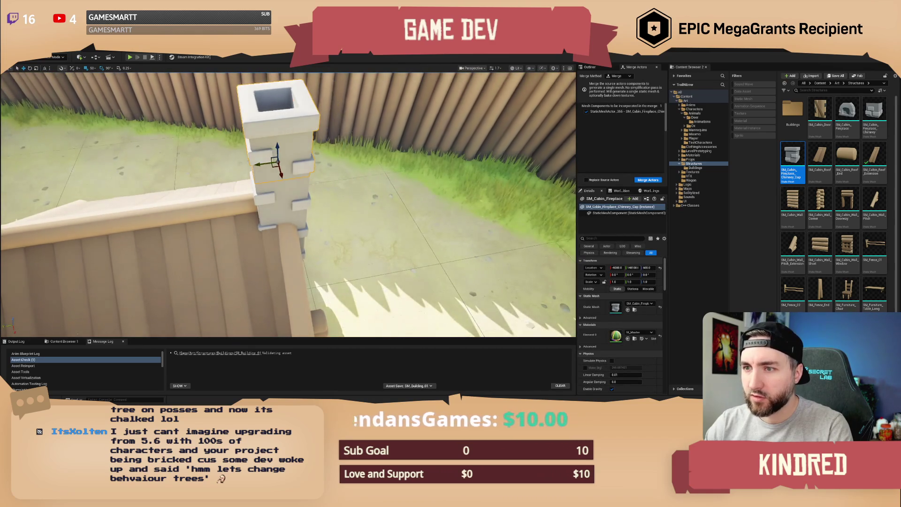
pyautogui.scroll(-10, 288, 205)
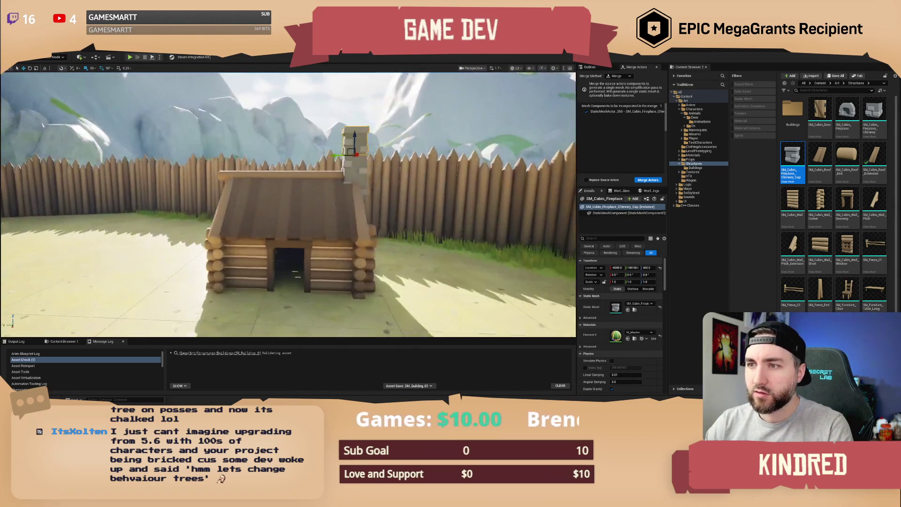
pyautogui.click(363, 182)
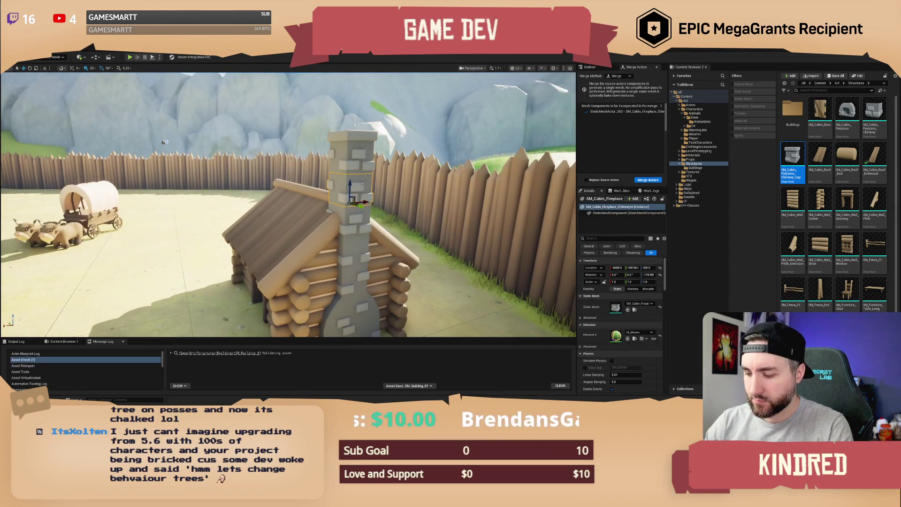
pyautogui.click(355, 155)
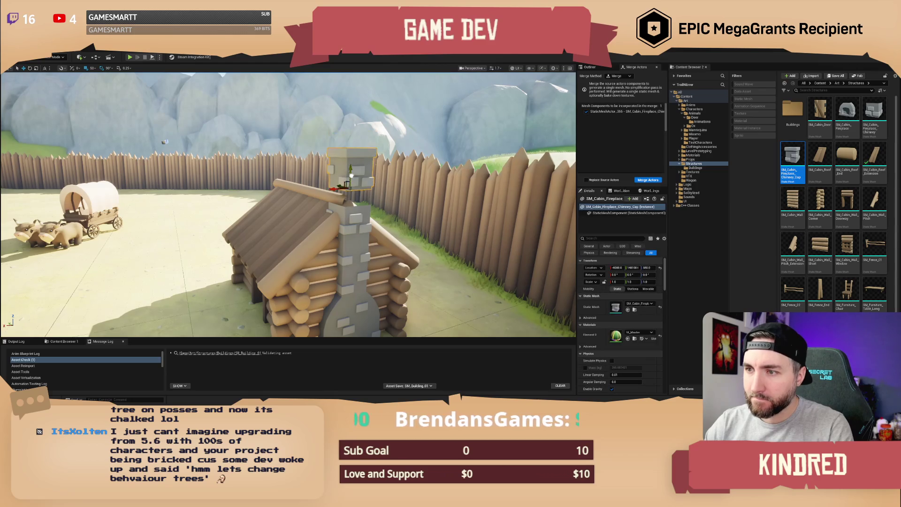
pyautogui.press('Escape')
pyautogui.scroll(-5, 375, 205)
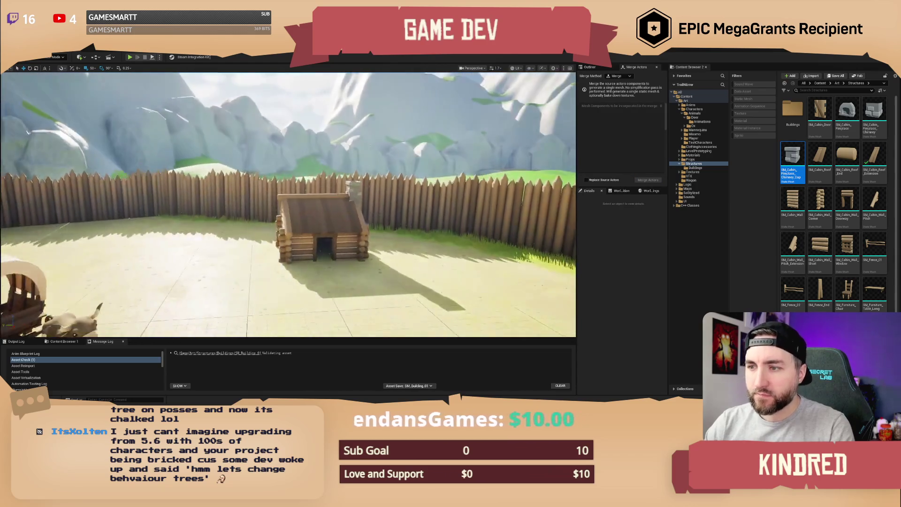
pyautogui.click(331, 165)
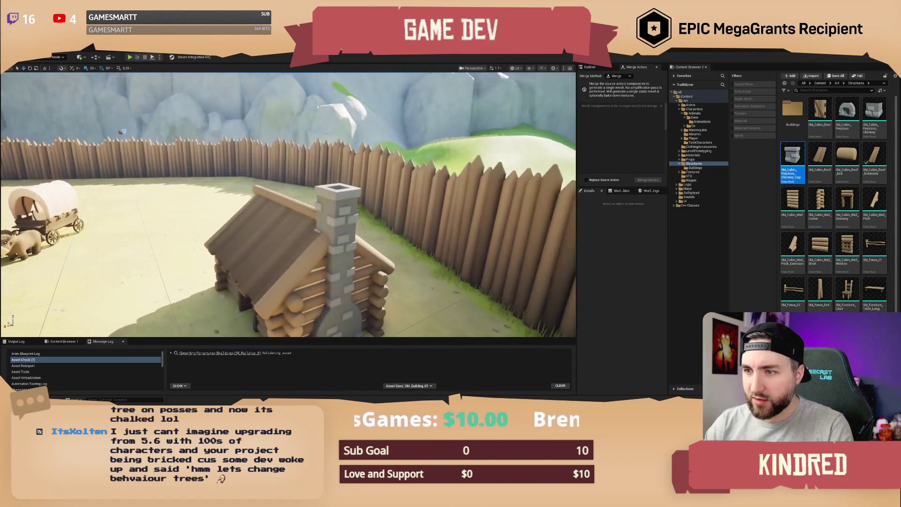
pyautogui.click(347, 235)
pyautogui.press('e')
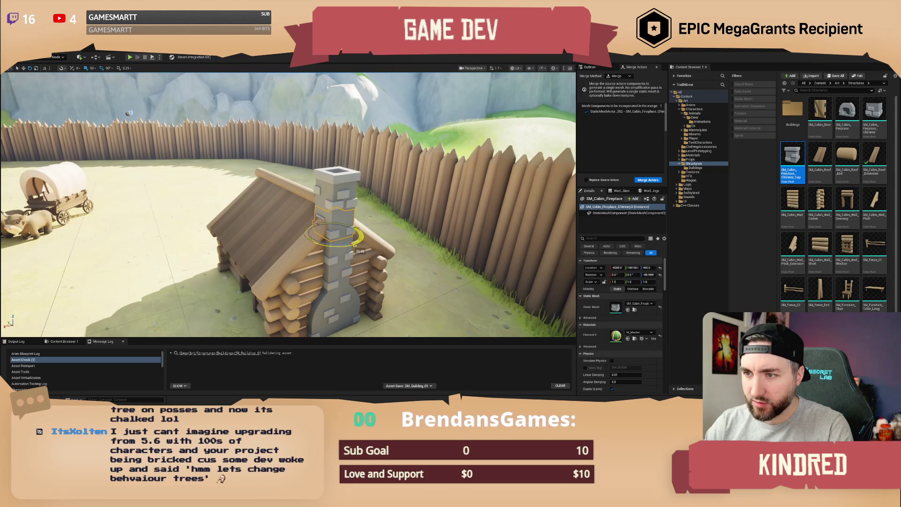
pyautogui.press('Escape')
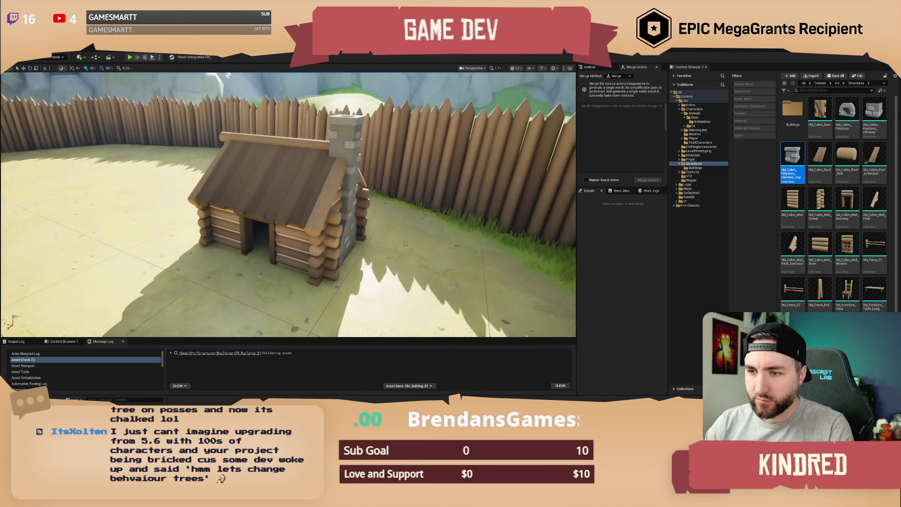
pyautogui.click(356, 220)
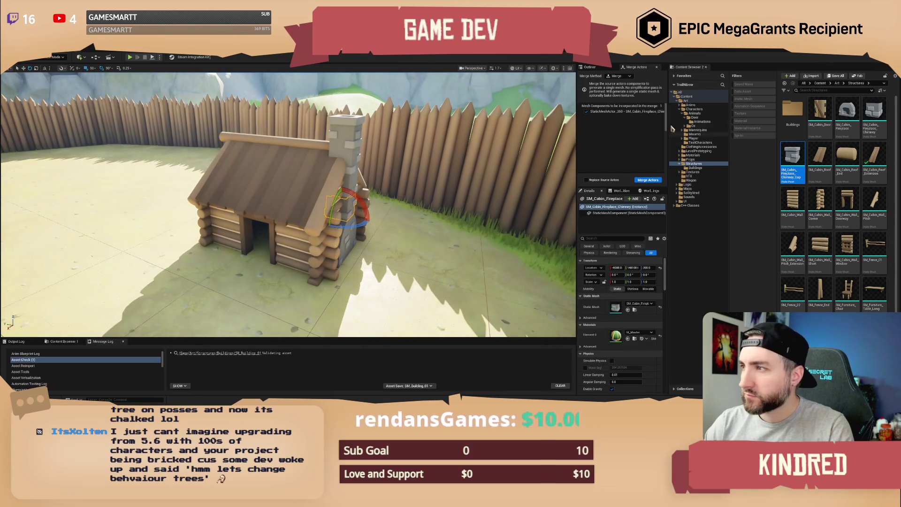
pyautogui.click(589, 68)
# Select all 30 filtered cabin actors in the Outliner and run Merge Actors
pyautogui.click(620, 94)
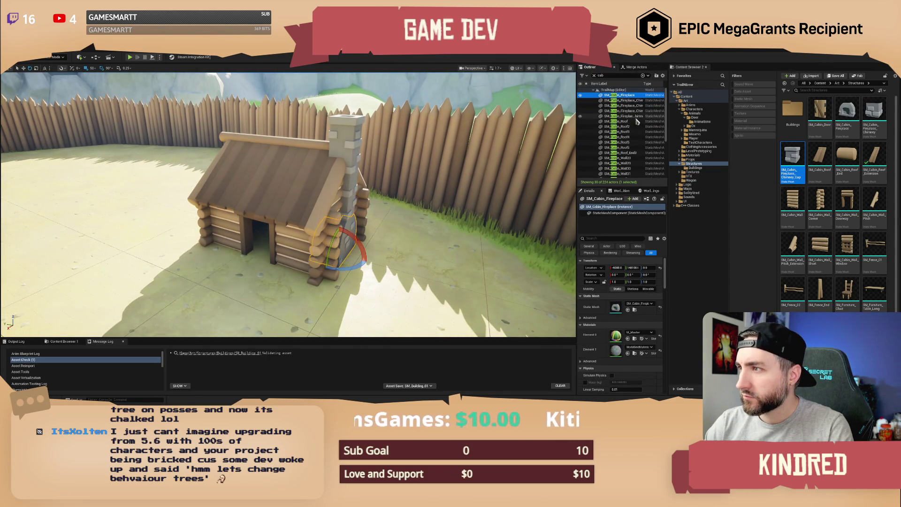
pyautogui.scroll(-5, 627, 140)
pyautogui.hotkey('ctrl', 'a')
pyautogui.click(636, 67)
pyautogui.click(641, 182)
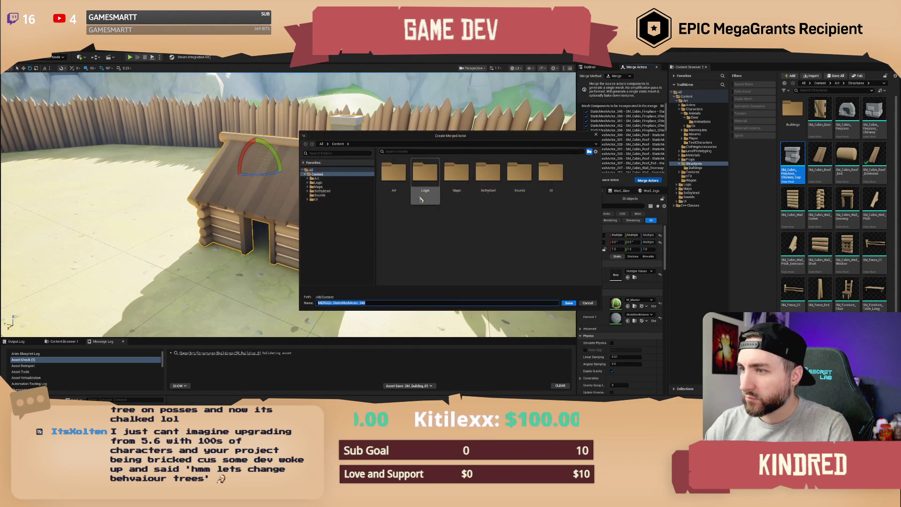
# Save the merged mesh in Art/Structures/Buildings as Building_04
pyautogui.doubleClick(582, 174)
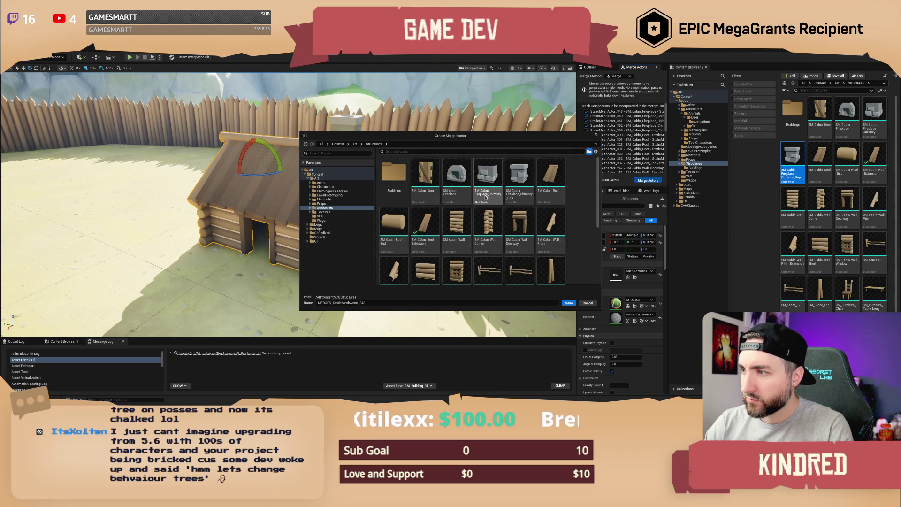
pyautogui.doubleClick(394, 175)
pyautogui.click(457, 178)
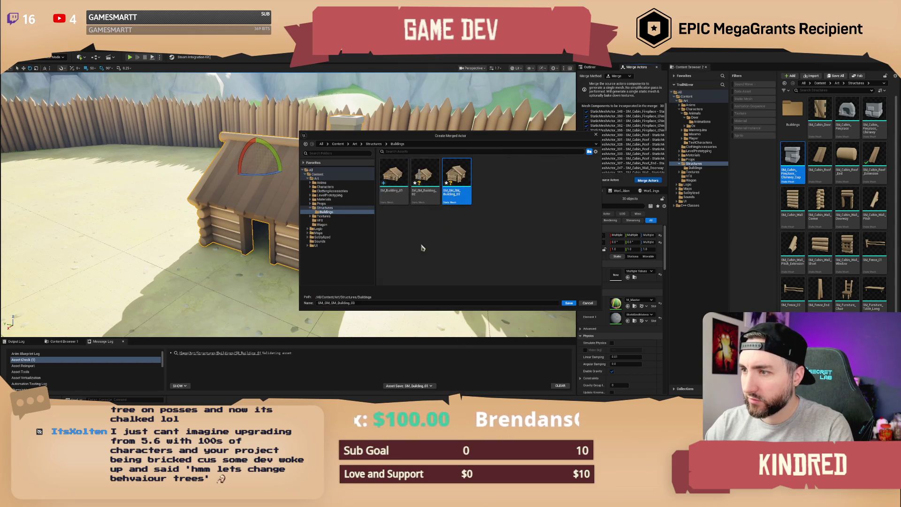
pyautogui.click(362, 303)
pyautogui.press('BackSpace')
pyautogui.write('4')
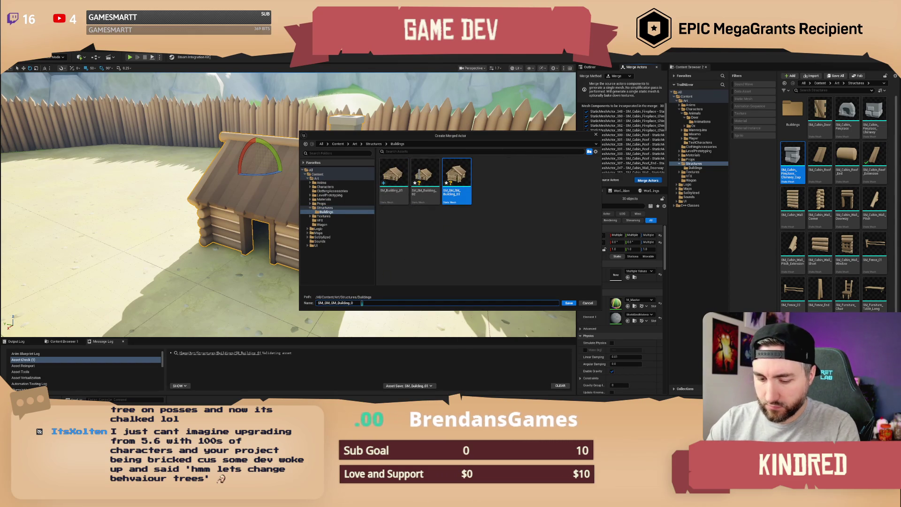
pyautogui.press('Return')
pyautogui.scroll(-10, 362, 303)
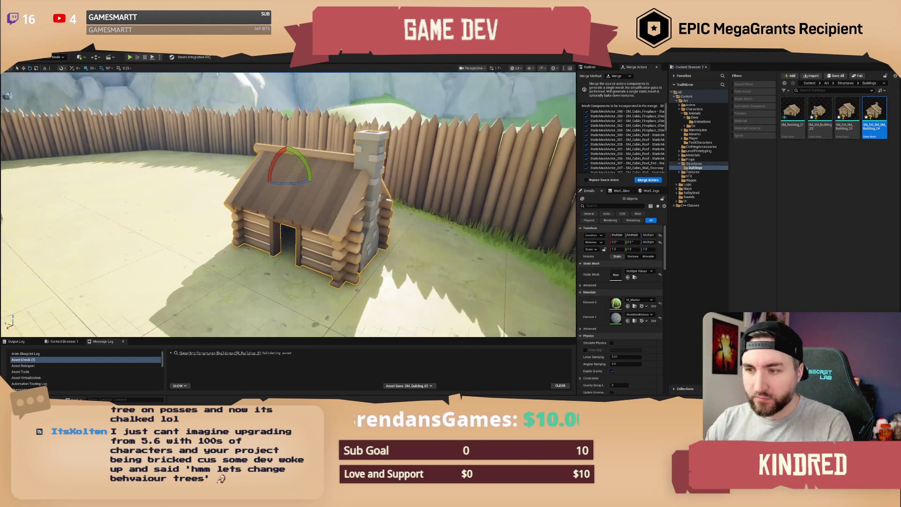
# Rename the three building meshes to SM_Building_02, SM_Building_03 and SM_Building_04
pyautogui.scroll(3, 362, 303)
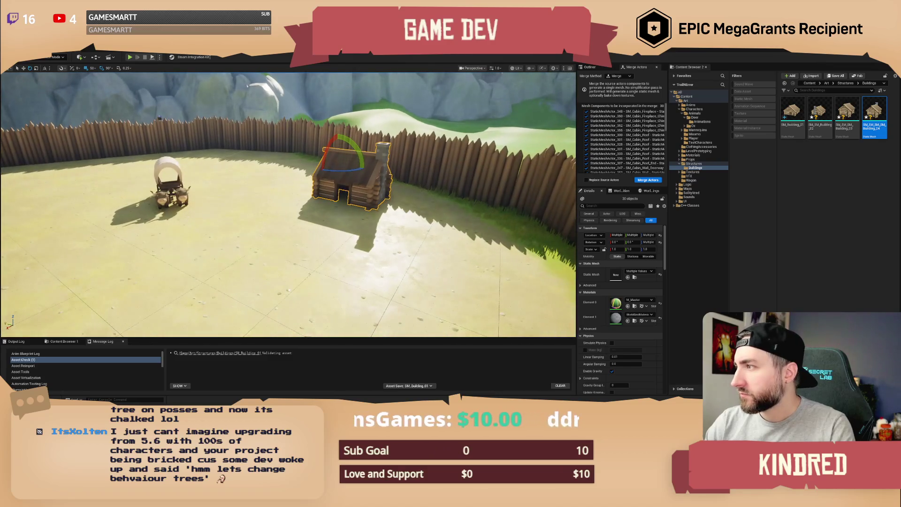
pyautogui.click(825, 124)
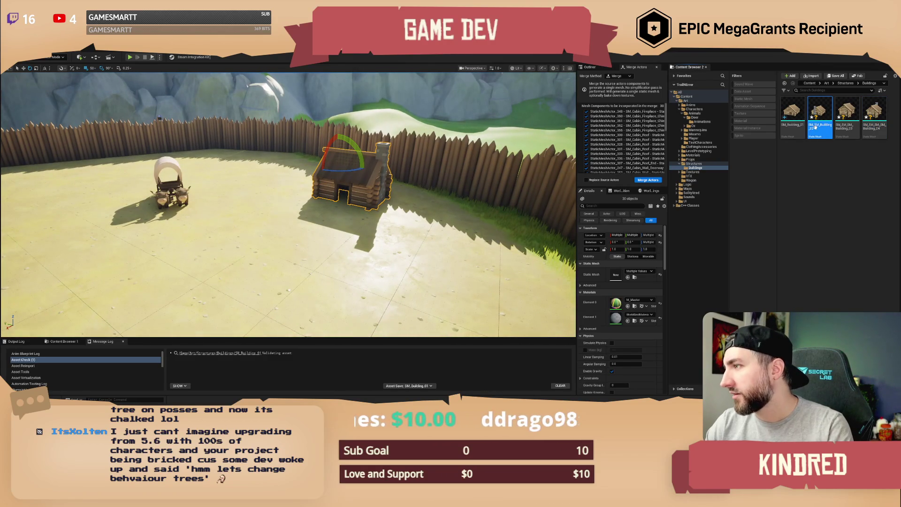
pyautogui.write('SM_Building_')
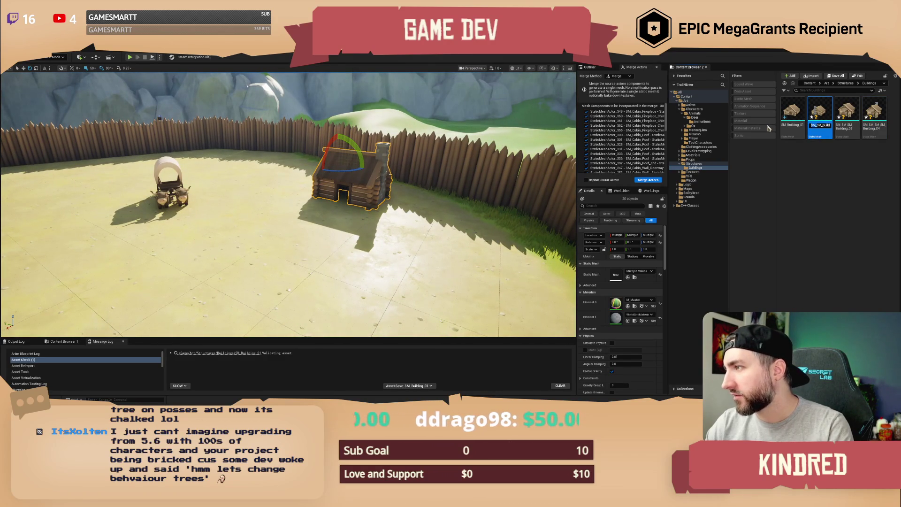
pyautogui.press('Return')
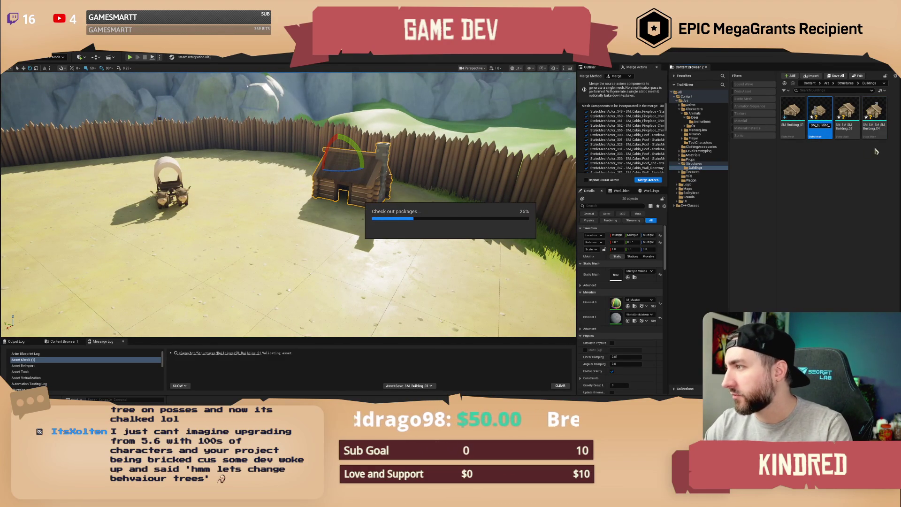
pyautogui.click(847, 137)
pyautogui.press('F2')
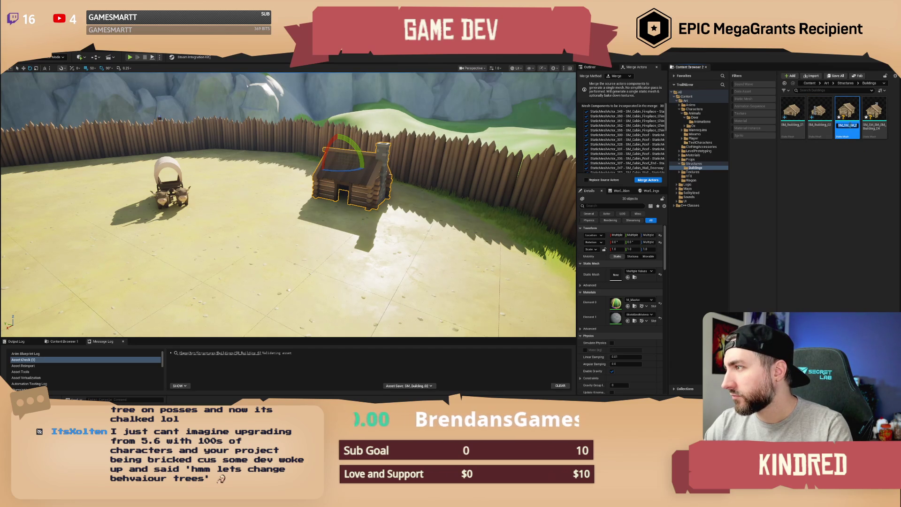
pyautogui.write('SM_Building_')
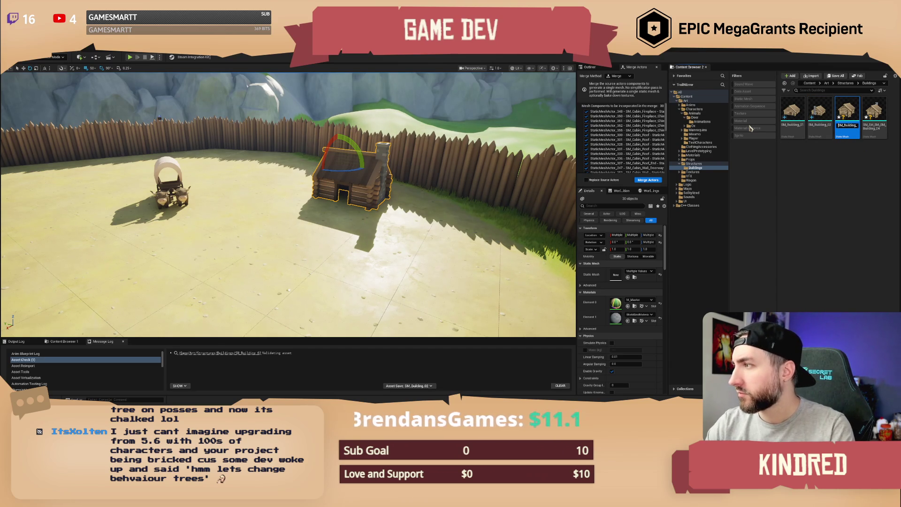
pyautogui.press('Return')
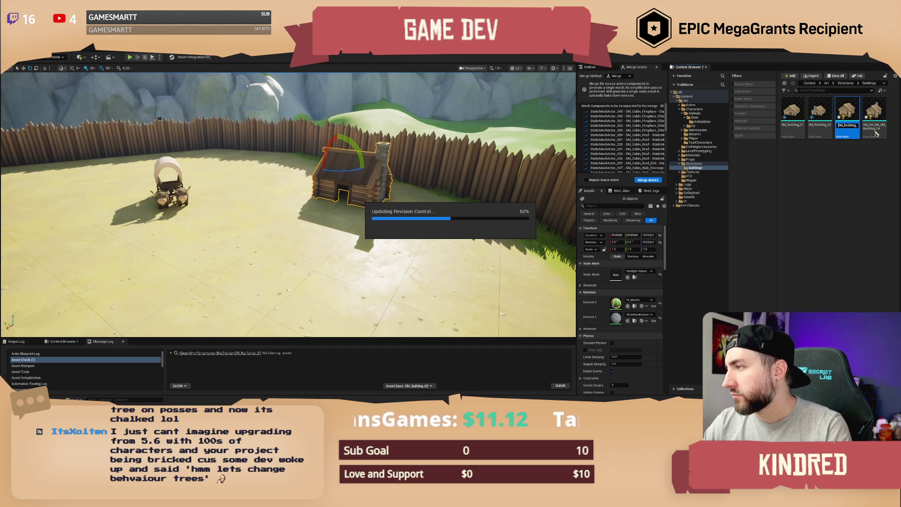
pyautogui.click(874, 129)
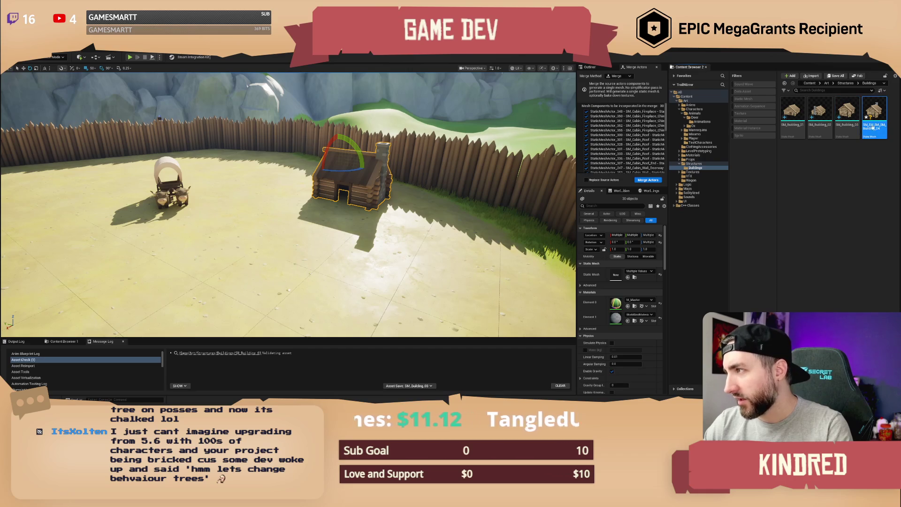
pyautogui.click(873, 126)
pyautogui.write('SM_')
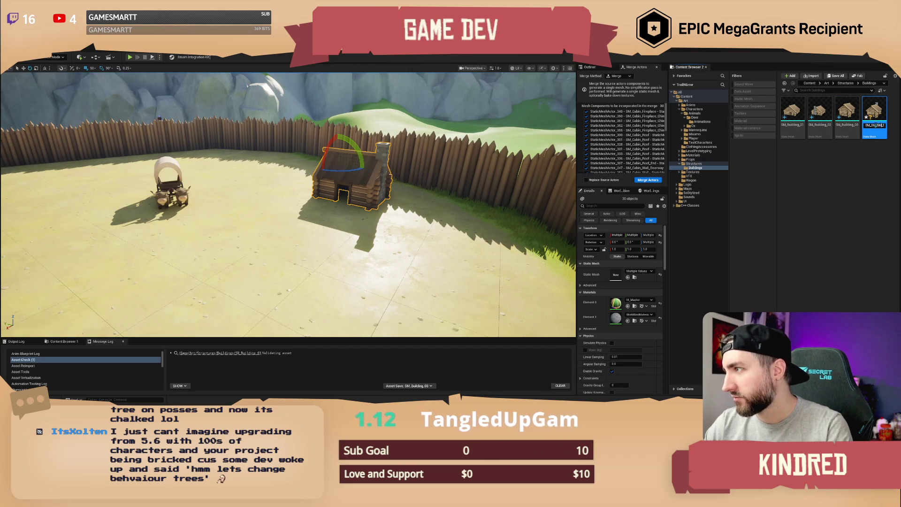
pyautogui.write('Building_04')
pyautogui.press('Return')
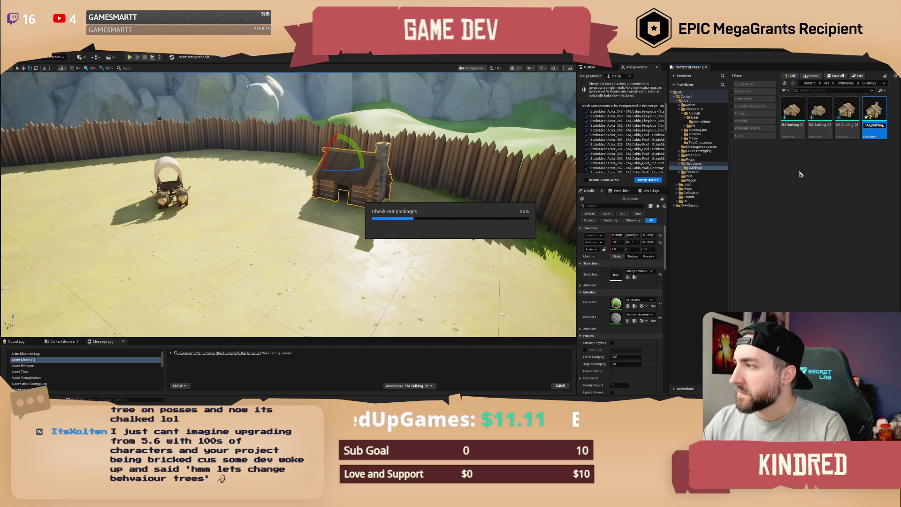
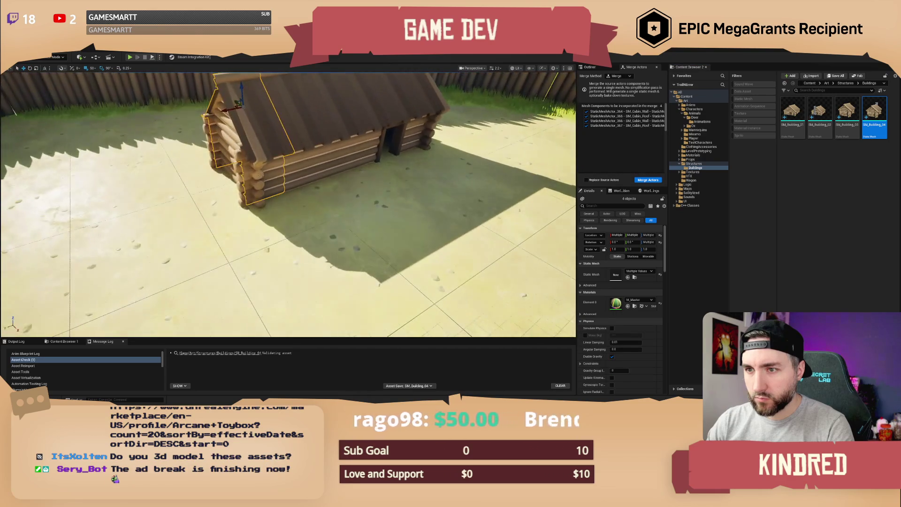
# Start selecting the cabin's corner, wall and roof-end pieces, then clear the selection
pyautogui.click(251, 152)
pyautogui.keyDown('ctrl'); pyautogui.click(228, 131); pyautogui.keyUp('ctrl')
pyautogui.keyDown('ctrl'); pyautogui.click(218, 118); pyautogui.keyUp('ctrl')
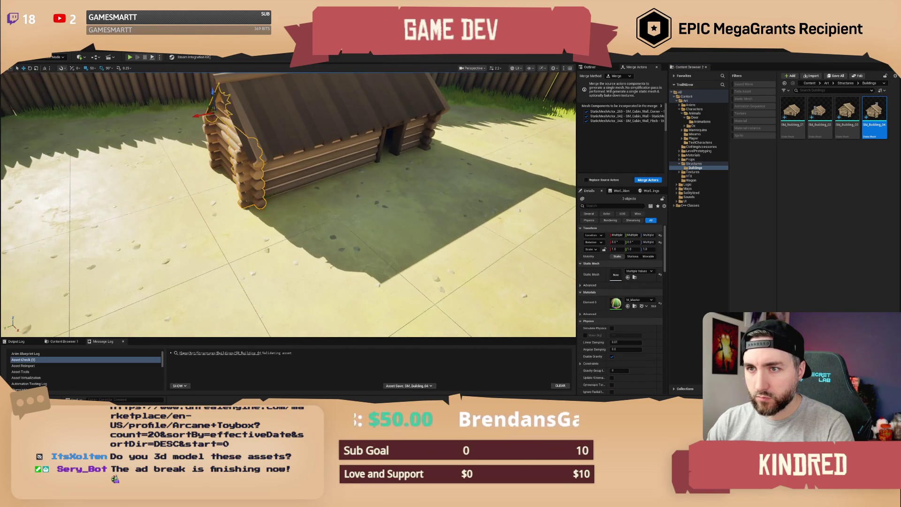
pyautogui.press('f')
pyautogui.keyDown('ctrl'); pyautogui.click(357, 117); pyautogui.keyUp('ctrl')
pyautogui.keyDown('ctrl'); pyautogui.click(286, 160); pyautogui.keyUp('ctrl')
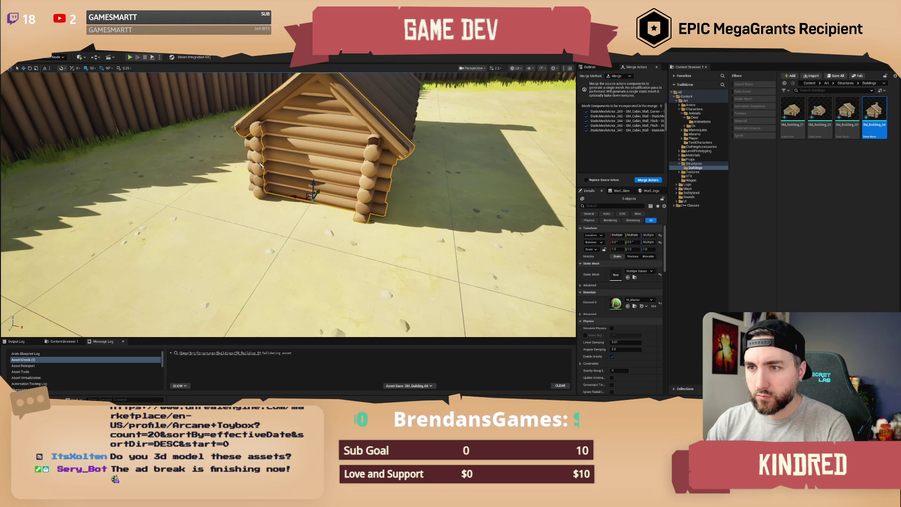
pyautogui.keyDown('ctrl'); pyautogui.click(256, 165); pyautogui.keyUp('ctrl')
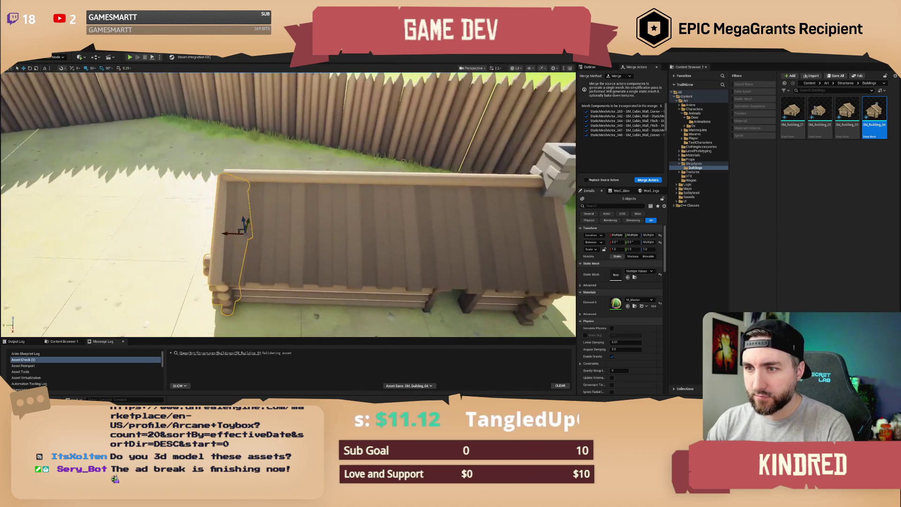
pyautogui.click(340, 178)
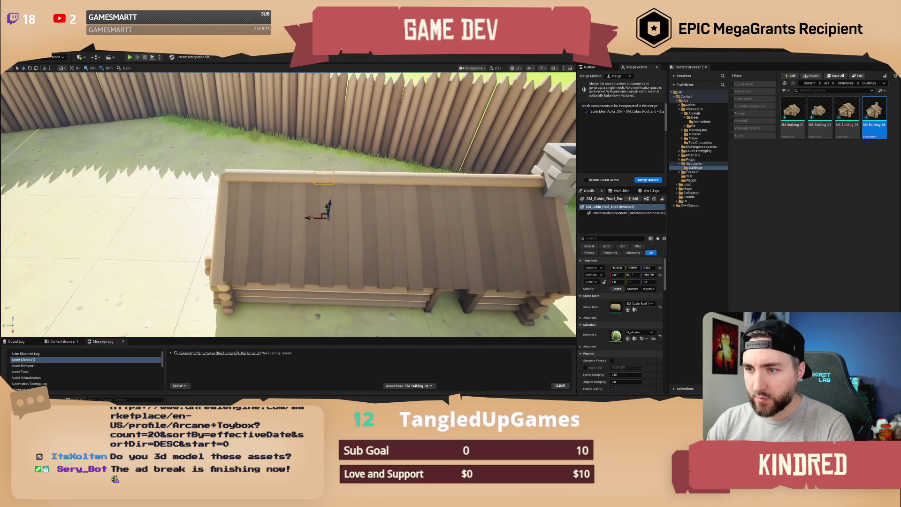
pyautogui.press('Escape')
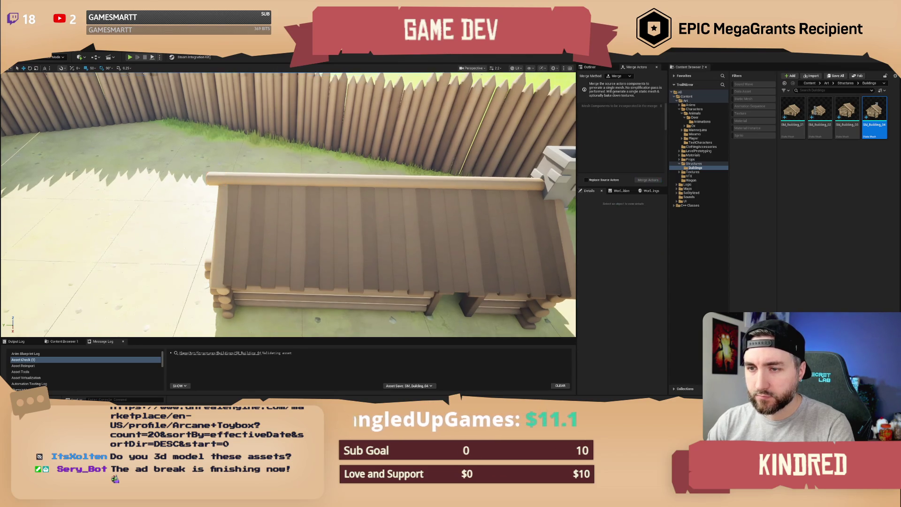
# Select two wall pieces plus the corner, pitch wall, roof and roof-end pieces
pyautogui.click(310, 235)
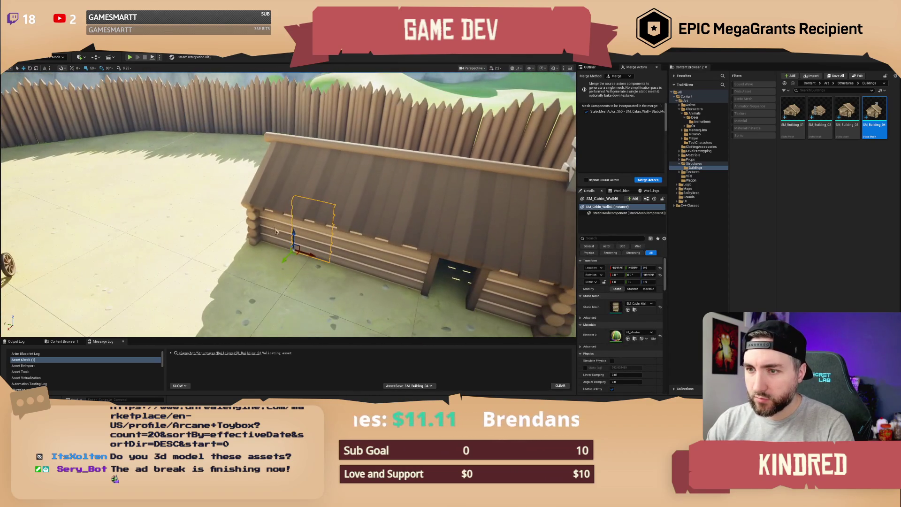
pyautogui.keyDown('ctrl'); pyautogui.click(256, 225); pyautogui.keyUp('ctrl')
pyautogui.keyDown('ctrl'); pyautogui.click(253, 220); pyautogui.keyUp('ctrl')
pyautogui.keyDown('ctrl'); pyautogui.click(291, 202); pyautogui.keyUp('ctrl')
pyautogui.keyDown('ctrl'); pyautogui.click(319, 179); pyautogui.keyUp('ctrl')
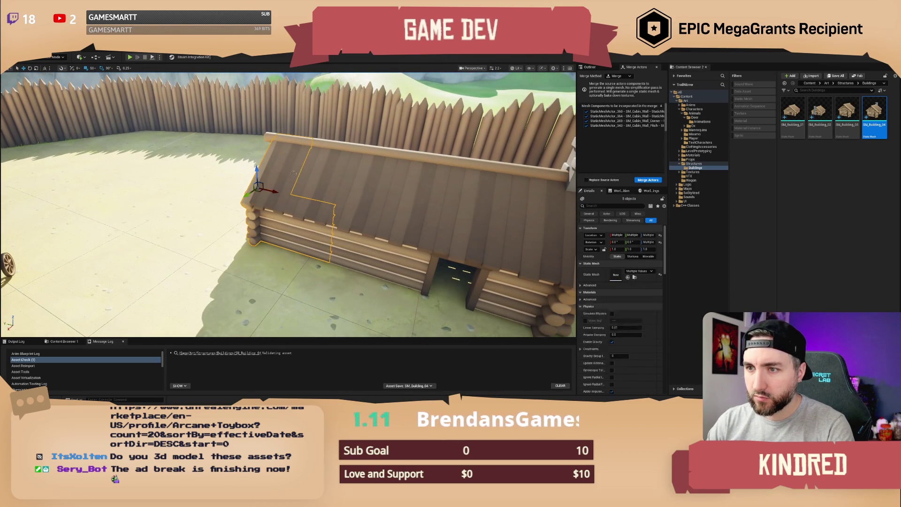
pyautogui.keyDown('ctrl'); pyautogui.click(310, 144); pyautogui.keyUp('ctrl')
pyautogui.keyDown('ctrl'); pyautogui.click(271, 141); pyautogui.keyUp('ctrl')
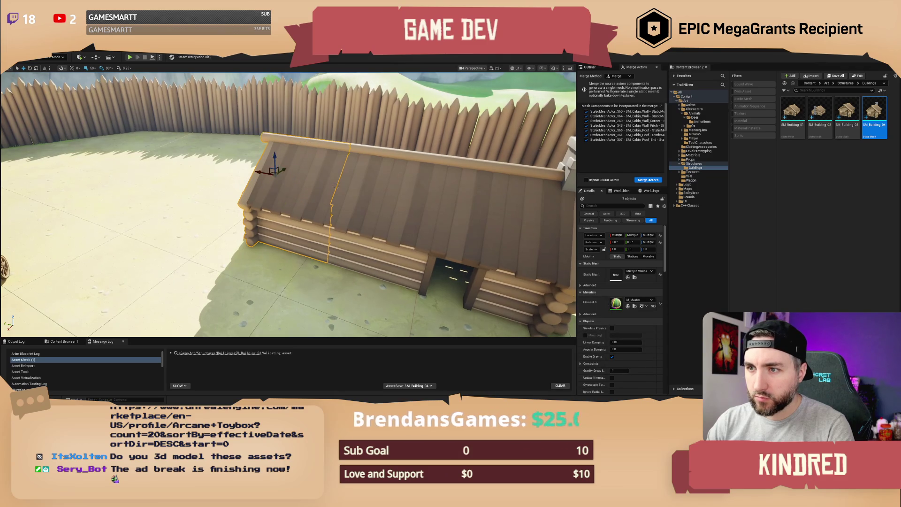
# Add the remaining wall and roof pieces, bringing the selection to 15 actors
pyautogui.keyDown('ctrl'); pyautogui.click(329, 169); pyautogui.keyUp('ctrl')
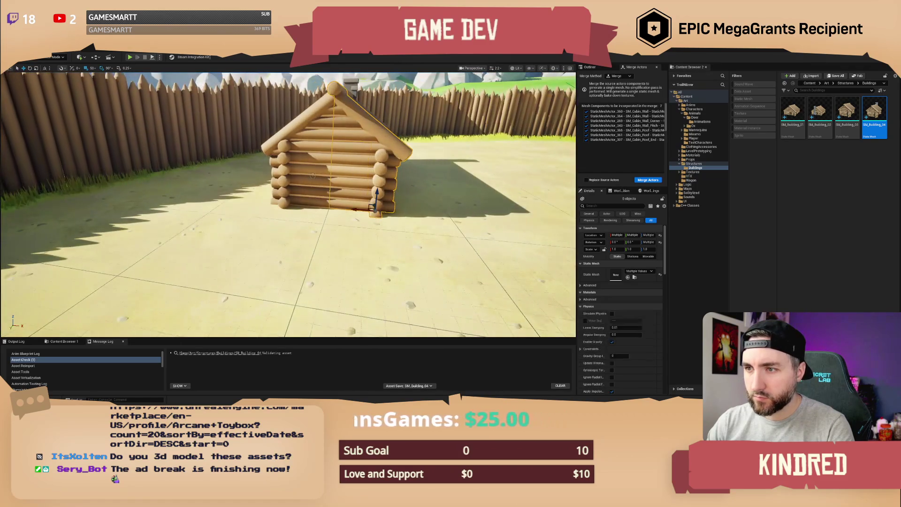
pyautogui.keyDown('ctrl'); pyautogui.click(365, 199); pyautogui.keyUp('ctrl')
pyautogui.keyDown('ctrl'); pyautogui.click(281, 187); pyautogui.keyUp('ctrl')
pyautogui.keyDown('ctrl'); pyautogui.click(310, 132); pyautogui.keyUp('ctrl')
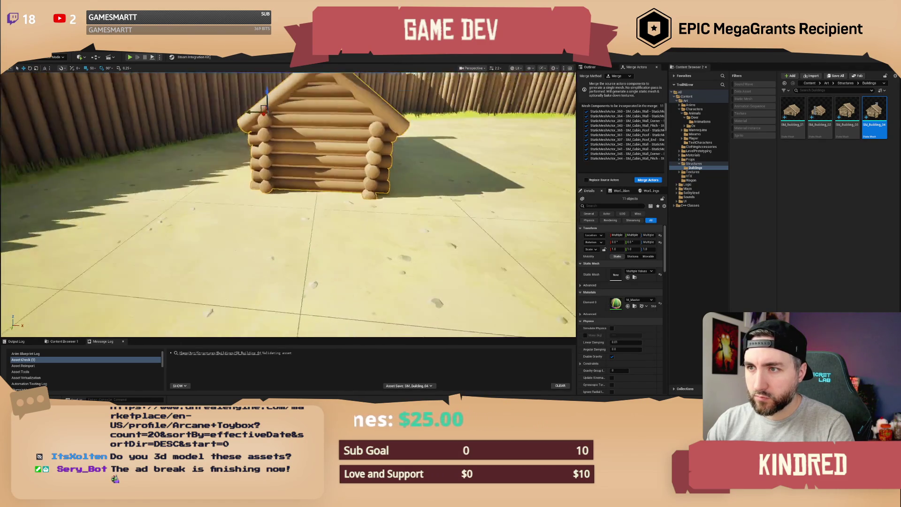
pyautogui.keyDown('ctrl'); pyautogui.click(315, 122); pyautogui.keyUp('ctrl')
pyautogui.keyDown('ctrl'); pyautogui.click(291, 136); pyautogui.keyUp('ctrl')
pyautogui.keyDown('ctrl'); pyautogui.click(265, 150); pyautogui.keyUp('ctrl')
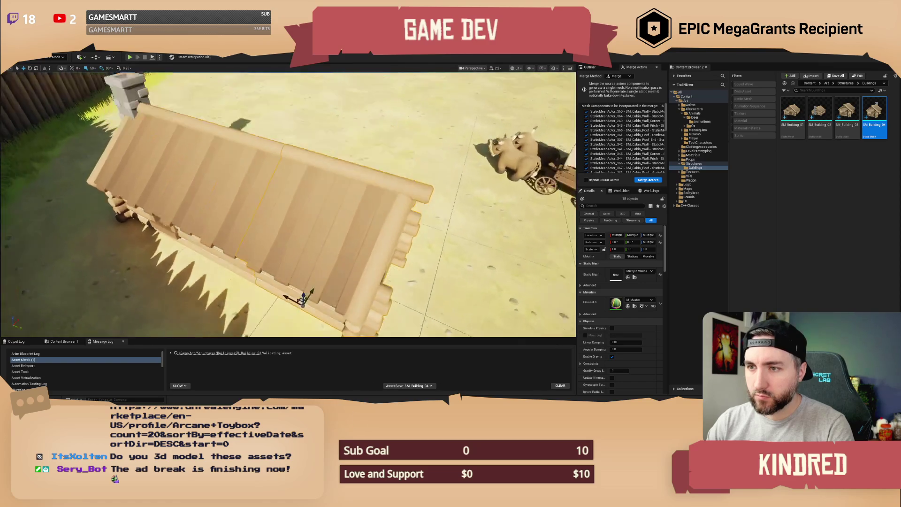
pyautogui.keyDown('ctrl'); pyautogui.click(270, 214); pyautogui.keyUp('ctrl')
# Rotate the selected gabled section -90° in yaw, check it from two angles, then deselect
pyautogui.press('e')
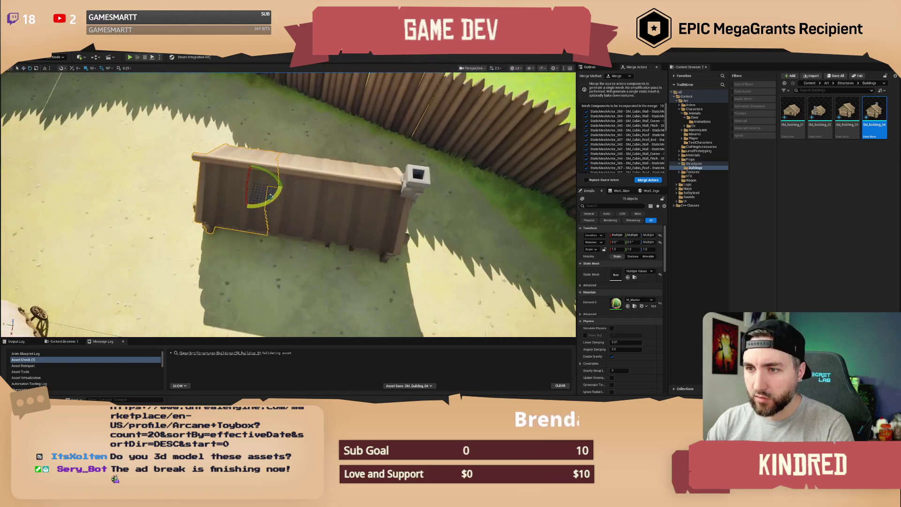
pyautogui.moveTo(283, 187)
pyautogui.mouseDown()
pyautogui.moveTo(259, 159)
pyautogui.moveTo(228, 231)
pyautogui.mouseUp()
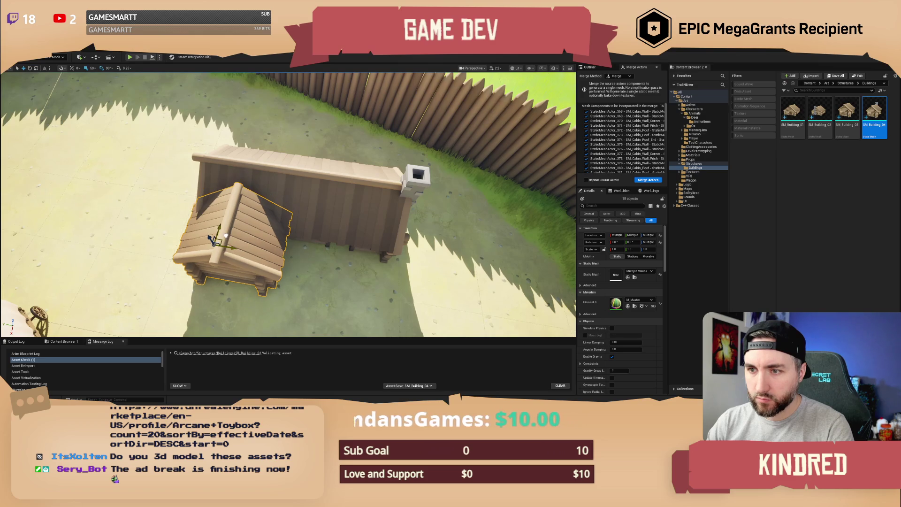
pyautogui.moveTo(217, 219)
pyautogui.mouseDown()
pyautogui.moveTo(42, 92)
pyautogui.moveTo(17, 104)
pyautogui.mouseUp()
pyautogui.moveTo(300, 242)
pyautogui.mouseDown()
pyautogui.moveTo(262, 241)
pyautogui.moveTo(315, 240)
pyautogui.mouseUp()
pyautogui.press('Escape')
pyautogui.scroll(3, 224, 194)
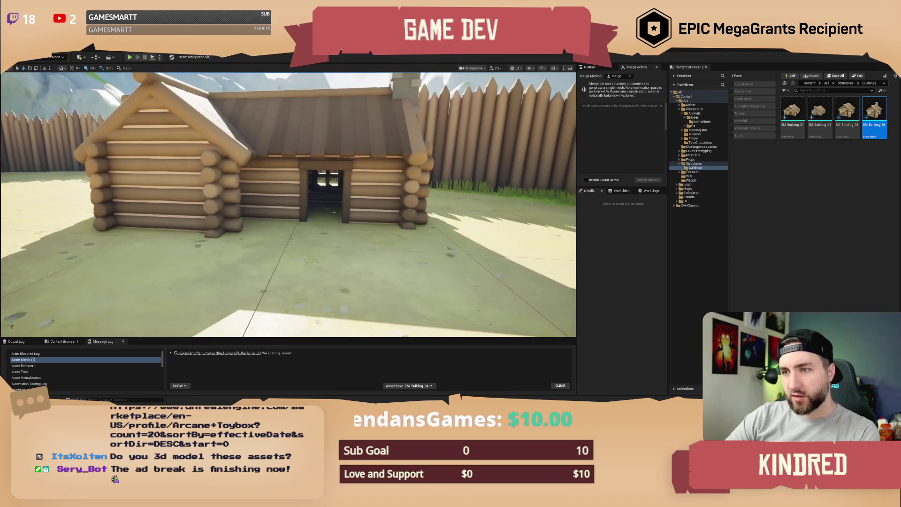
# Delete the left front wall piece of the gabled wing
pyautogui.click(205, 179)
pyautogui.scroll(-3, 209, 226)
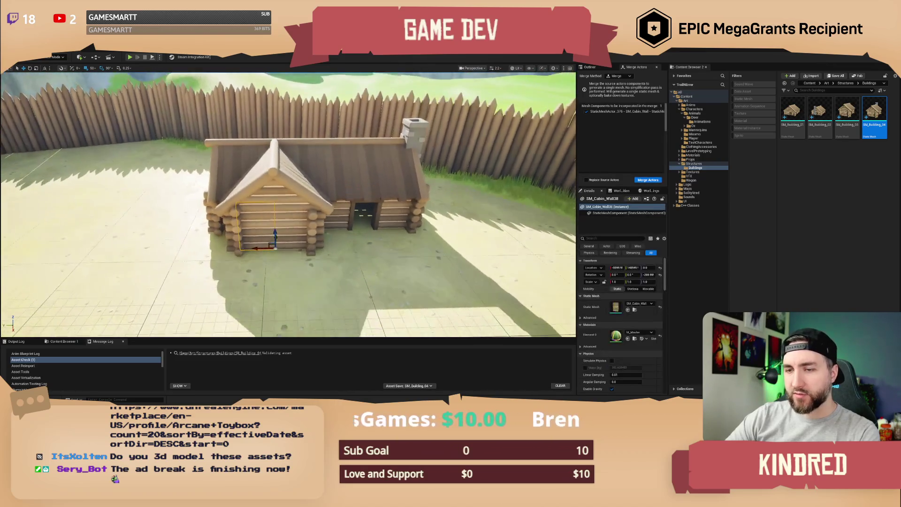
pyautogui.scroll(5, 281, 207)
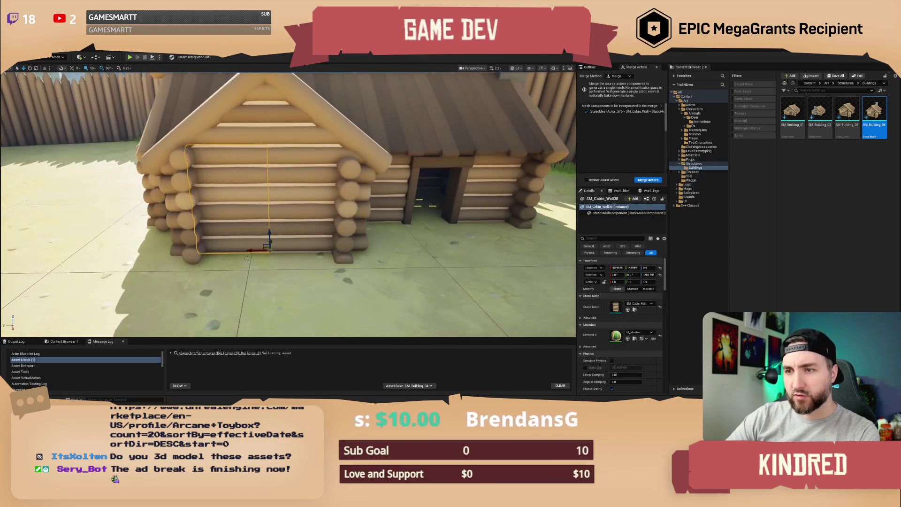
pyautogui.press('Delete')
pyautogui.click(290, 223)
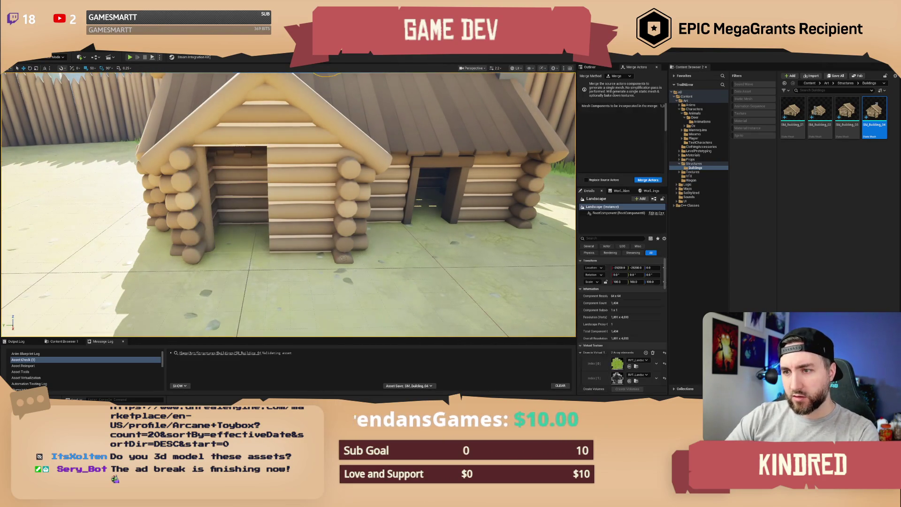
pyautogui.click(264, 205)
pyautogui.moveTo(264, 205)
pyautogui.mouseDown()
pyautogui.moveTo(362, 177)
pyautogui.moveTo(343, 155)
pyautogui.mouseUp()
pyautogui.press('Escape')
# Narrow wall piece SM_Cabin_Wall37 to 0.75 scale in X
pyautogui.click(244, 230)
pyautogui.keyDown('ctrl'); pyautogui.click(263, 220); pyautogui.keyUp('ctrl')
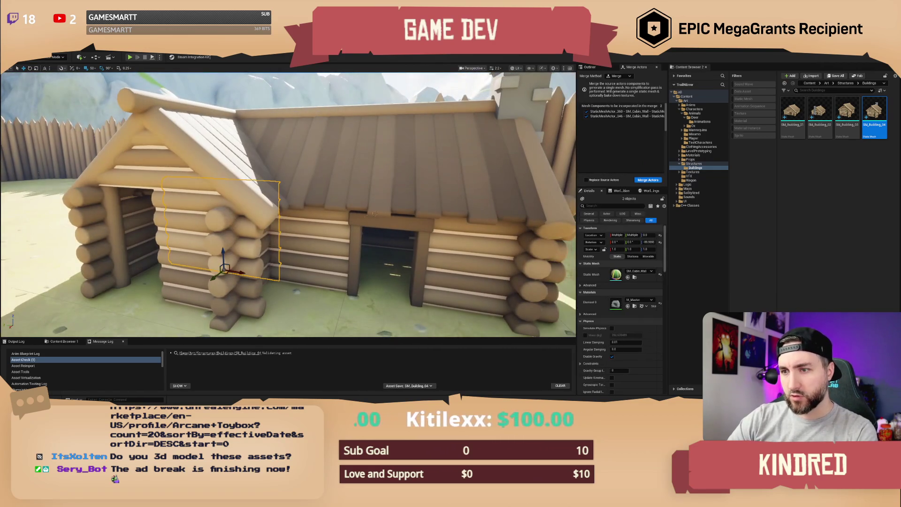
pyautogui.moveTo(263, 221)
pyautogui.mouseDown()
pyautogui.moveTo(349, 224)
pyautogui.moveTo(321, 214)
pyautogui.mouseUp()
pyautogui.click(322, 214)
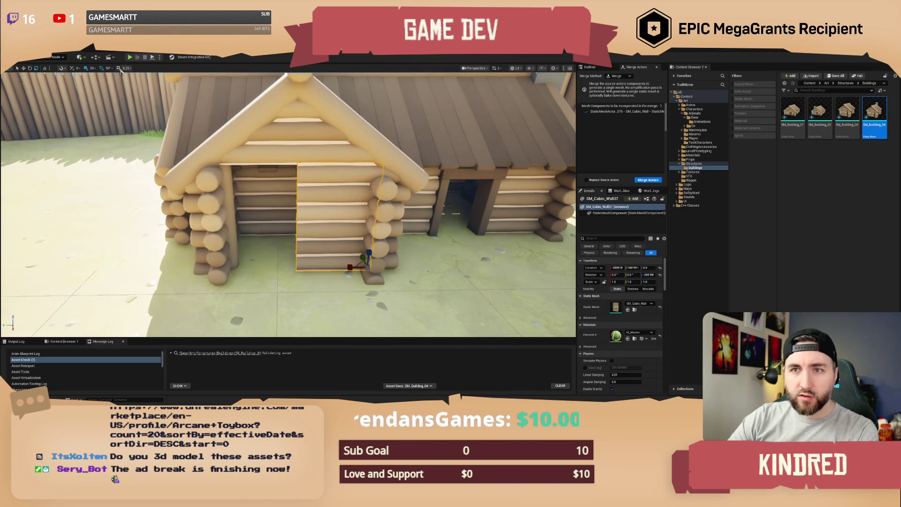
pyautogui.moveTo(348, 268)
pyautogui.mouseDown()
pyautogui.moveTo(340, 268)
pyautogui.moveTo(357, 267)
pyautogui.mouseUp()
# Copy the doorway wall onto the gabled wing and shift the narrowed wall left into the gap
pyautogui.click(479, 201)
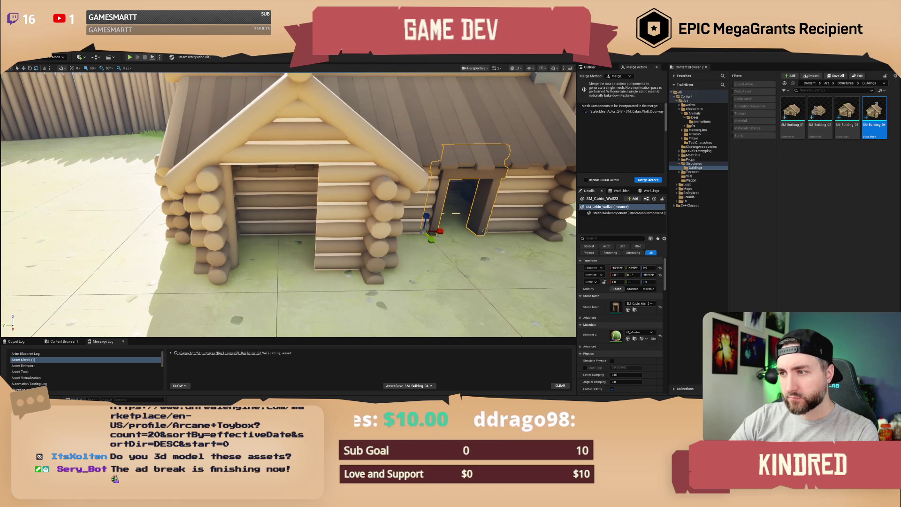
pyautogui.moveTo(435, 233)
pyautogui.mouseDown()
pyautogui.moveTo(301, 253)
pyautogui.moveTo(276, 271)
pyautogui.mouseUp()
pyautogui.click(365, 256)
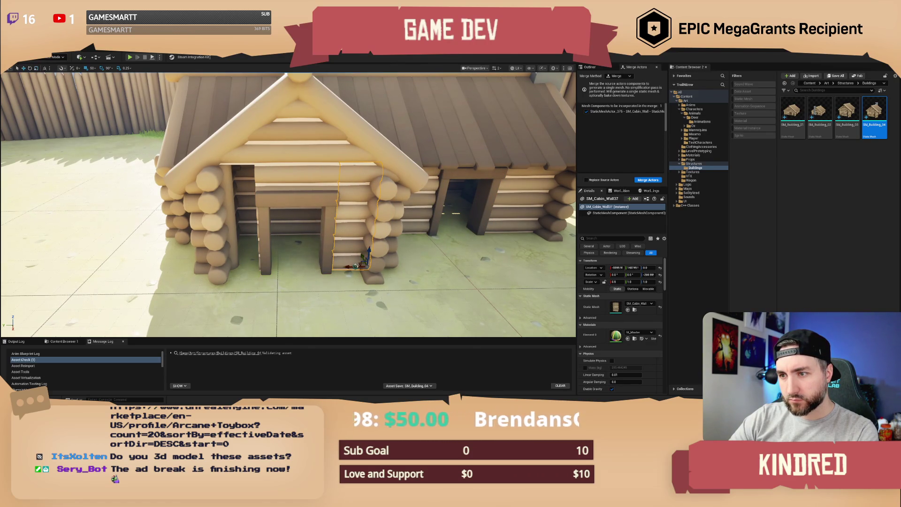
pyautogui.moveTo(353, 267); pyautogui.dragTo(242, 261)
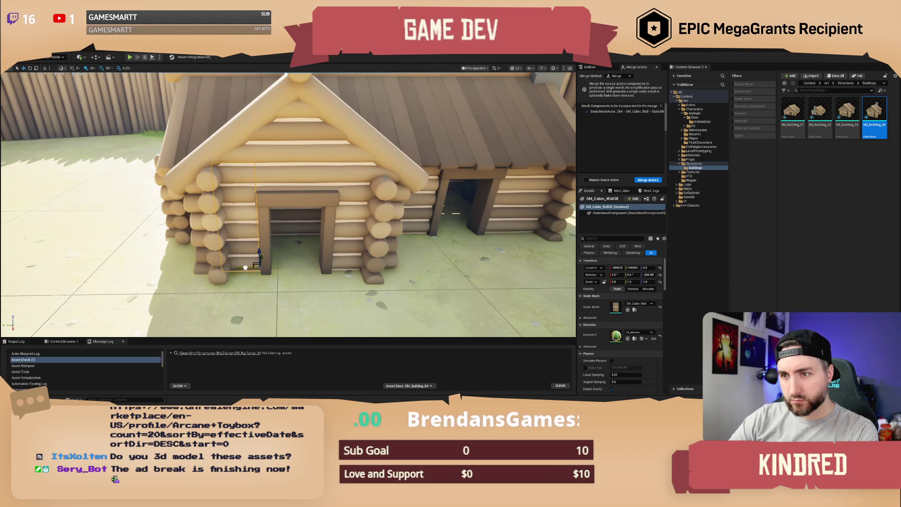
pyautogui.press('Escape')
pyautogui.scroll(-3, 288, 204)
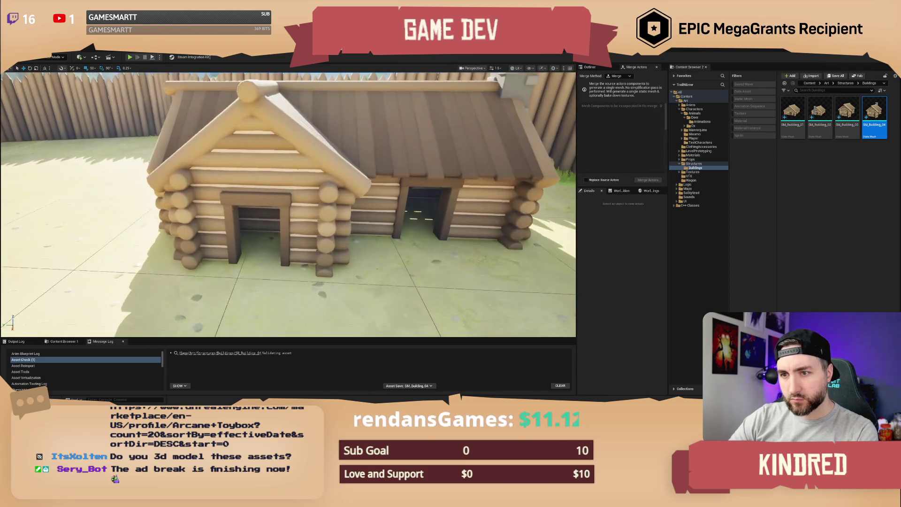
# Fly closer and select the window wall piece on the cabin's long side
pyautogui.scroll(-5, 288, 205)
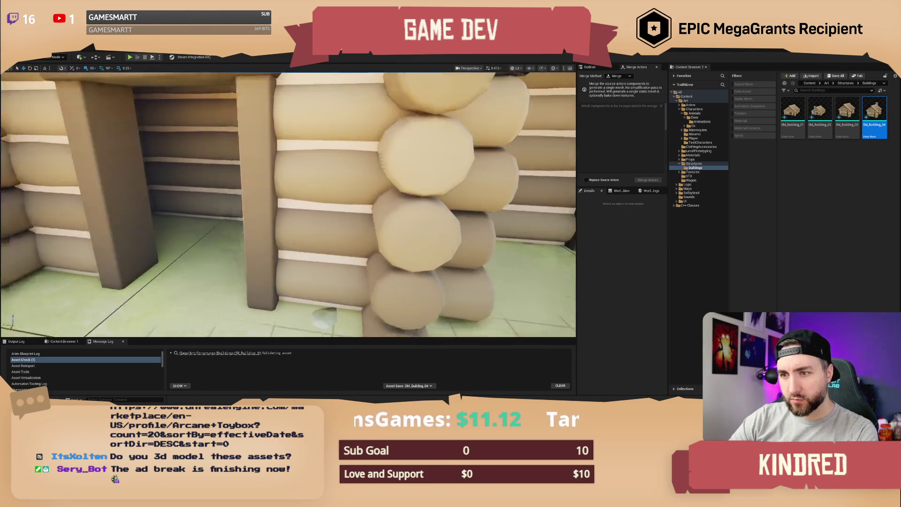
pyautogui.scroll(-10, 288, 205)
pyautogui.moveTo(360, 209); pyautogui.dragTo(360, 209)
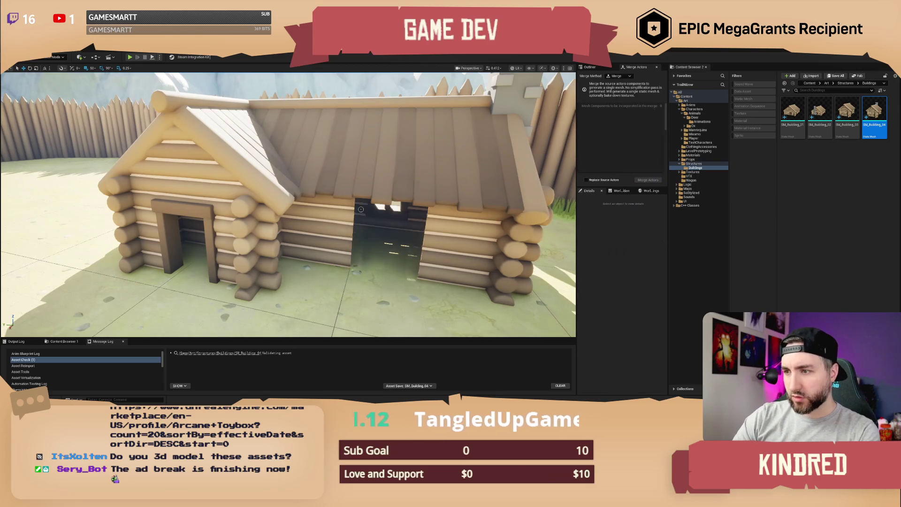
pyautogui.click(350, 212)
pyautogui.press('f')
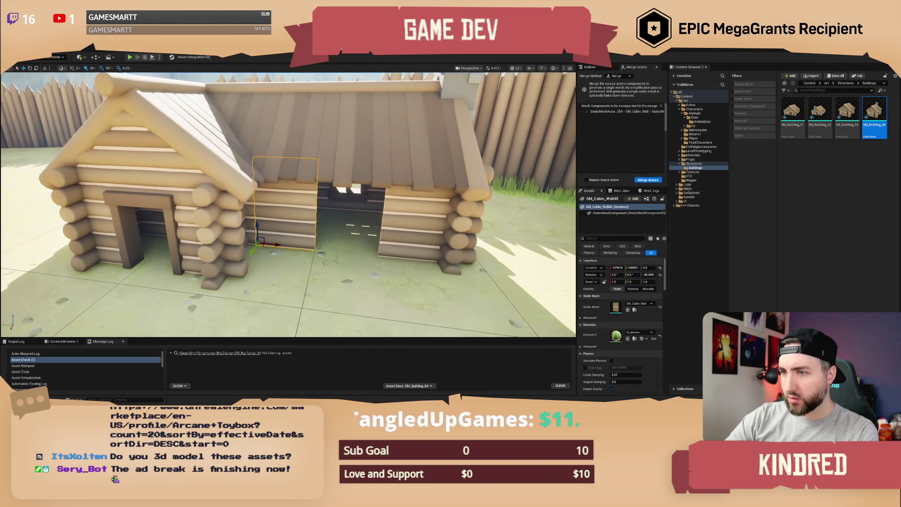
pyautogui.click(344, 200)
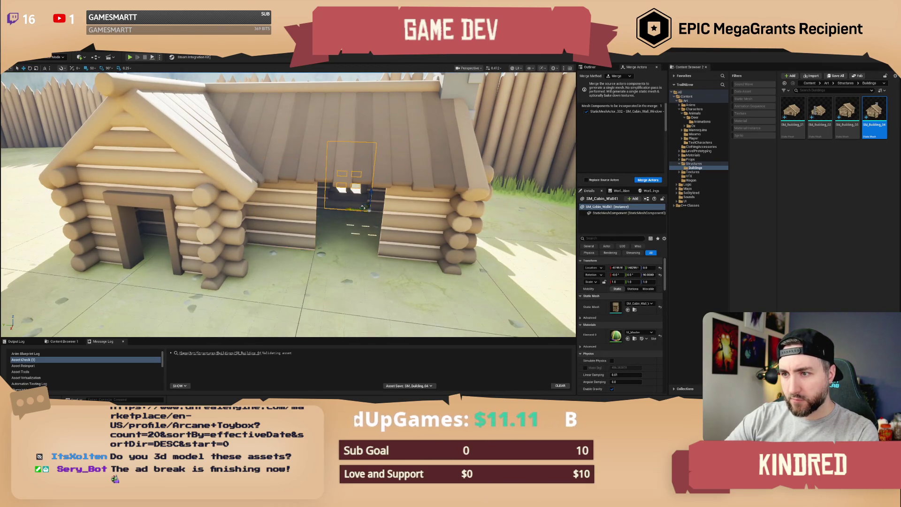
pyautogui.moveTo(296, 202)
pyautogui.mouseDown()
pyautogui.moveTo(272, 203)
pyautogui.moveTo(295, 201)
pyautogui.mouseUp()
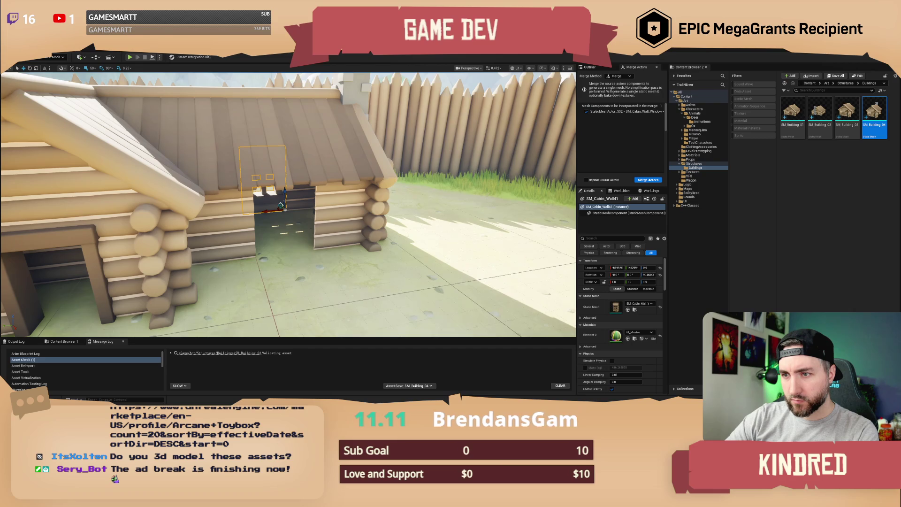
# Place a copy of the window wall further along the side, then select the door wall
pyautogui.press('Escape')
pyautogui.moveTo(318, 239); pyautogui.dragTo(192, 228)
pyautogui.click(191, 228)
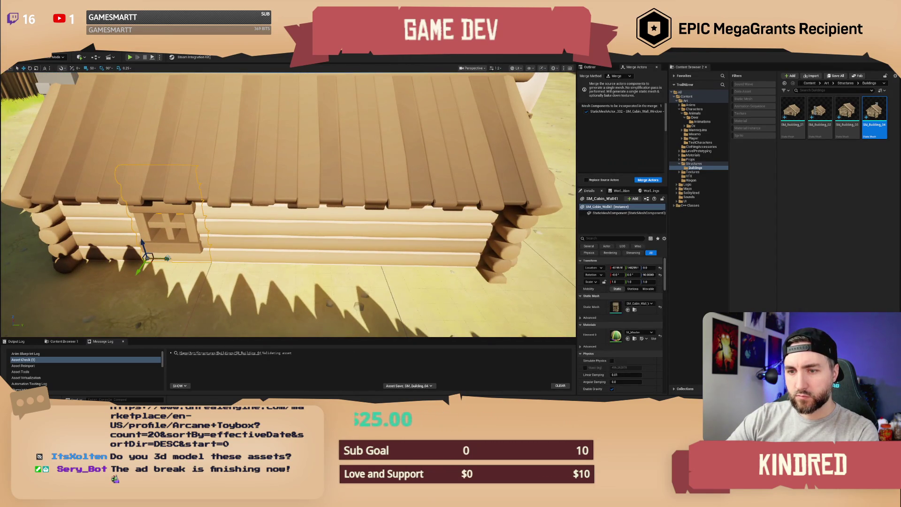
pyautogui.moveTo(159, 258); pyautogui.dragTo(309, 255)
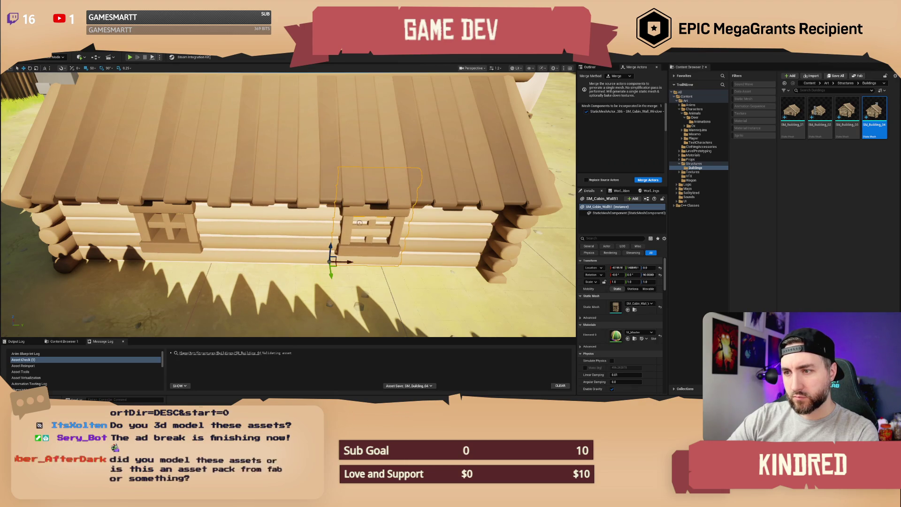
pyautogui.press('Escape')
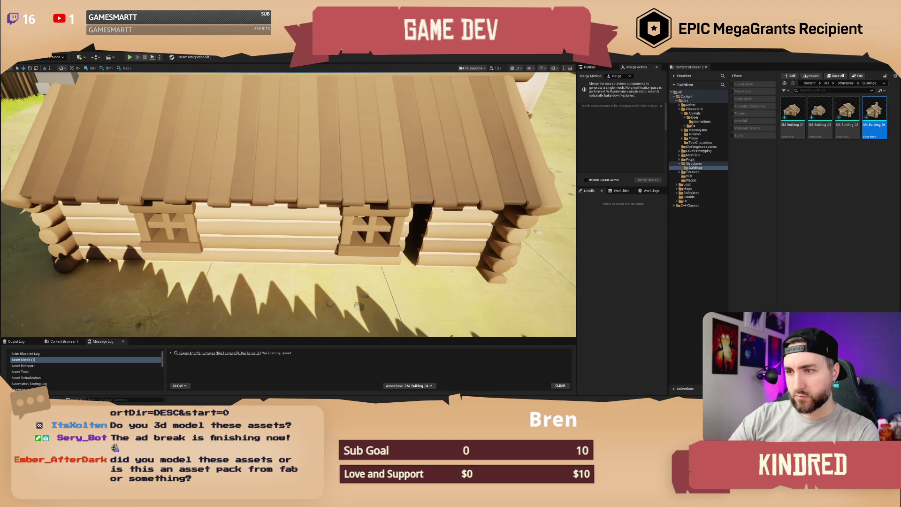
pyautogui.click(356, 242)
pyautogui.press('Escape')
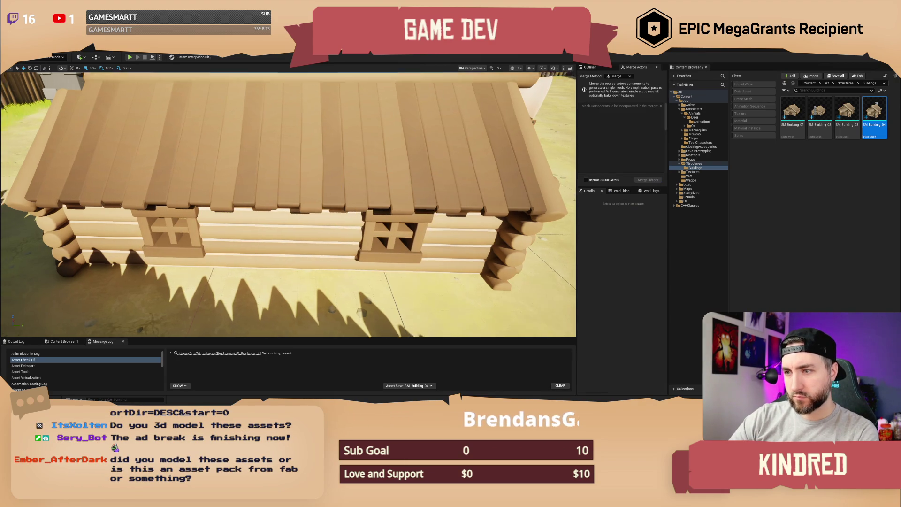
pyautogui.moveTo(289, 204)
pyautogui.mouseDown()
pyautogui.moveTo(265, 205)
pyautogui.moveTo(277, 188)
pyautogui.moveTo(280, 203)
pyautogui.mouseUp()
pyautogui.click(253, 155)
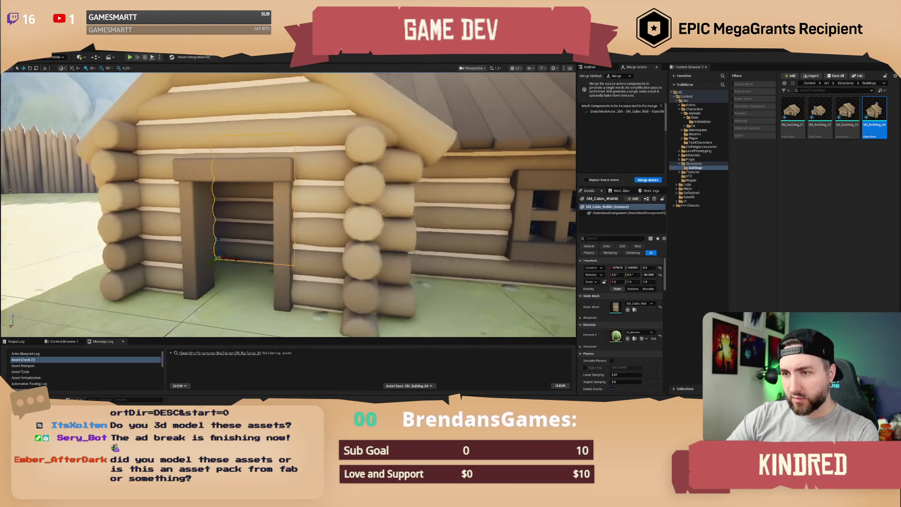
# Delete the door wall piece and fly inside to view the cabin interior
pyautogui.press('Delete')
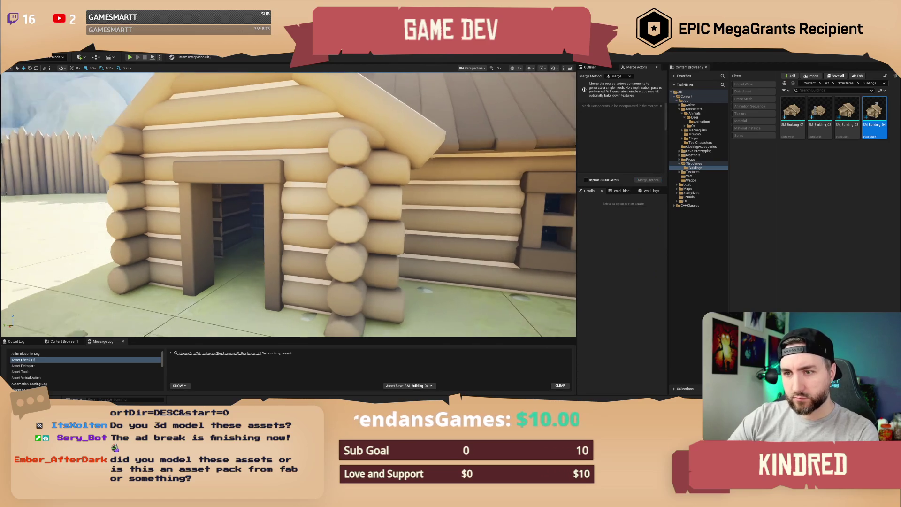
pyautogui.moveTo(279, 203); pyautogui.dragTo(221, 229)
pyautogui.click(212, 224)
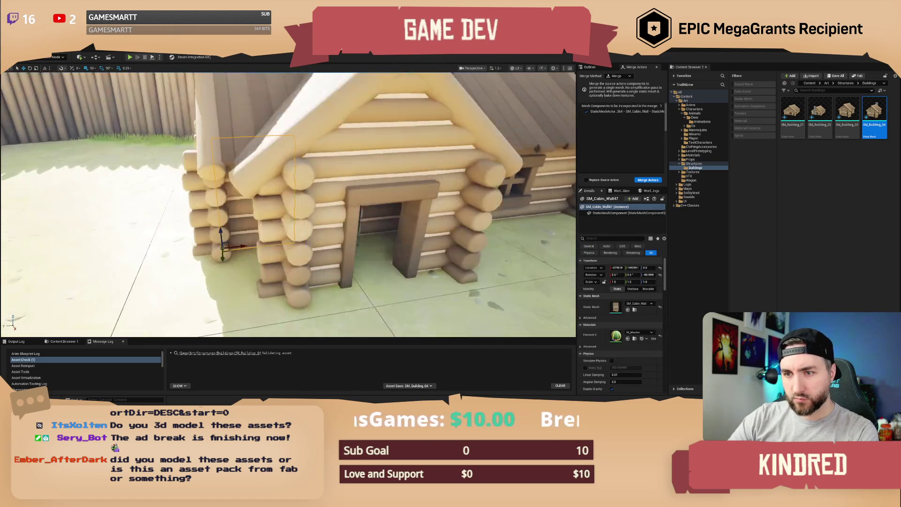
pyautogui.press('w')
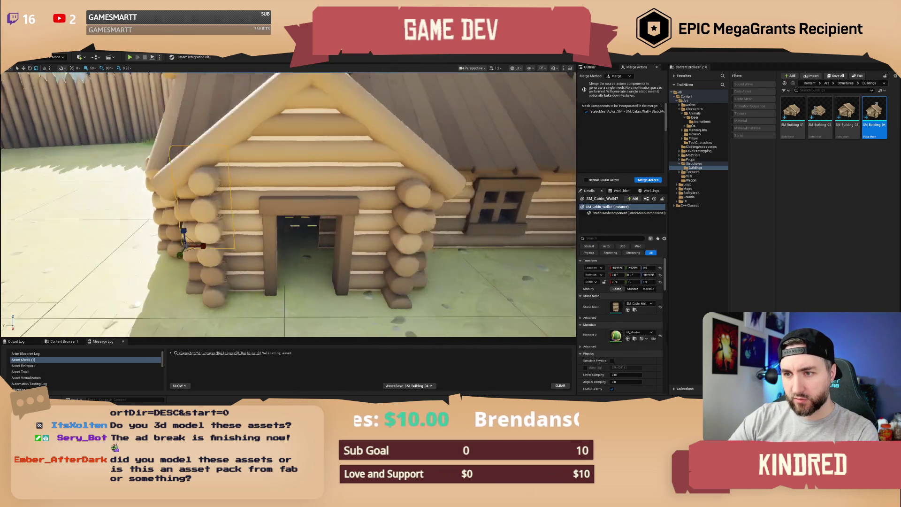
pyautogui.press('s')
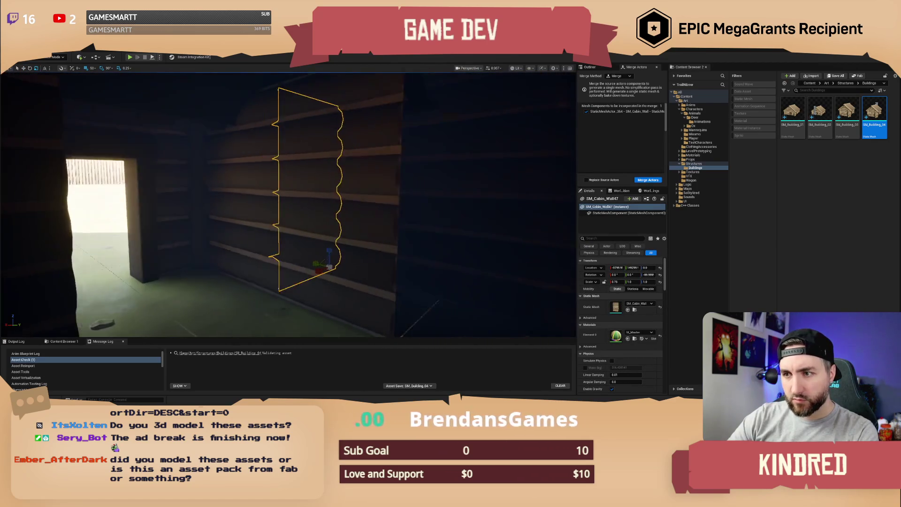
pyautogui.press('Escape')
pyautogui.moveTo(306, 236)
pyautogui.mouseDown()
pyautogui.moveTo(272, 232)
pyautogui.moveTo(286, 207)
pyautogui.moveTo(269, 235)
pyautogui.mouseUp()
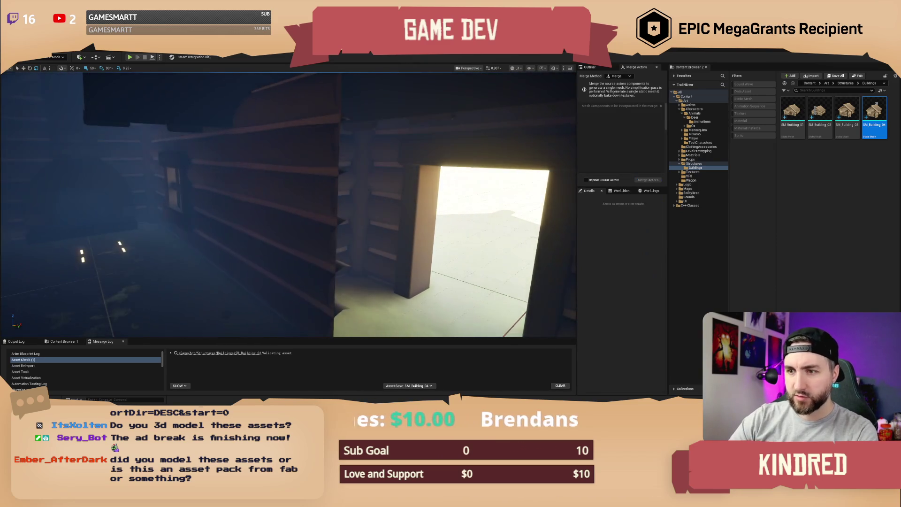
# Duplicate wall SM_Cabin_Wall44 left of the doorway and copy a corner log piece to the left side
pyautogui.click(269, 235)
pyautogui.scroll(-5, 269, 234)
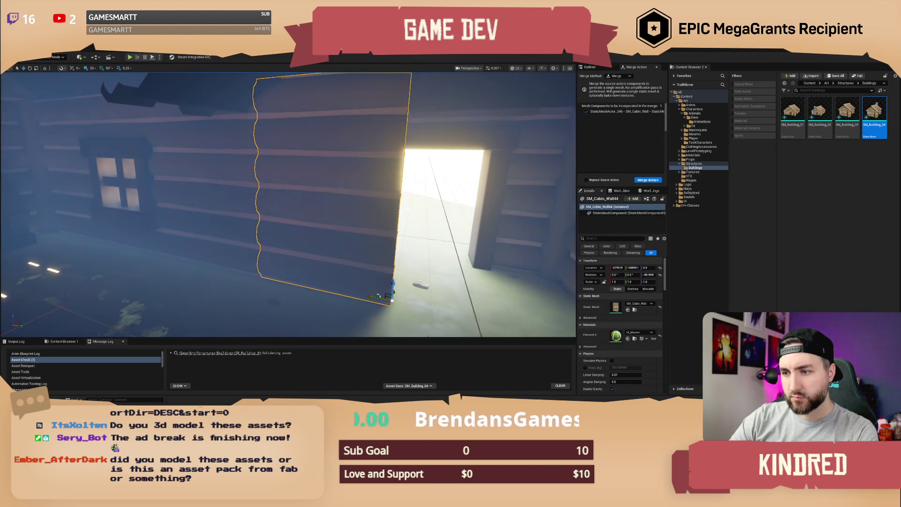
pyautogui.moveTo(379, 295)
pyautogui.mouseDown()
pyautogui.moveTo(254, 254)
pyautogui.moveTo(276, 276)
pyautogui.mouseUp()
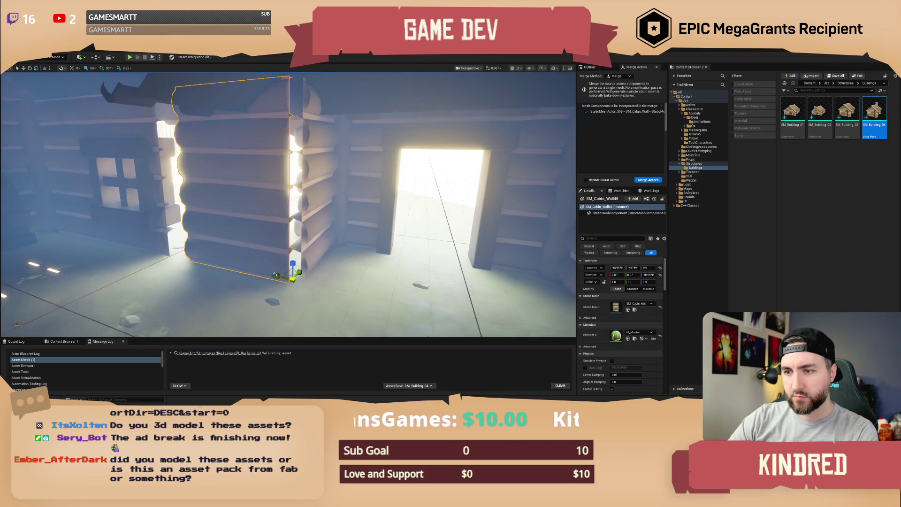
pyautogui.click(324, 178)
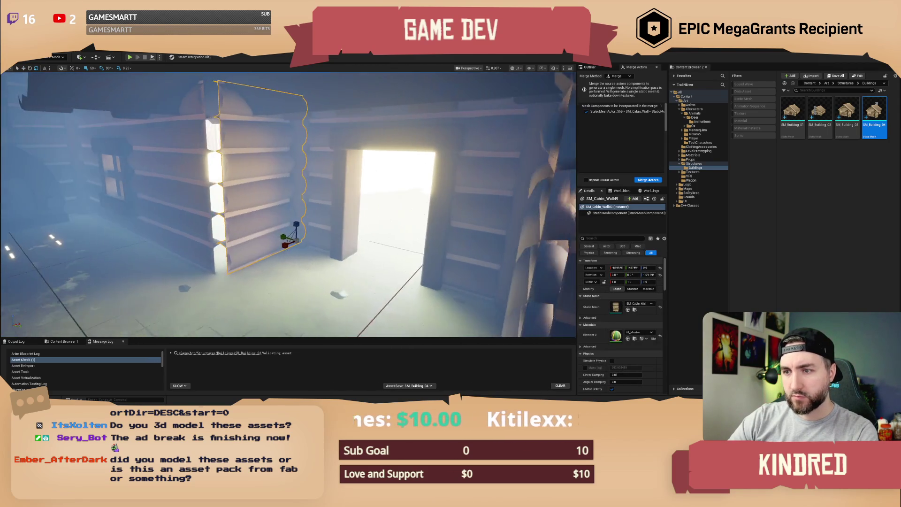
pyautogui.click(401, 238)
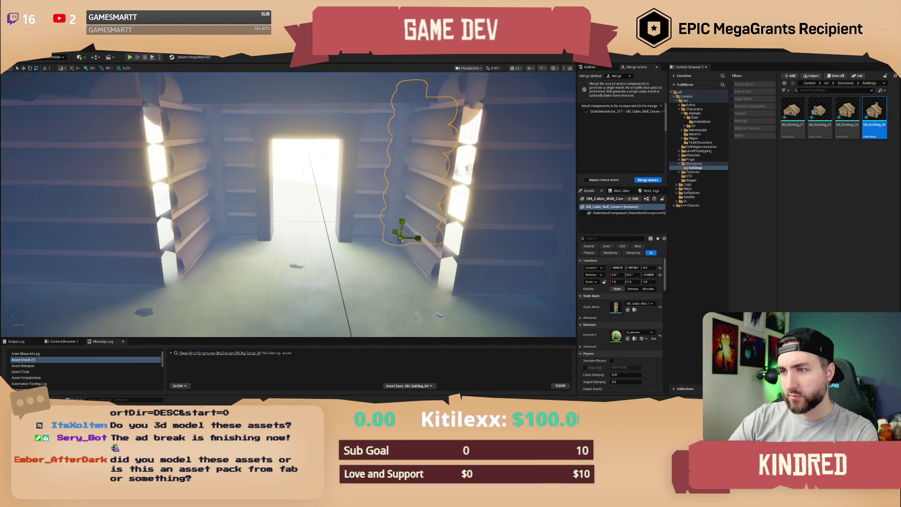
pyautogui.moveTo(399, 235); pyautogui.dragTo(470, 316)
pyautogui.moveTo(431, 291)
pyautogui.mouseDown()
pyautogui.moveTo(231, 302)
pyautogui.moveTo(185, 262)
pyautogui.moveTo(167, 266)
pyautogui.moveTo(163, 296)
pyautogui.mouseUp()
pyautogui.press('e')
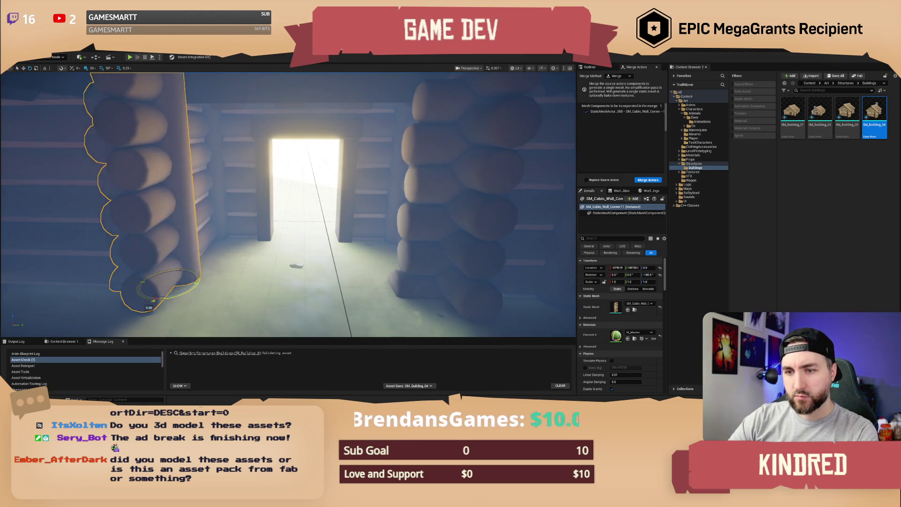
# Fly through the doorway and interior, then back out to frame the whole cabin
pyautogui.press('Escape')
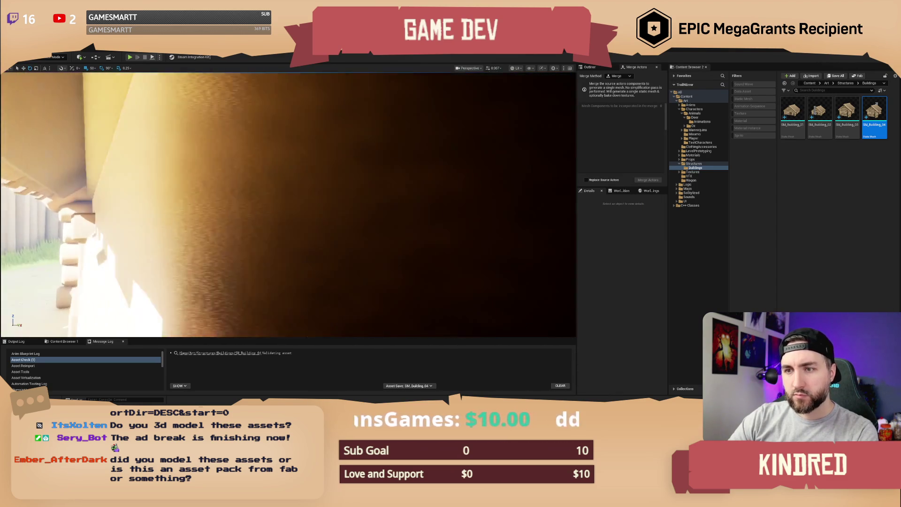
pyautogui.click(329, 118)
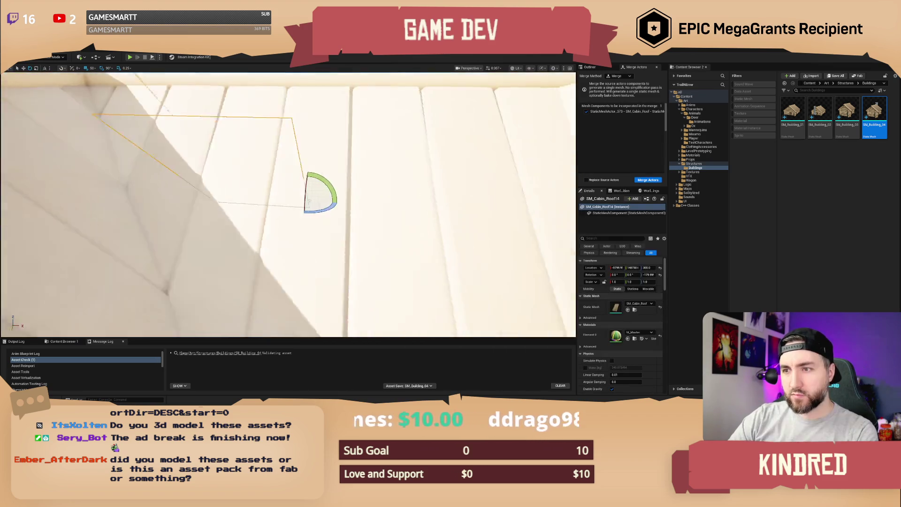
pyautogui.press('s')
pyautogui.press('w')
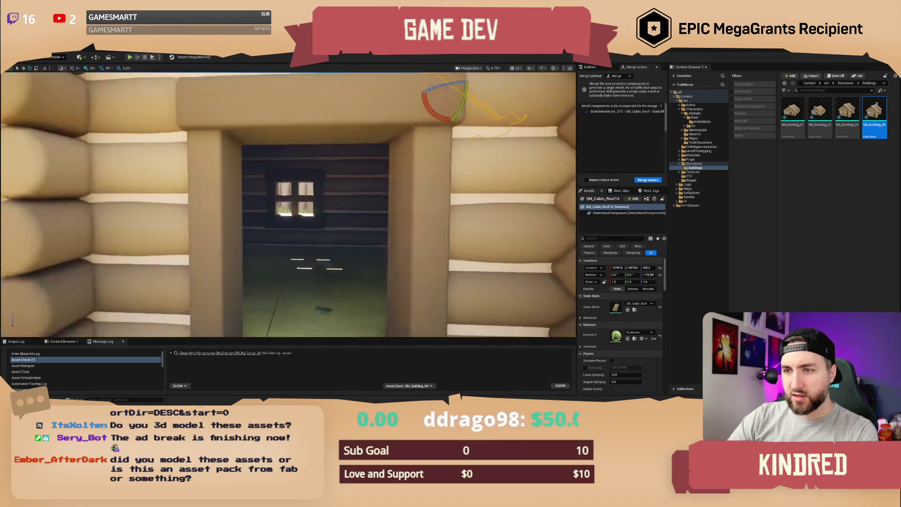
pyautogui.press('w')
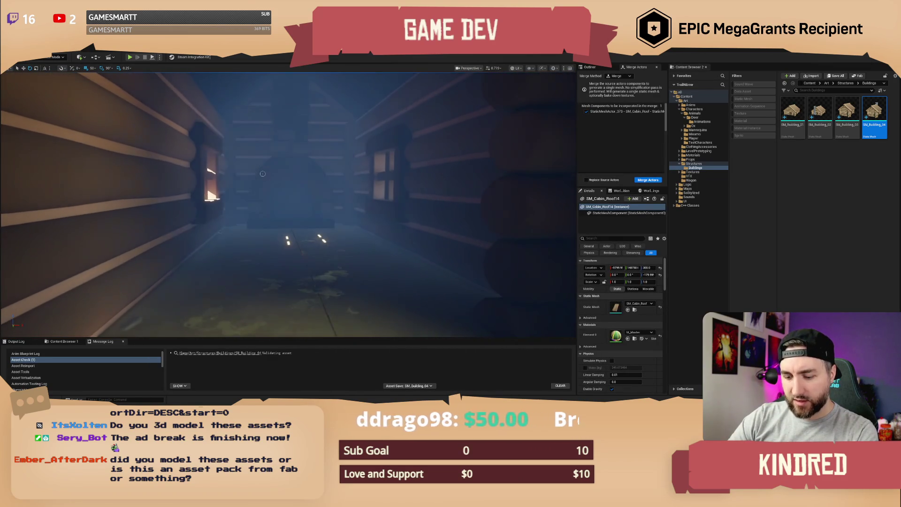
pyautogui.press('w')
pyautogui.press('s')
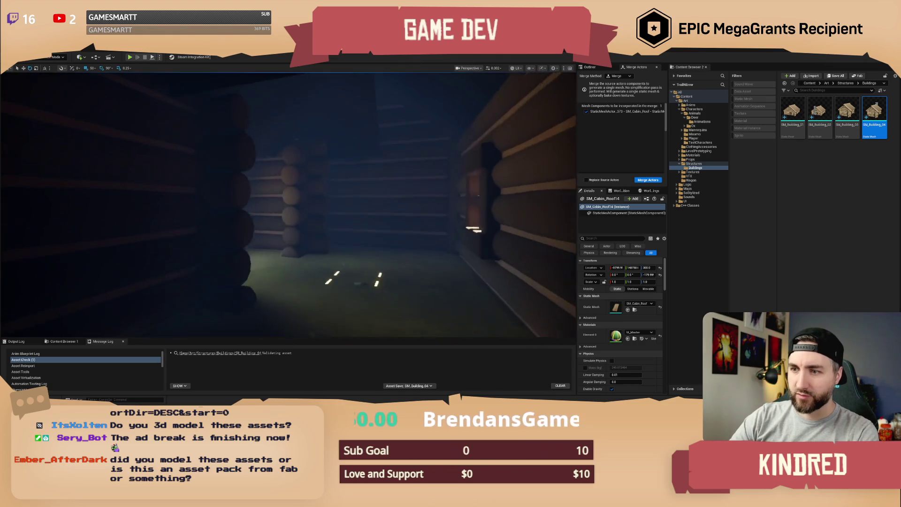
pyautogui.press('w')
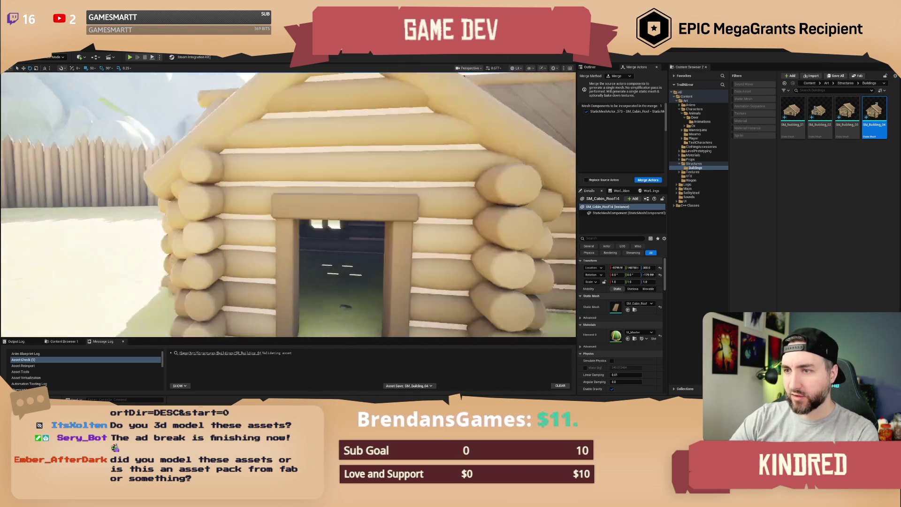
pyautogui.press('s')
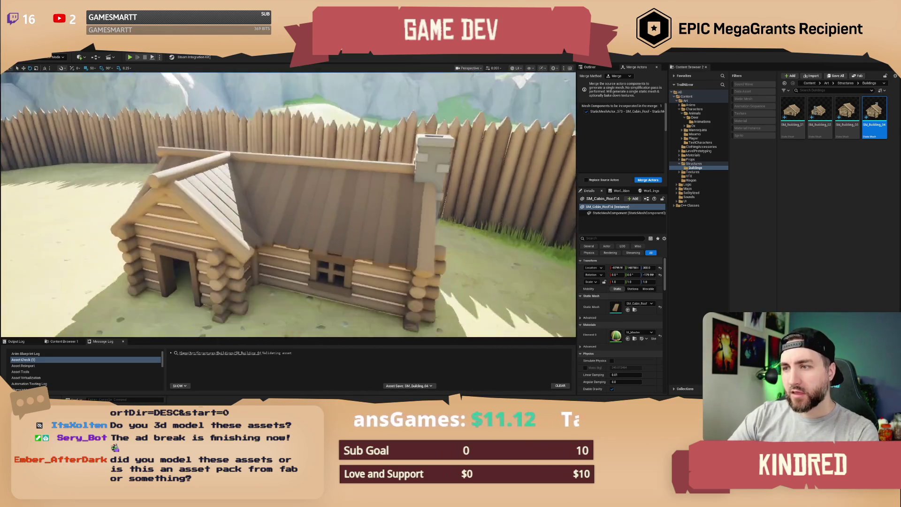
pyautogui.press('s')
pyautogui.click(590, 67)
# Merge all 56 cabin actors, from SM_Cabin_Fireplace down, into one mesh saved in Structures/Buildings
pyautogui.scroll(5, 622, 122)
pyautogui.click(621, 95)
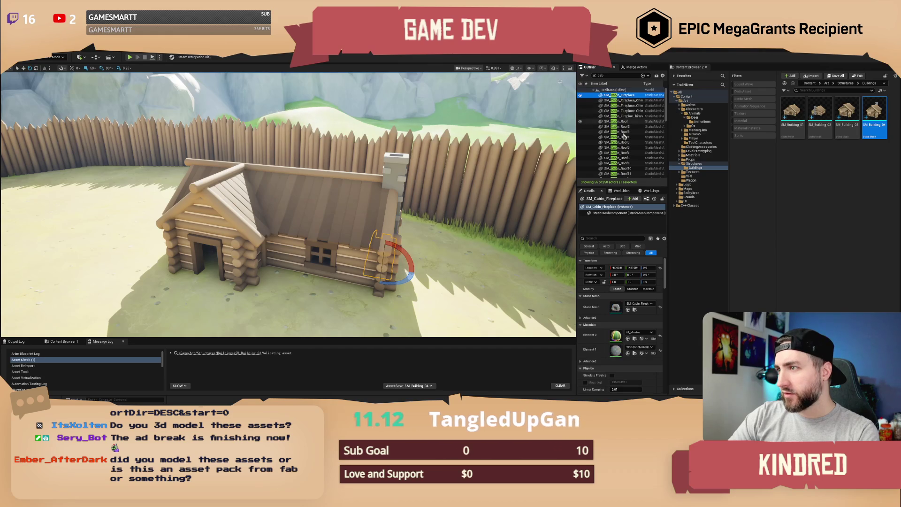
pyautogui.scroll(-10, 629, 141)
pyautogui.keyDown('shift'); pyautogui.click(634, 176); pyautogui.keyUp('shift')
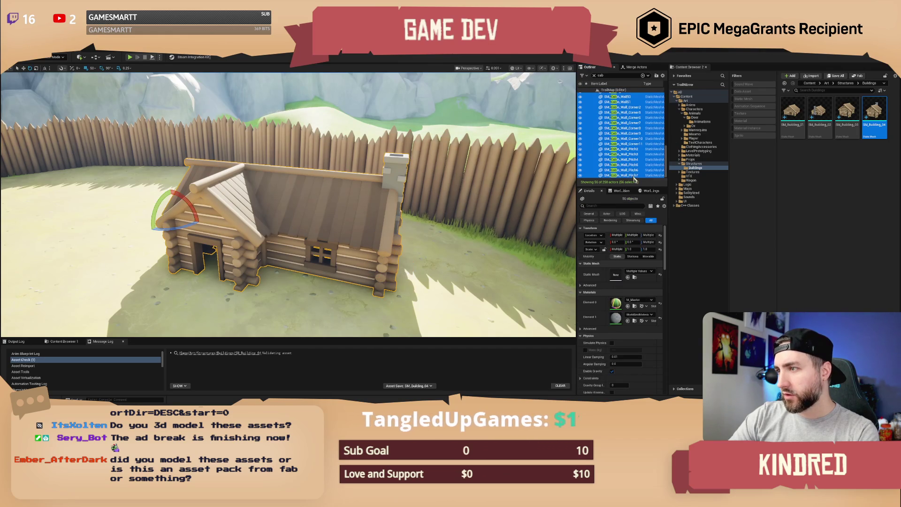
pyautogui.click(637, 67)
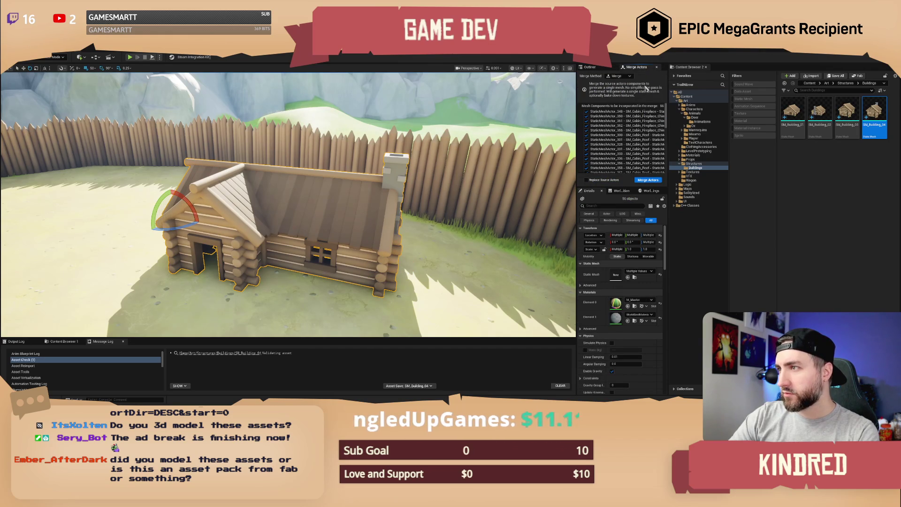
pyautogui.click(649, 180)
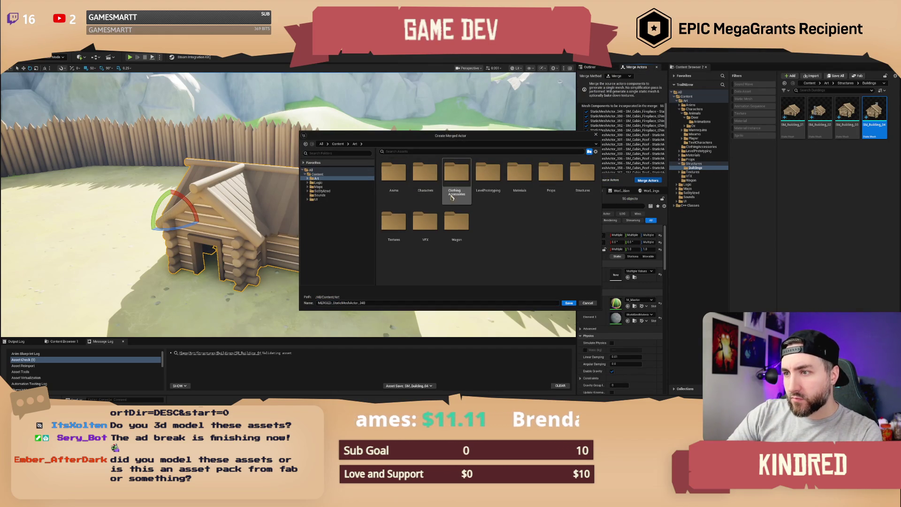
pyautogui.doubleClick(574, 174)
pyautogui.doubleClick(394, 174)
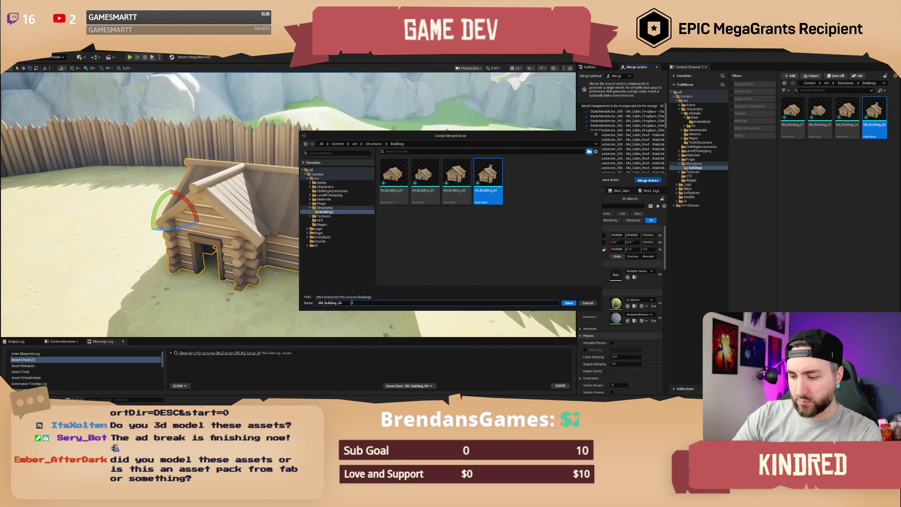
pyautogui.press('Return')
pyautogui.press('f')
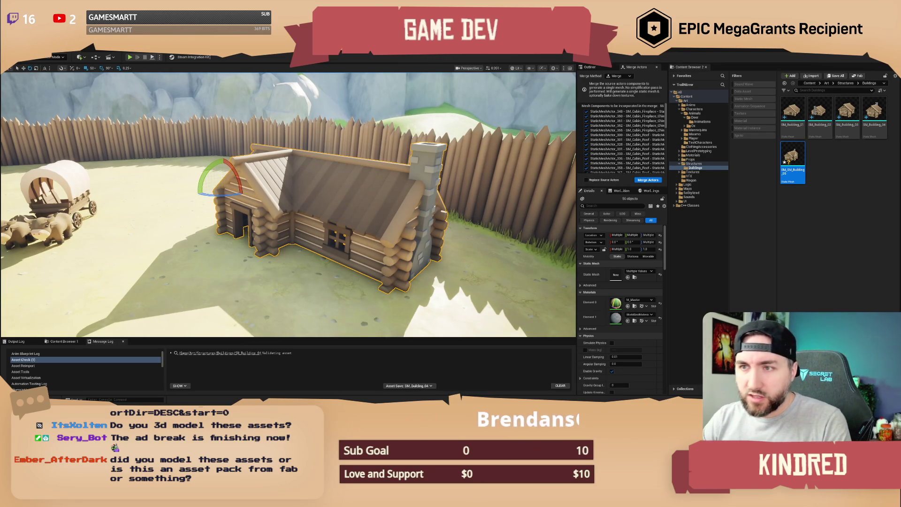
pyautogui.scroll(-3, 412, 187)
pyautogui.click(412, 187)
pyautogui.moveTo(412, 187); pyautogui.dragTo(197, 147)
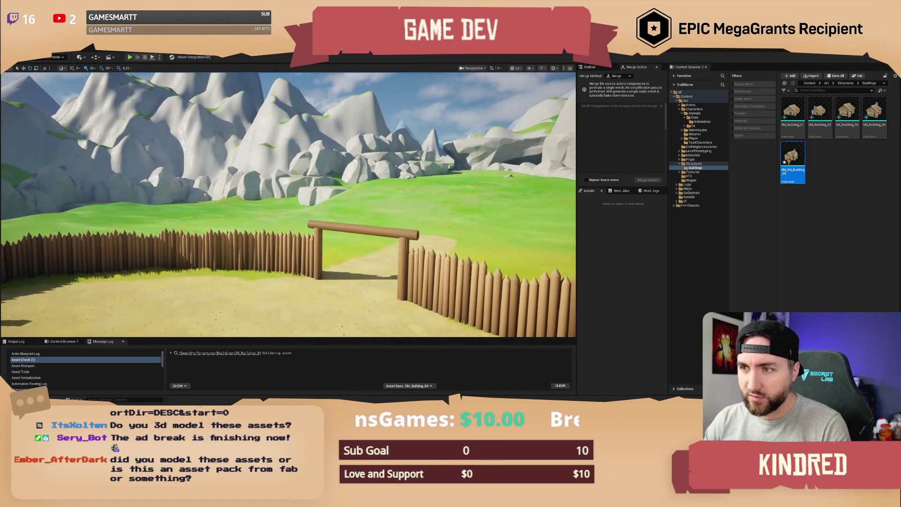
pyautogui.moveTo(363, 202)
pyautogui.mouseDown()
pyautogui.moveTo(312, 160)
pyautogui.moveTo(352, 163)
pyautogui.mouseUp()
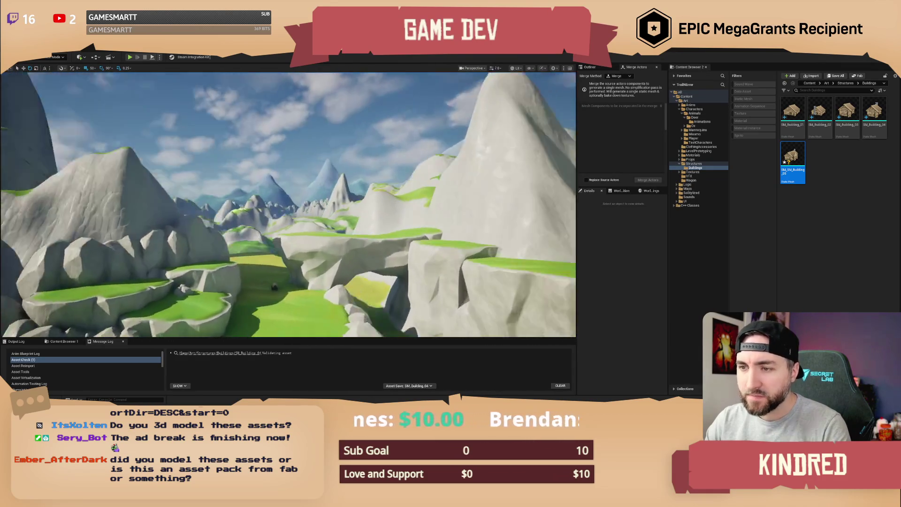
pyautogui.moveTo(352, 162); pyautogui.dragTo(352, 174)
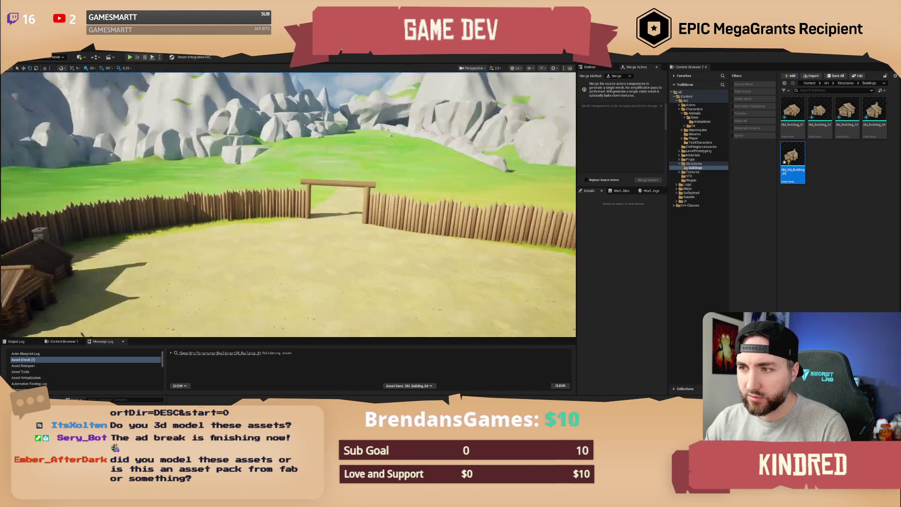
# In the Outliner, select SM_Cabin_Fireplace through the last Wall_Pitch row (56 actors) and delete them
pyautogui.click(588, 67)
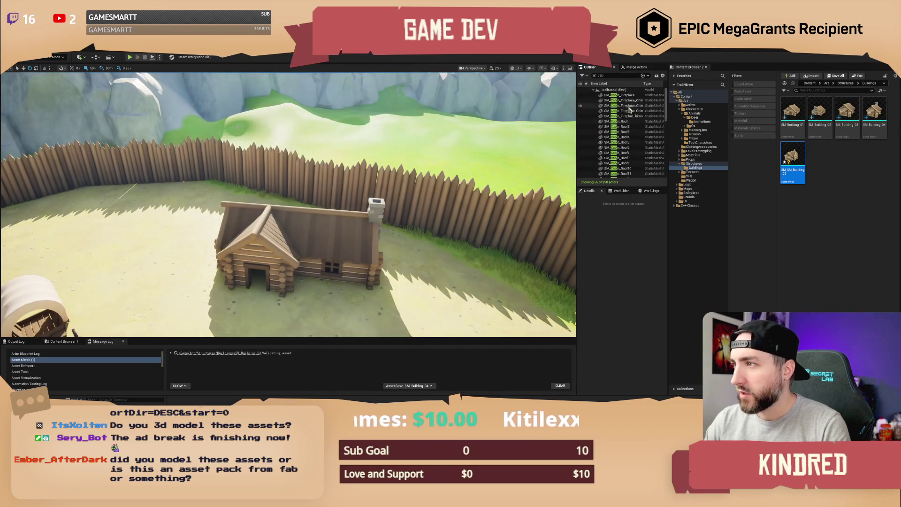
pyautogui.click(620, 96)
pyautogui.scroll(-10, 625, 136)
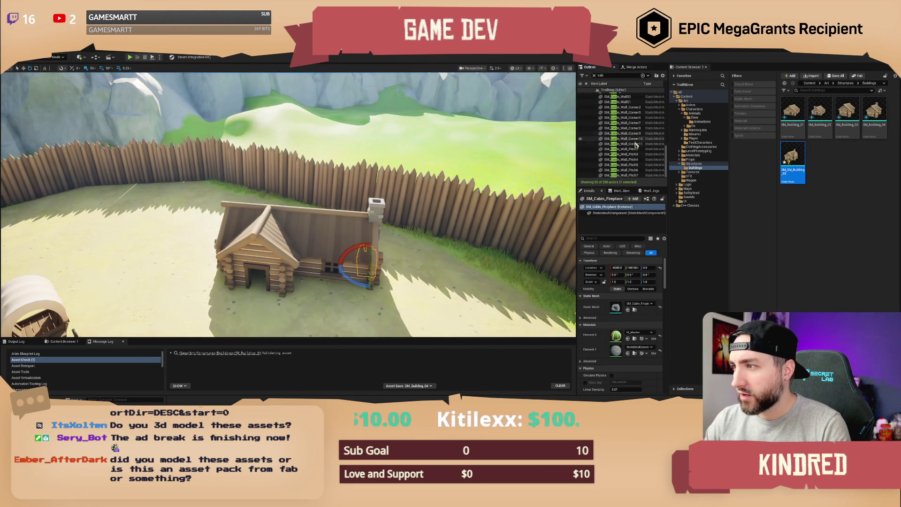
pyautogui.keyDown('shift'); pyautogui.click(632, 176); pyautogui.keyUp('shift')
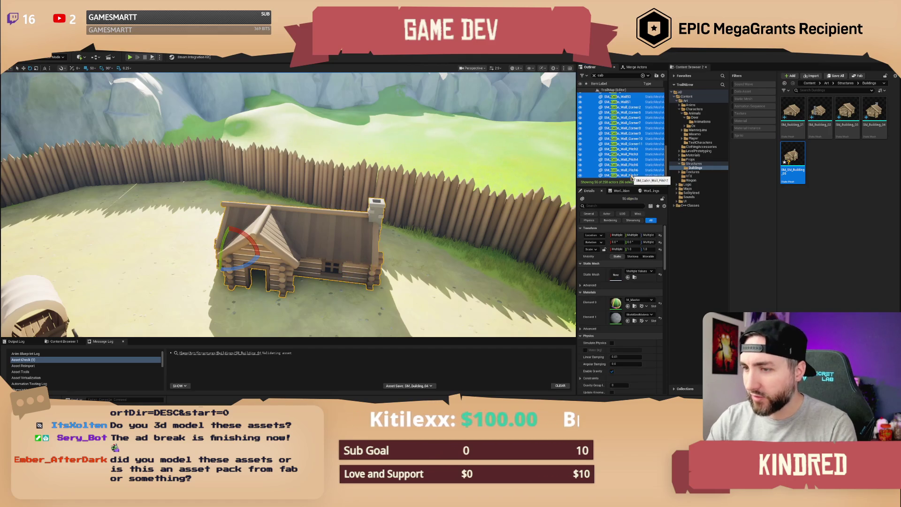
pyautogui.press('Delete')
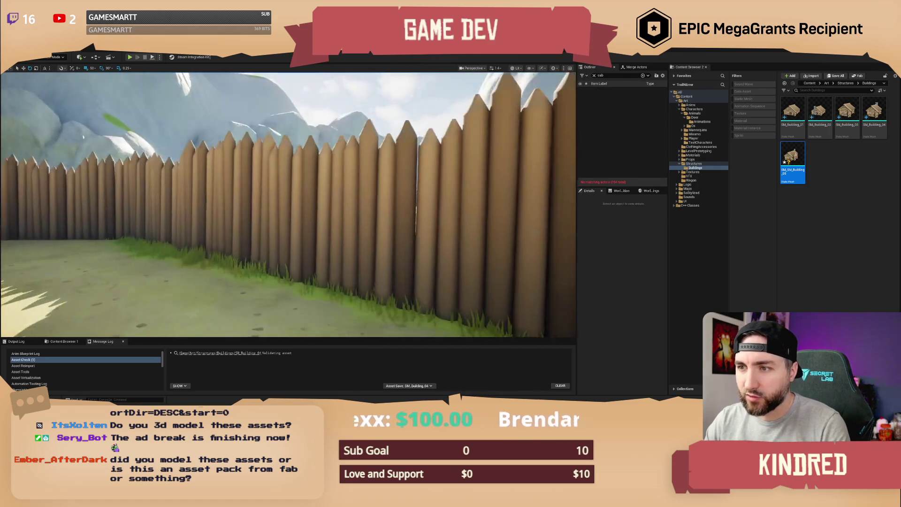
pyautogui.scroll(-5, 288, 205)
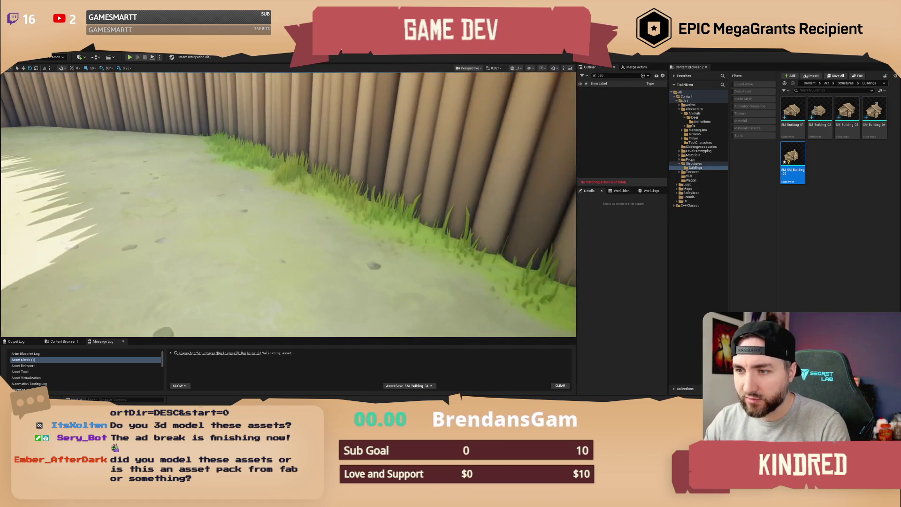
pyautogui.scroll(-3, 417, 197)
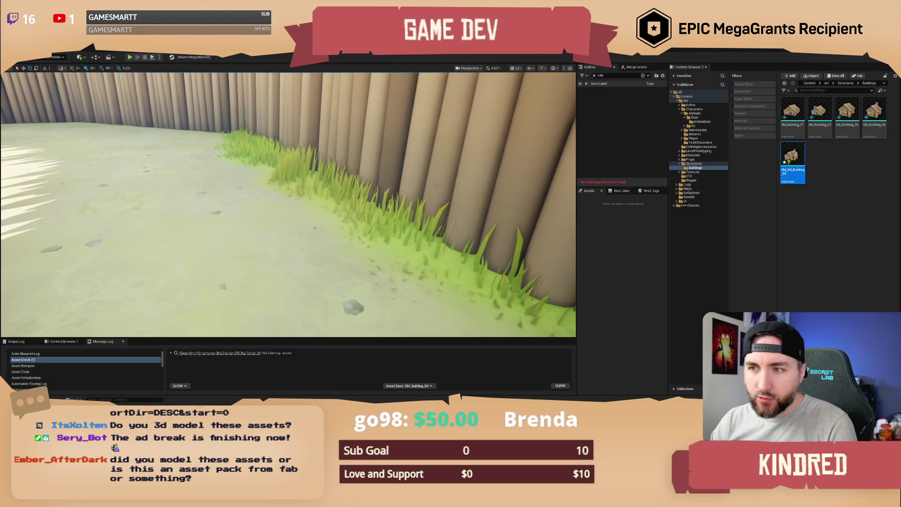
# Fly around the wagon and oxen, then save the TrailMap level
pyautogui.press('w')
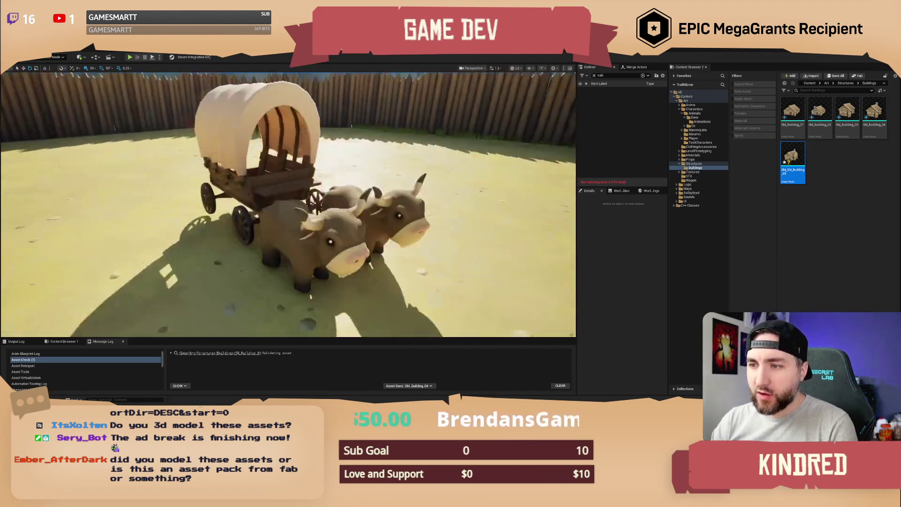
pyautogui.press('s')
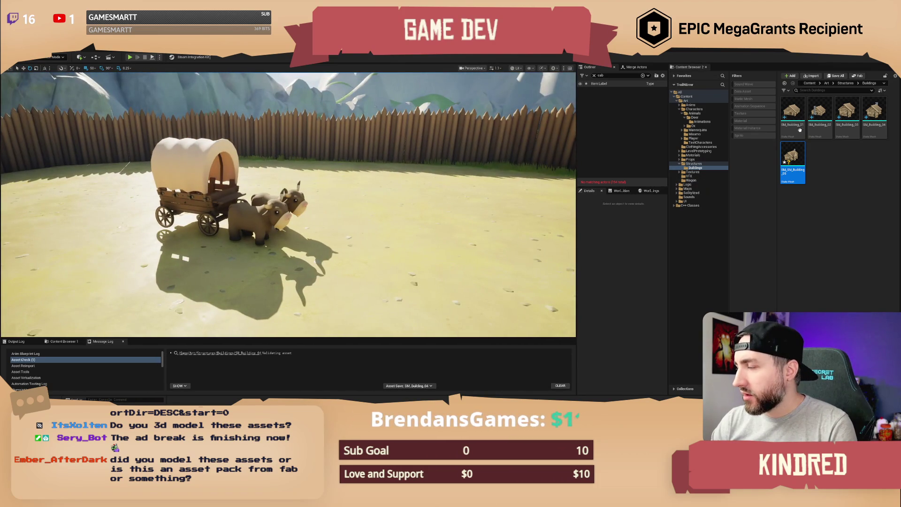
pyautogui.press('w')
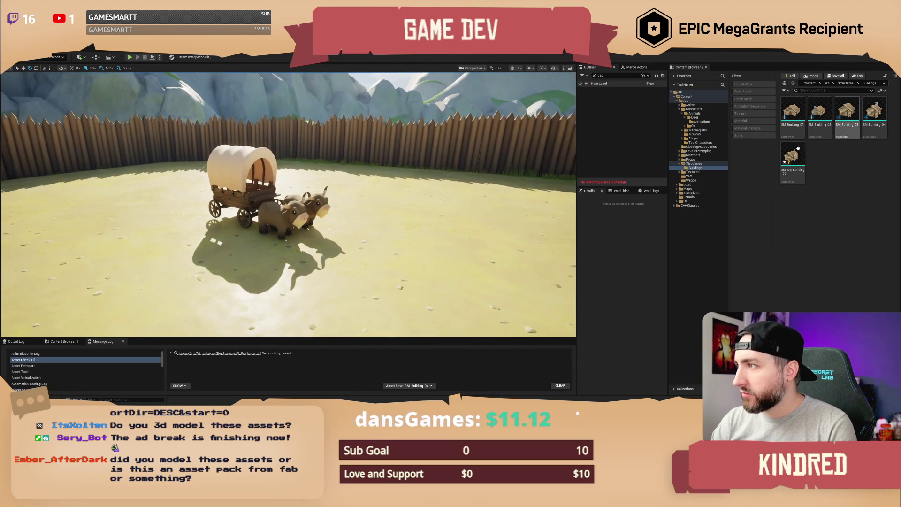
pyautogui.press('w')
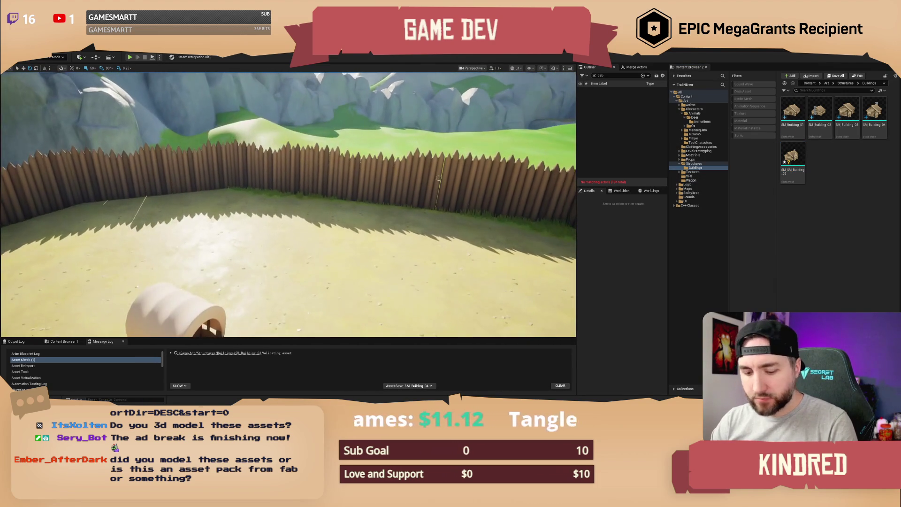
pyautogui.hotkey('ctrl', 's')
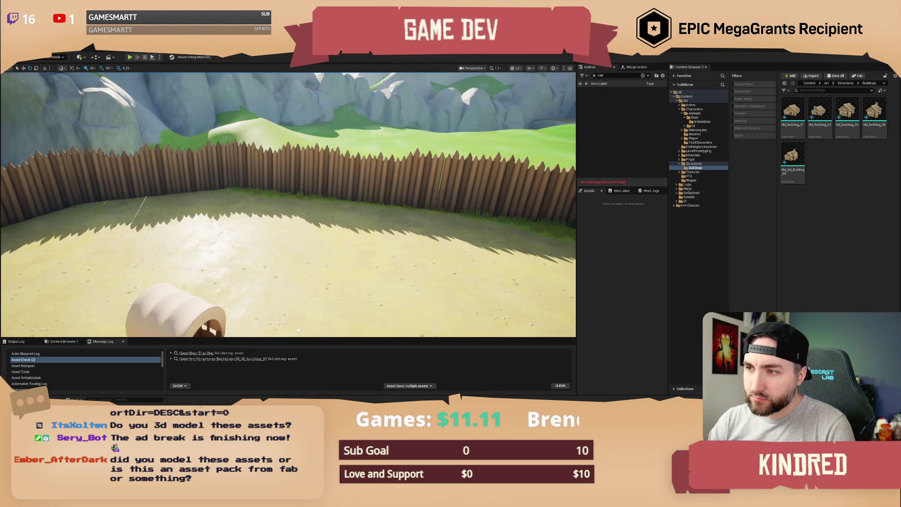
# Widen one palisade fence wall section slightly along its X scale
pyautogui.click(395, 203)
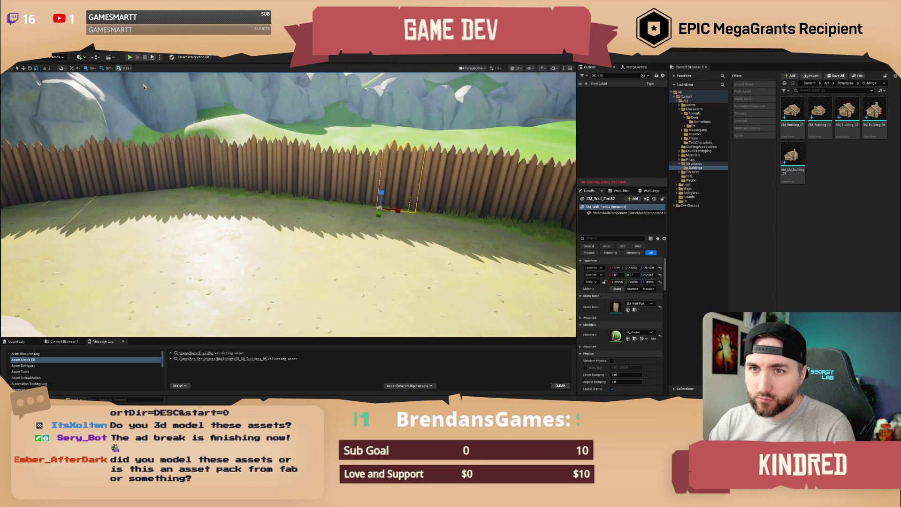
pyautogui.moveTo(399, 209)
pyautogui.mouseDown()
pyautogui.moveTo(428, 207)
pyautogui.moveTo(429, 188)
pyautogui.moveTo(408, 179)
pyautogui.moveTo(434, 205)
pyautogui.mouseUp()
pyautogui.press('Escape')
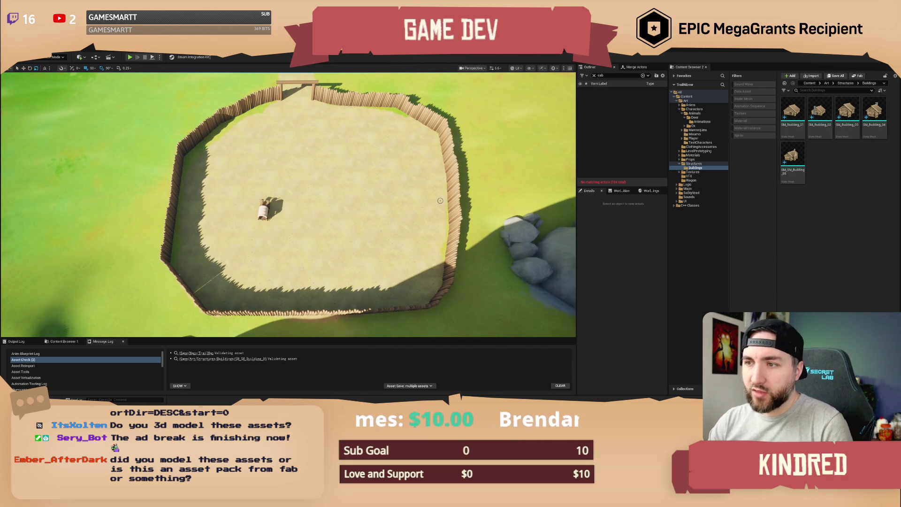
pyautogui.moveTo(445, 200)
pyautogui.mouseDown()
pyautogui.moveTo(573, 205)
pyautogui.moveTo(554, 206)
pyautogui.mouseUp()
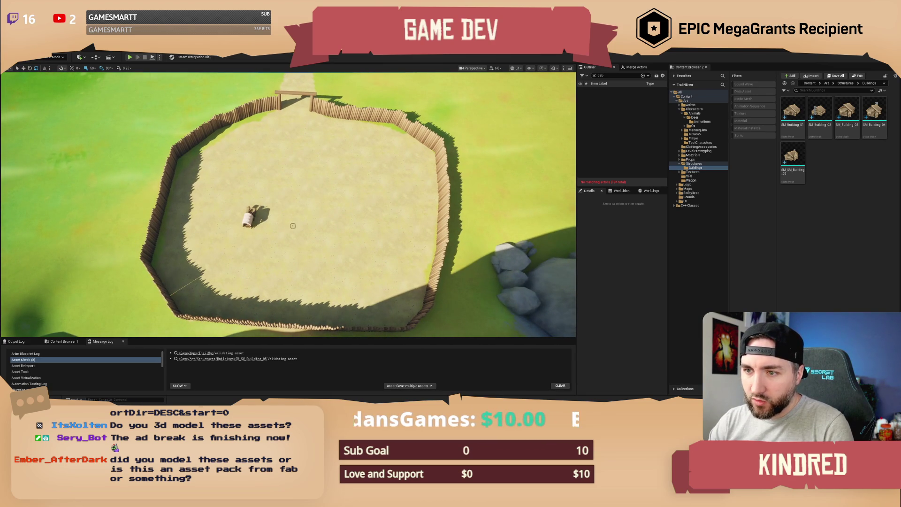
# Move the covered wagon across the yard, turn it about Z, and slide it further up-right
pyautogui.click(251, 216)
pyautogui.moveTo(252, 217)
pyautogui.mouseDown()
pyautogui.moveTo(359, 248)
pyautogui.moveTo(339, 273)
pyautogui.mouseUp()
pyautogui.press('e')
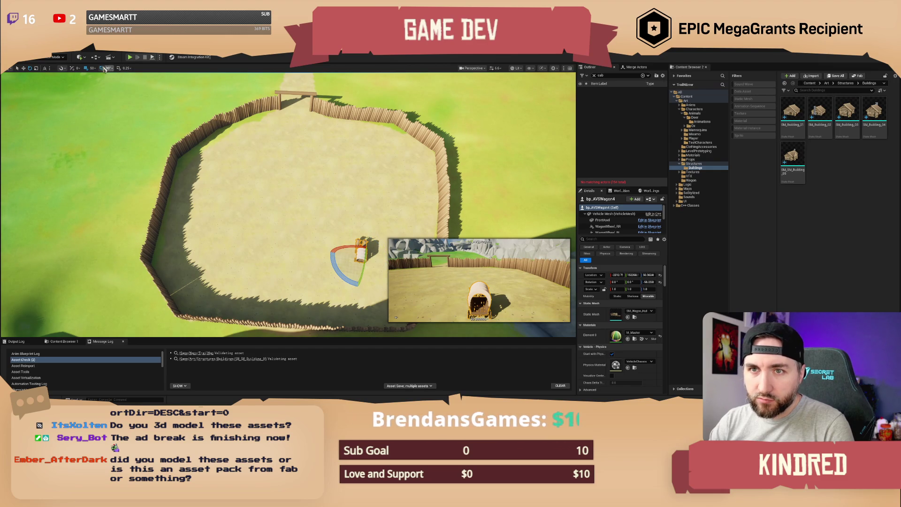
pyautogui.moveTo(358, 285)
pyautogui.mouseDown()
pyautogui.moveTo(352, 248)
pyautogui.moveTo(373, 243)
pyautogui.moveTo(371, 230)
pyautogui.moveTo(329, 240)
pyautogui.mouseUp()
pyautogui.press('w')
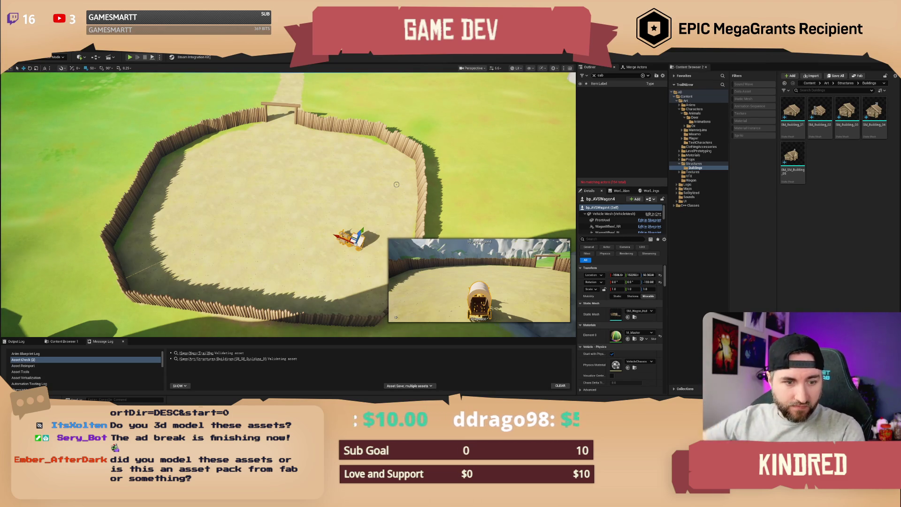
pyautogui.moveTo(402, 180); pyautogui.dragTo(322, 272)
pyautogui.moveTo(330, 231)
pyautogui.mouseDown()
pyautogui.moveTo(349, 213)
pyautogui.moveTo(328, 231)
pyautogui.moveTo(336, 186)
pyautogui.mouseUp()
pyautogui.press('Escape')
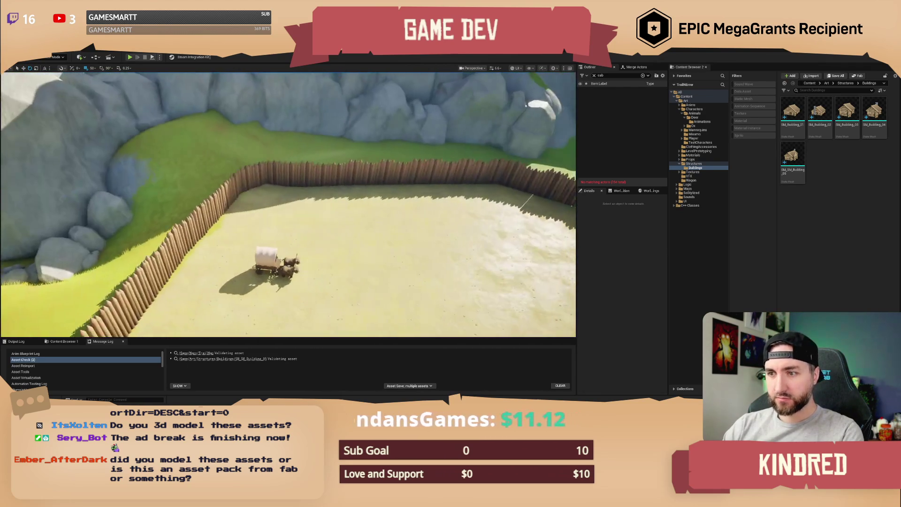
pyautogui.click(793, 158)
# Place SM_SM_Building_05 near the wagon angled about -59°, then drop an SM_Building_01 cabin beside it
pyautogui.press('F2')
pyautogui.moveTo(708, 184)
pyautogui.mouseDown()
pyautogui.moveTo(310, 212)
pyautogui.moveTo(327, 221)
pyautogui.mouseUp()
pyautogui.press('Delete')
pyautogui.moveTo(794, 144)
pyautogui.mouseDown()
pyautogui.moveTo(745, 198)
pyautogui.moveTo(244, 207)
pyautogui.moveTo(298, 207)
pyautogui.moveTo(310, 216)
pyautogui.mouseUp()
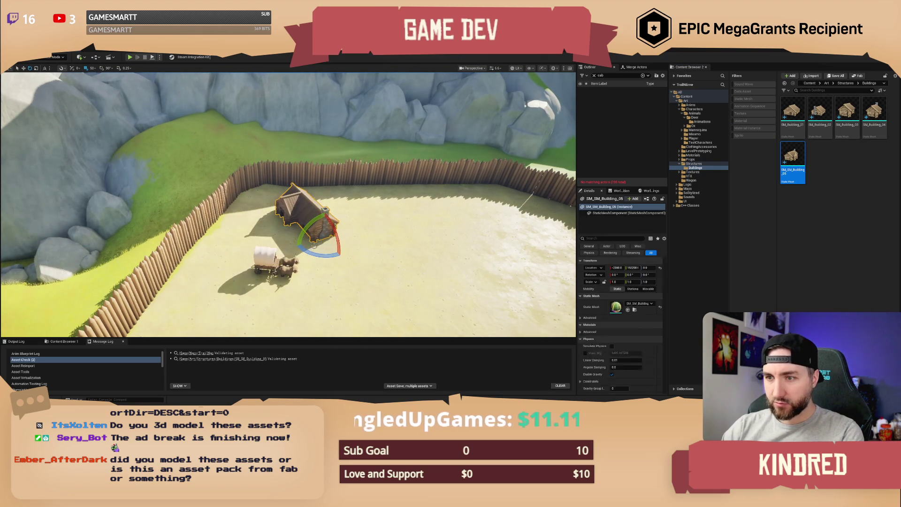
pyautogui.moveTo(315, 252)
pyautogui.mouseDown()
pyautogui.moveTo(308, 256)
pyautogui.moveTo(320, 265)
pyautogui.moveTo(324, 249)
pyautogui.moveTo(350, 238)
pyautogui.mouseUp()
pyautogui.press('e')
pyautogui.press('w')
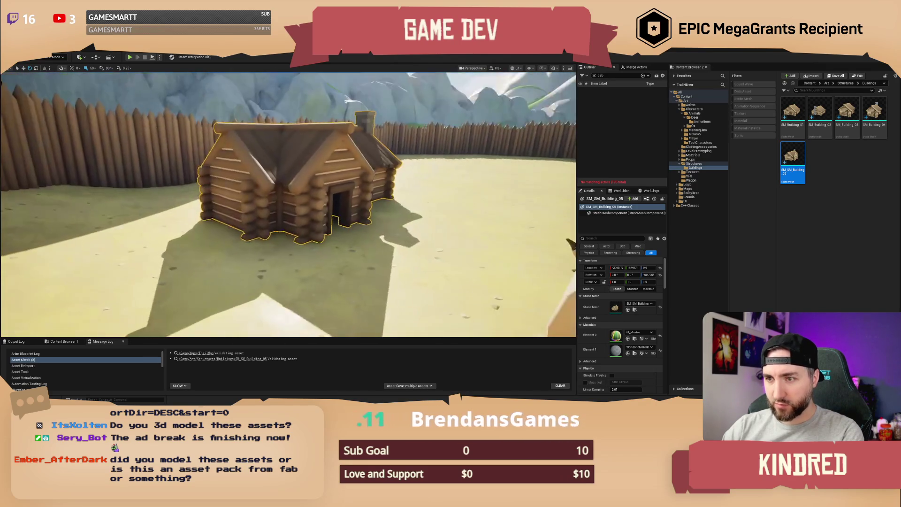
pyautogui.scroll(-3, 288, 205)
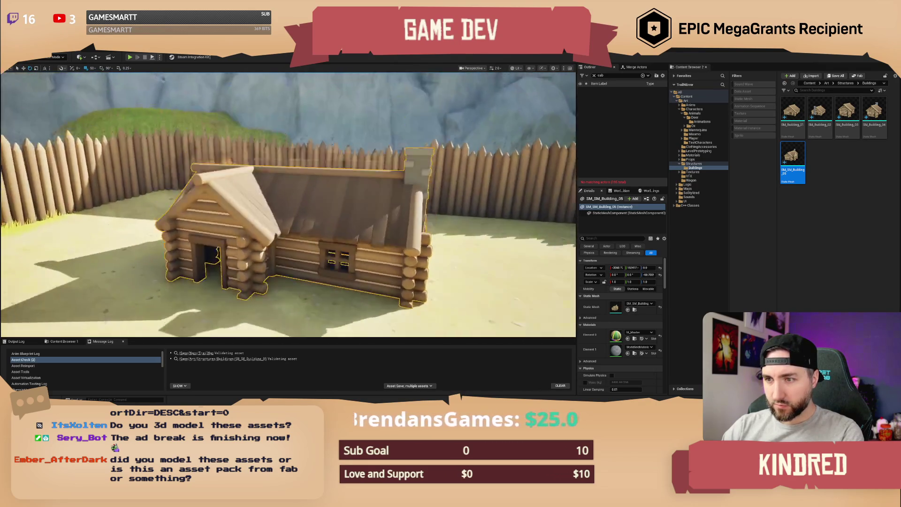
pyautogui.moveTo(219, 210); pyautogui.dragTo(220, 210)
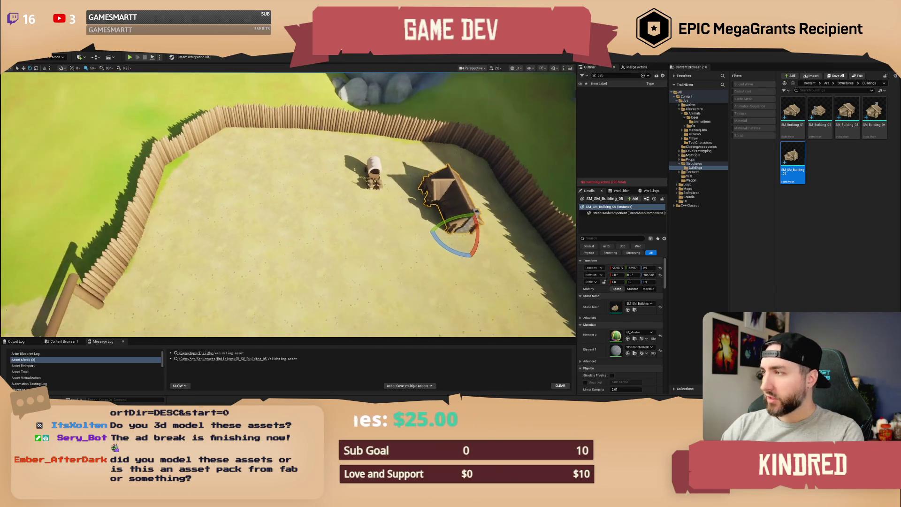
pyautogui.moveTo(793, 113)
pyautogui.mouseDown()
pyautogui.moveTo(793, 155)
pyautogui.moveTo(250, 225)
pyautogui.moveTo(277, 178)
pyautogui.moveTo(272, 162)
pyautogui.moveTo(256, 203)
pyautogui.mouseUp()
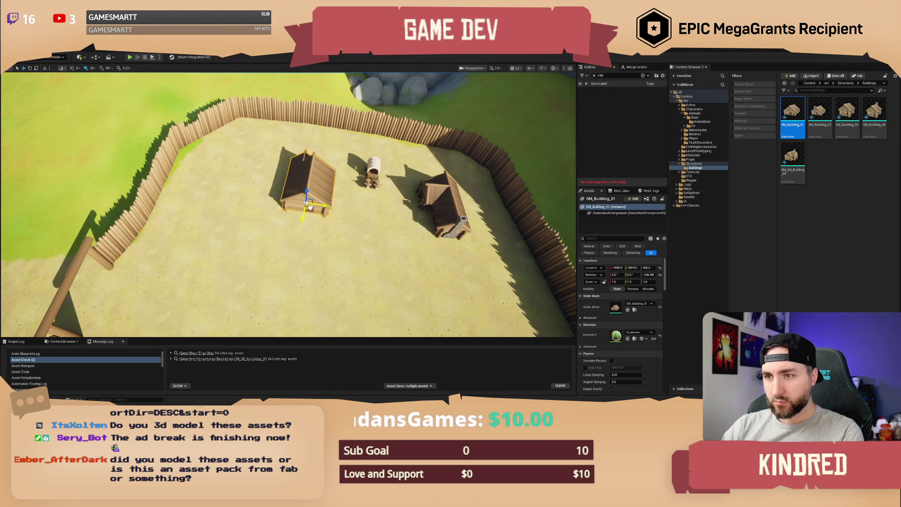
# Alt-drag a copy of the second cabin and reposition it in the yard
pyautogui.moveTo(283, 212); pyautogui.dragTo(334, 240)
pyautogui.scroll(3, 288, 205)
pyautogui.moveTo(288, 204); pyautogui.dragTo(288, 230)
pyautogui.moveTo(387, 201)
pyautogui.keyDown('alt'); pyautogui.mouseDown()
pyautogui.moveTo(124, 206)
pyautogui.moveTo(120, 230)
pyautogui.moveTo(110, 221)
pyautogui.mouseUp(); pyautogui.keyUp('alt')
pyautogui.press('e')
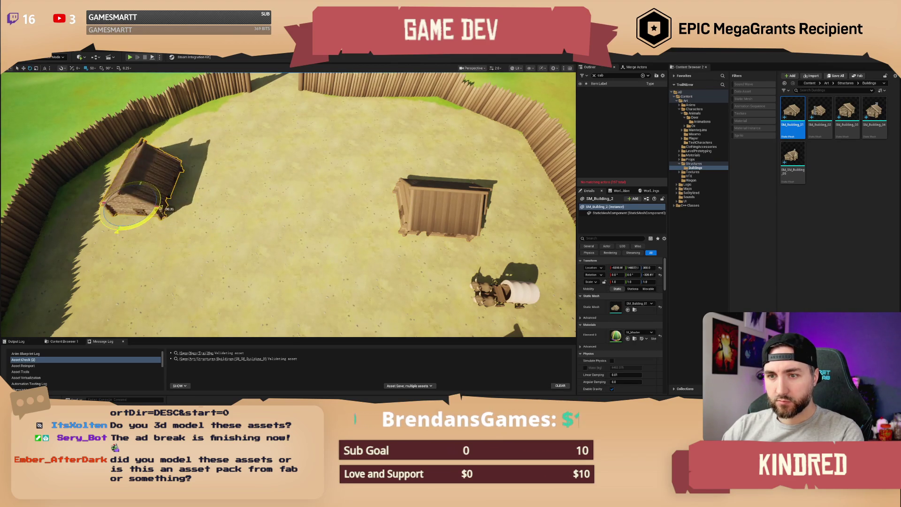
pyautogui.press('w')
pyautogui.scroll(-5, 288, 205)
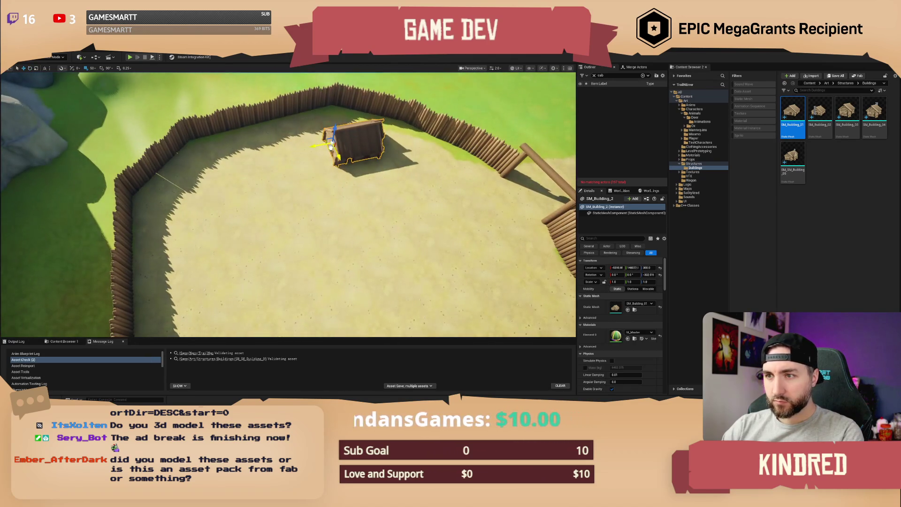
pyautogui.moveTo(330, 147); pyautogui.dragTo(197, 185)
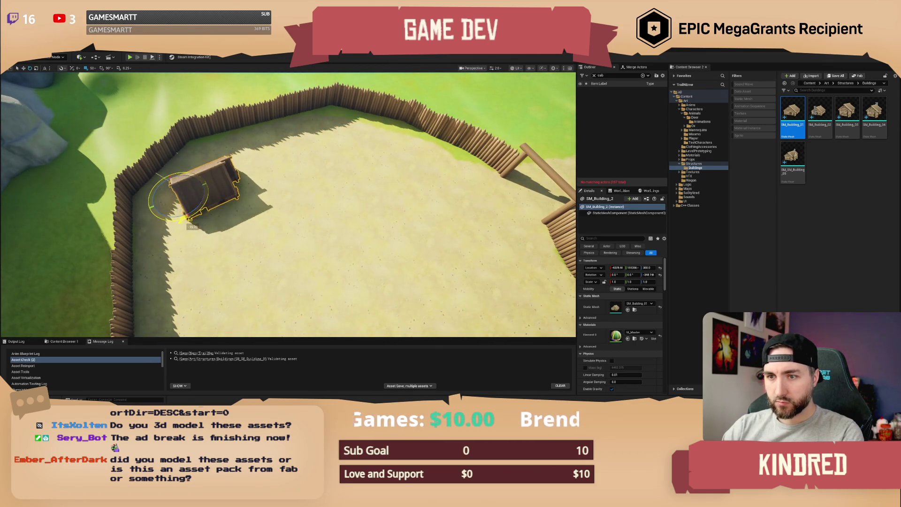
pyautogui.moveTo(192, 217)
pyautogui.mouseDown()
pyautogui.moveTo(264, 211)
pyautogui.moveTo(264, 219)
pyautogui.mouseUp()
pyautogui.press('w')
pyautogui.moveTo(276, 178)
pyautogui.mouseDown()
pyautogui.moveTo(329, 181)
pyautogui.moveTo(470, 239)
pyautogui.moveTo(485, 233)
pyautogui.mouseUp()
pyautogui.moveTo(371, 220); pyautogui.dragTo(373, 242)
# Place a smaller SM_Building_03 cabin in the yard and rotate it -57.5°
pyautogui.moveTo(526, 213); pyautogui.dragTo(526, 212)
pyautogui.moveTo(847, 110)
pyautogui.mouseDown()
pyautogui.moveTo(361, 184)
pyautogui.moveTo(278, 184)
pyautogui.moveTo(264, 166)
pyautogui.mouseUp()
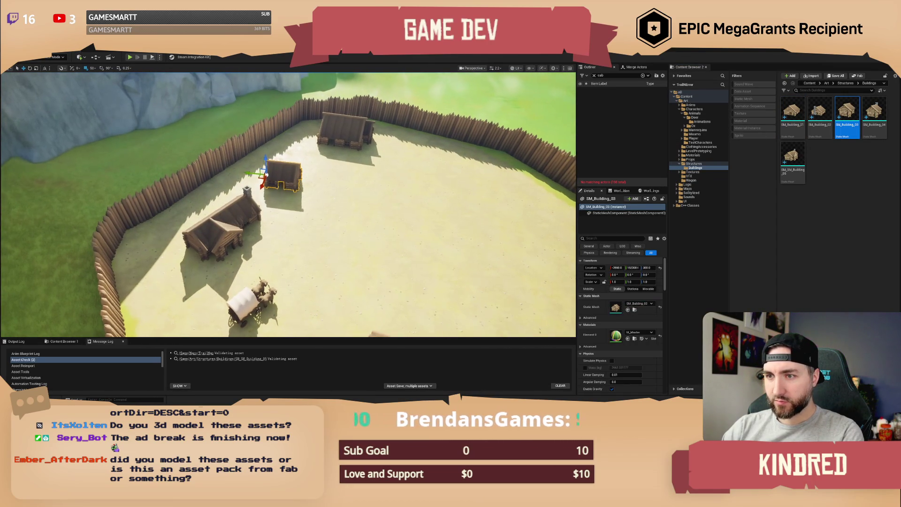
pyautogui.press('f')
pyautogui.press('e')
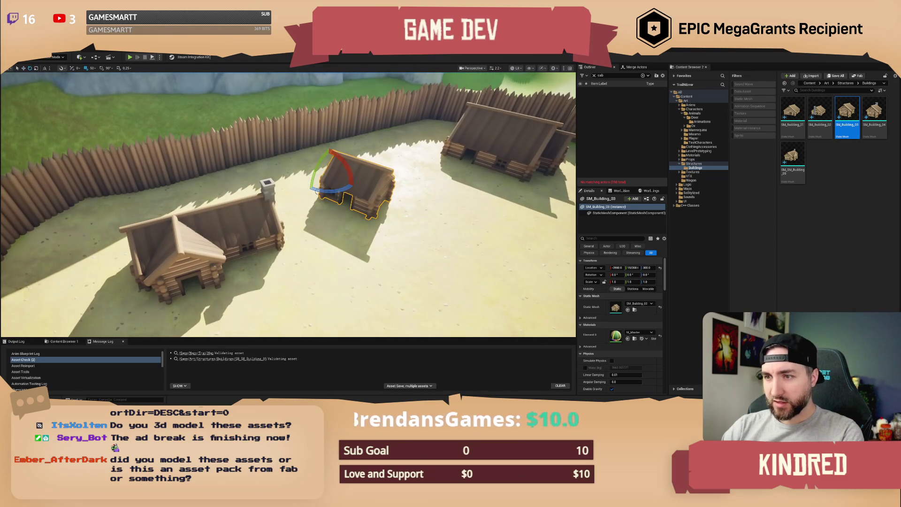
pyautogui.moveTo(329, 191)
pyautogui.mouseDown()
pyautogui.moveTo(291, 185)
pyautogui.moveTo(333, 201)
pyautogui.mouseUp()
pyautogui.press('w')
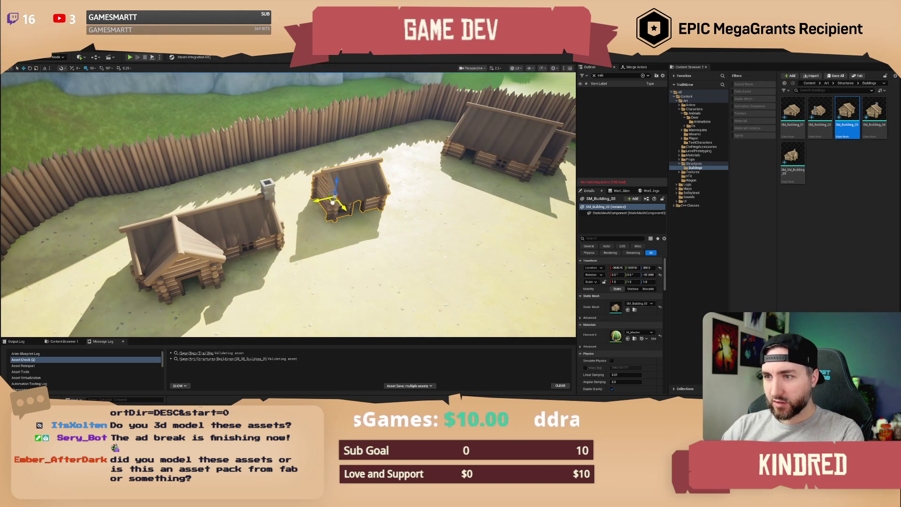
pyautogui.click(64, 58)
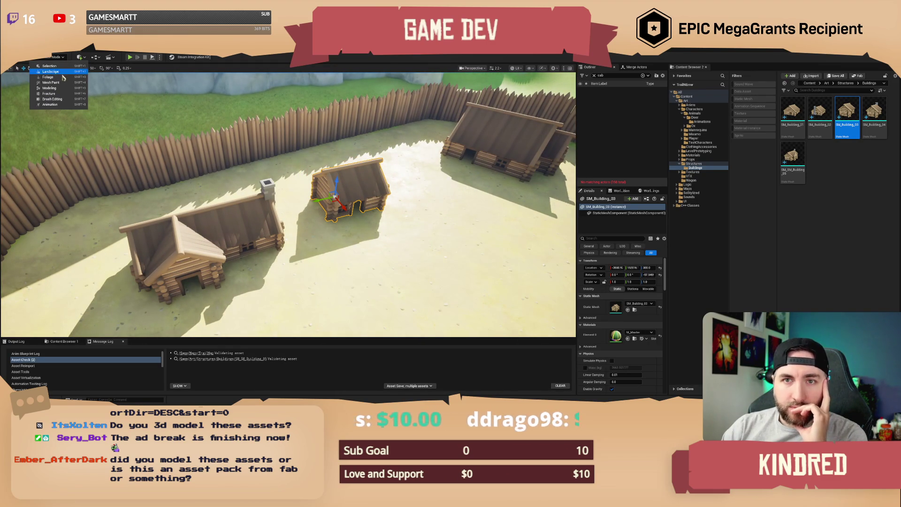
# Switch to Modeling mode and start Edit Pivot on the small SM_Building_03 cabin
pyautogui.click(62, 88)
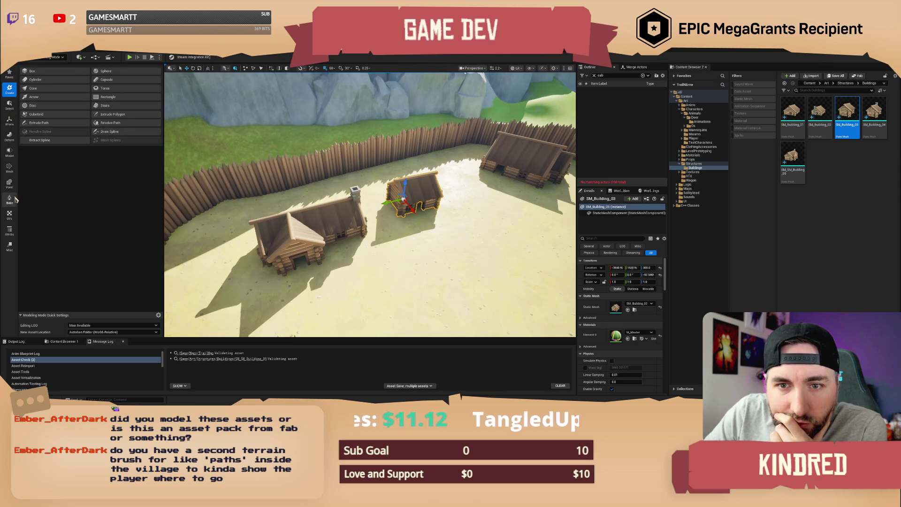
pyautogui.click(9, 231)
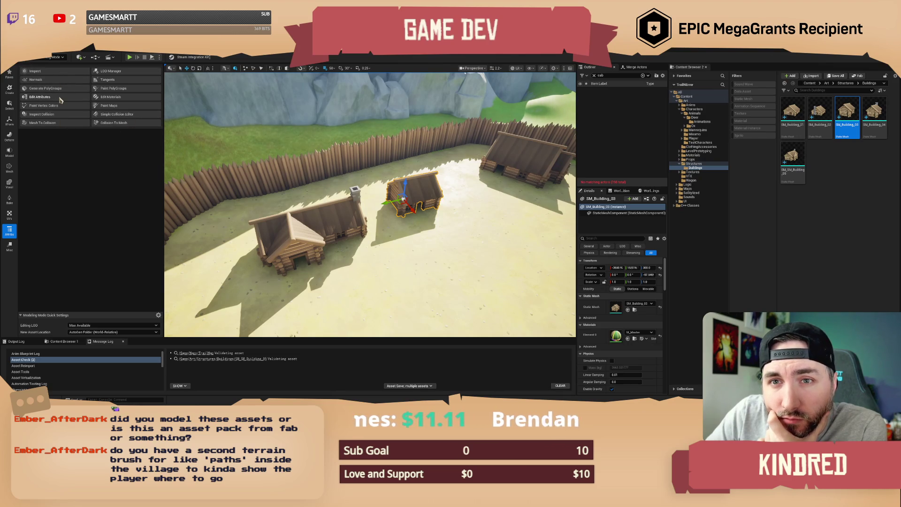
pyautogui.click(39, 97)
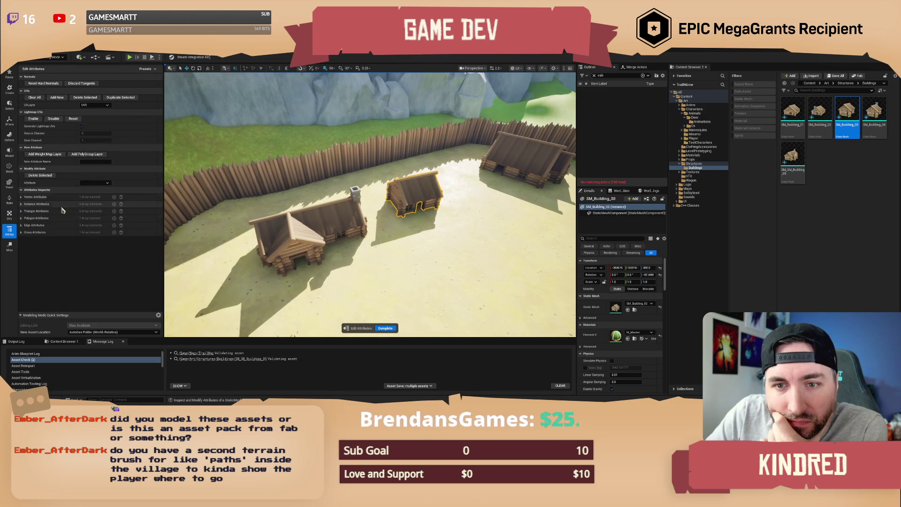
pyautogui.click(11, 123)
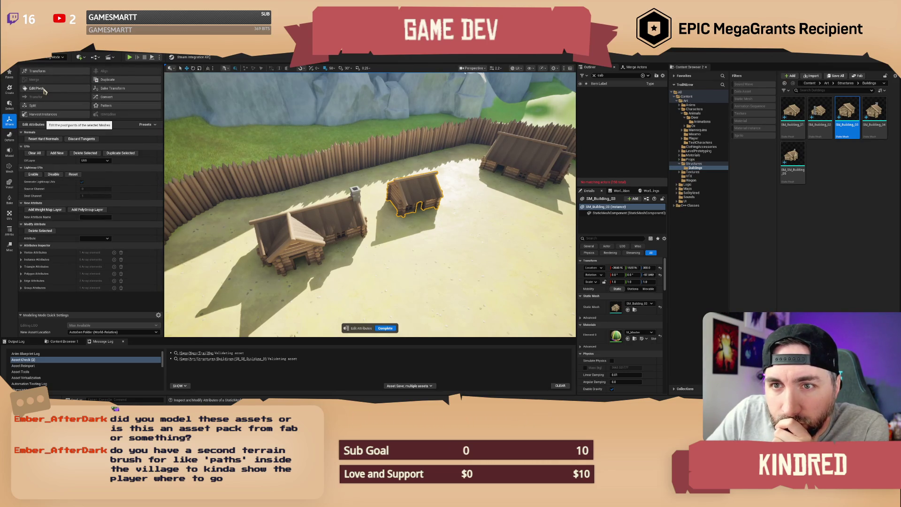
pyautogui.click(37, 88)
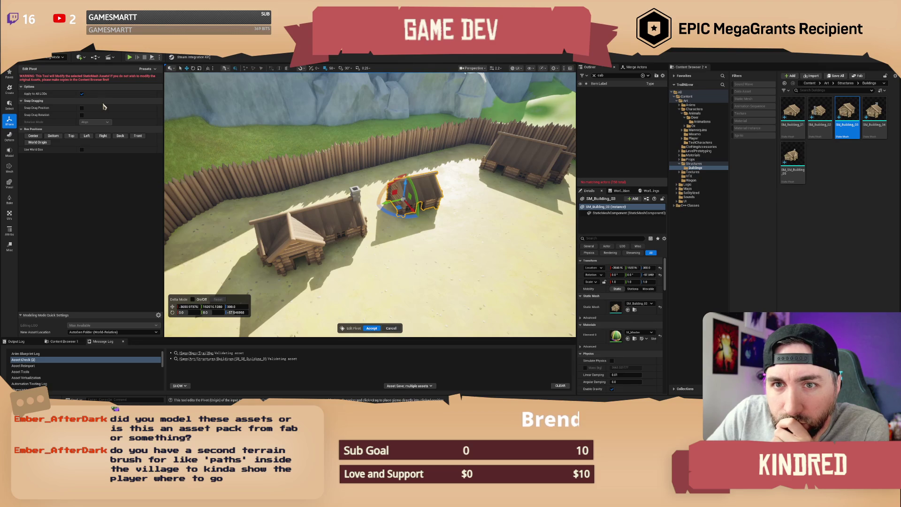
# Move the small and large cabins' pivots to their bottoms and another building's pivot to its top
pyautogui.click(53, 137)
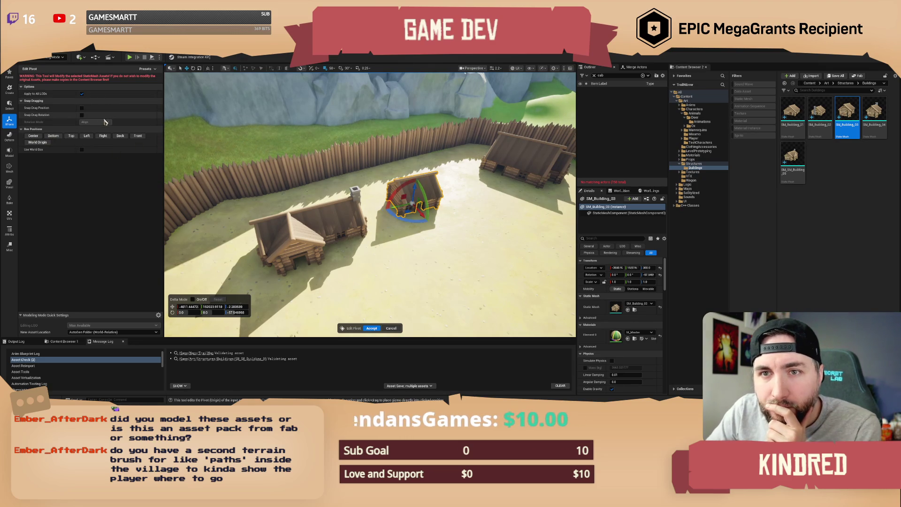
pyautogui.click(371, 329)
pyautogui.hotkey('ctrl', 'z')
pyautogui.click(37, 89)
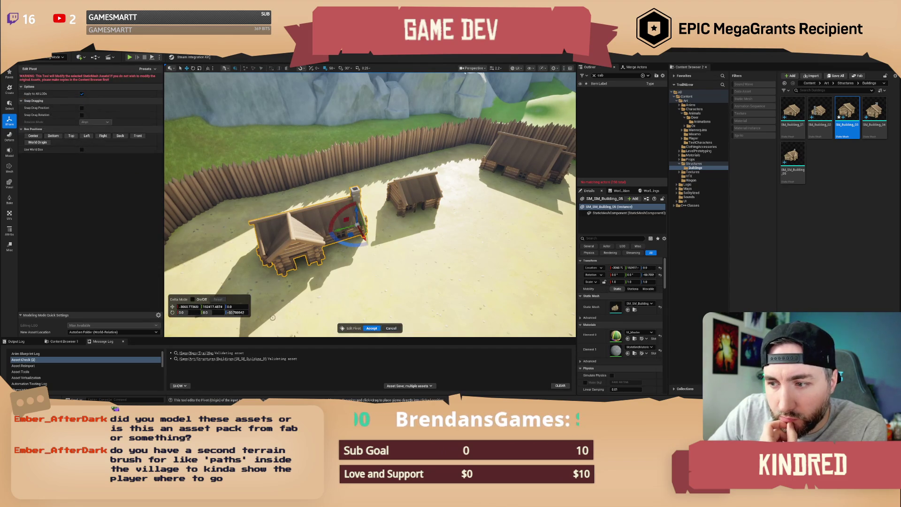
pyautogui.click(53, 136)
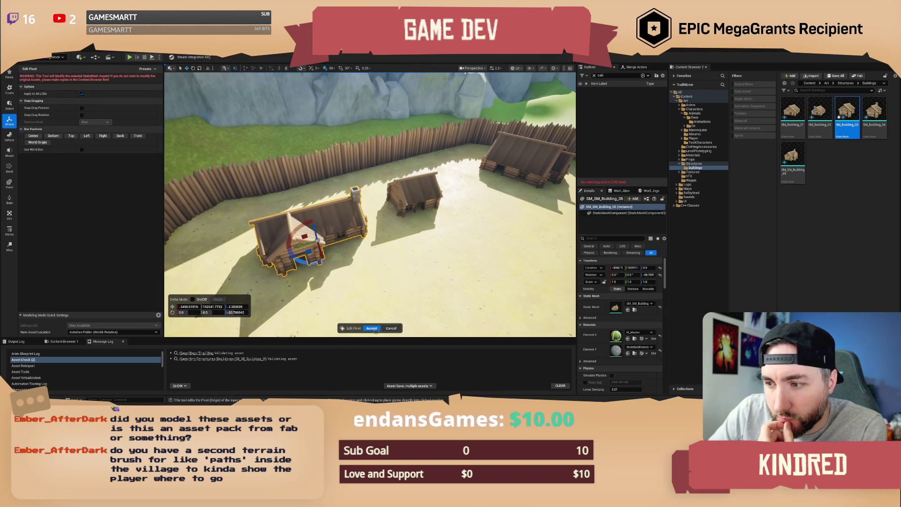
pyautogui.press('Return')
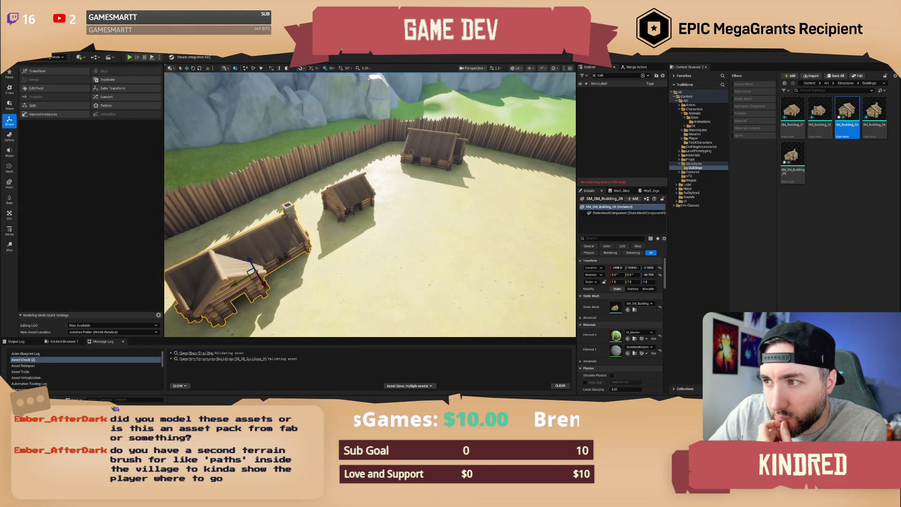
pyautogui.click(37, 88)
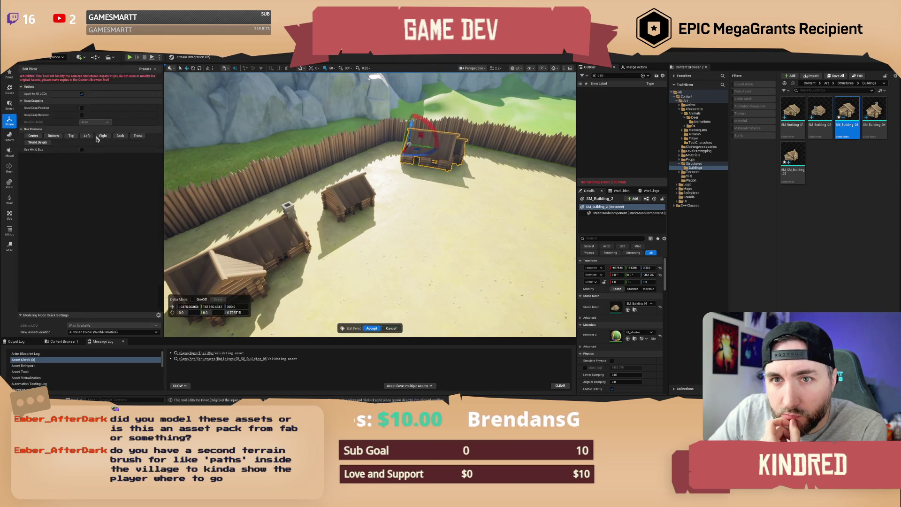
pyautogui.click(72, 136)
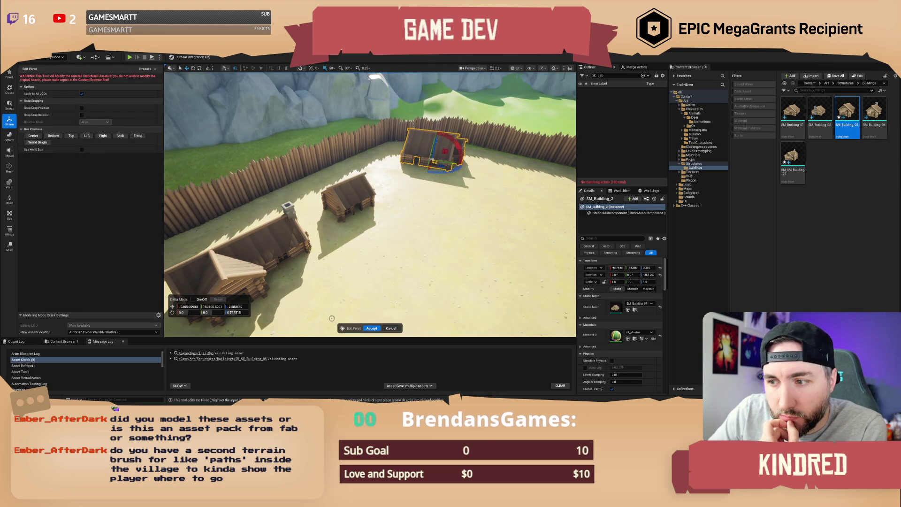
pyautogui.press('Return')
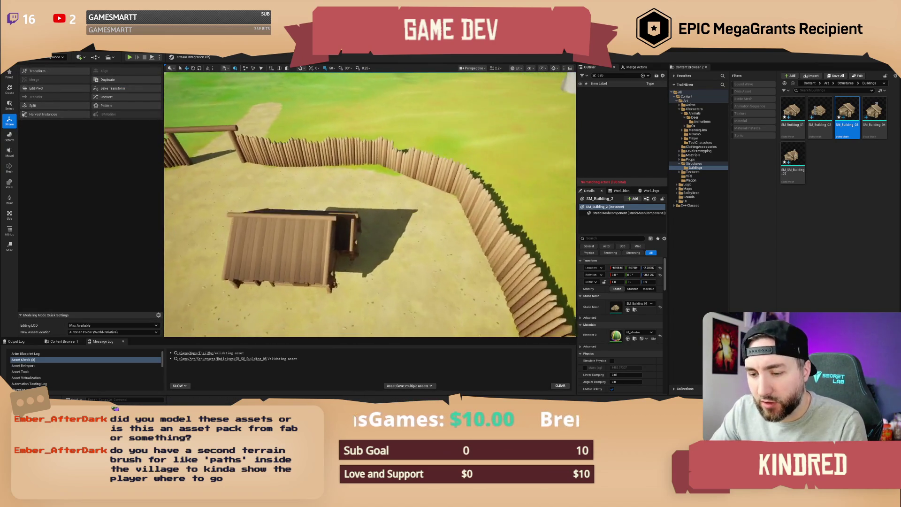
# Drop the floating SM_Building_01 cabin onto the ground with End
pyautogui.click(371, 186)
pyautogui.press('f')
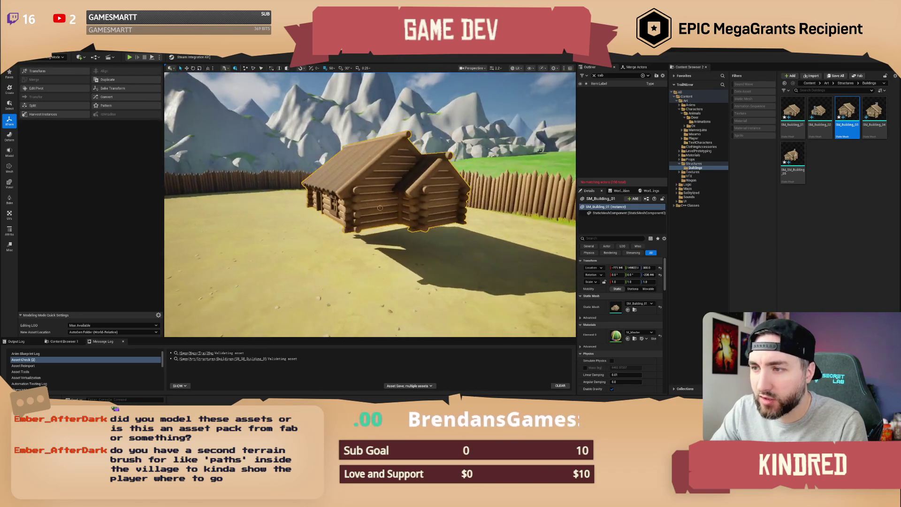
pyautogui.press('f')
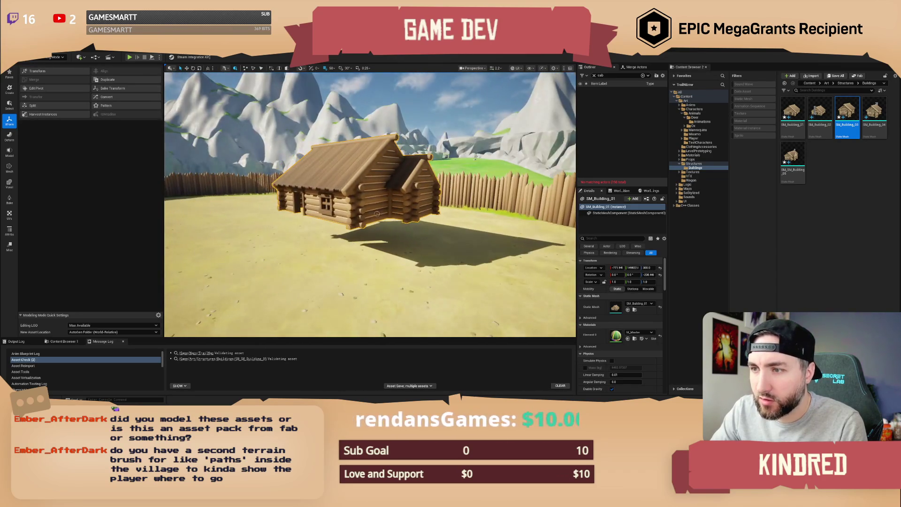
pyautogui.press('End')
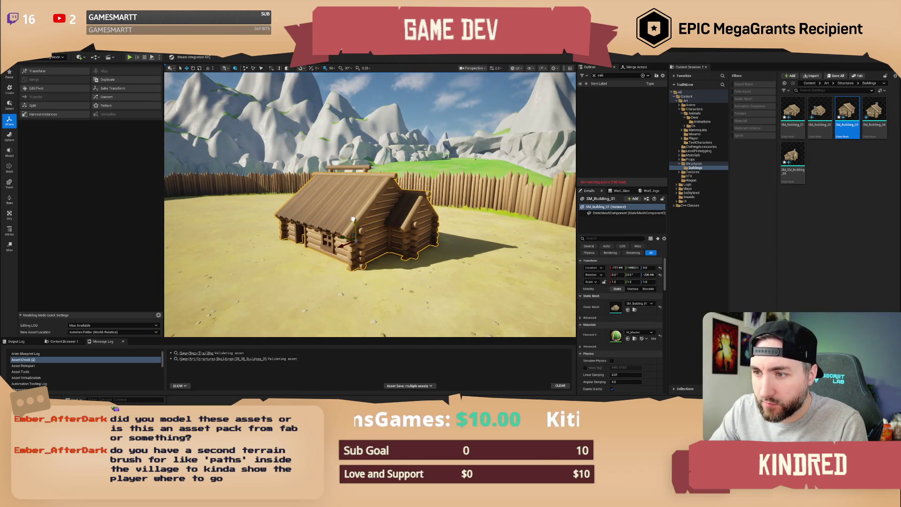
# Place an SM_Building_02 building, set its pivot to the bottom, then delete it
pyautogui.click(820, 113)
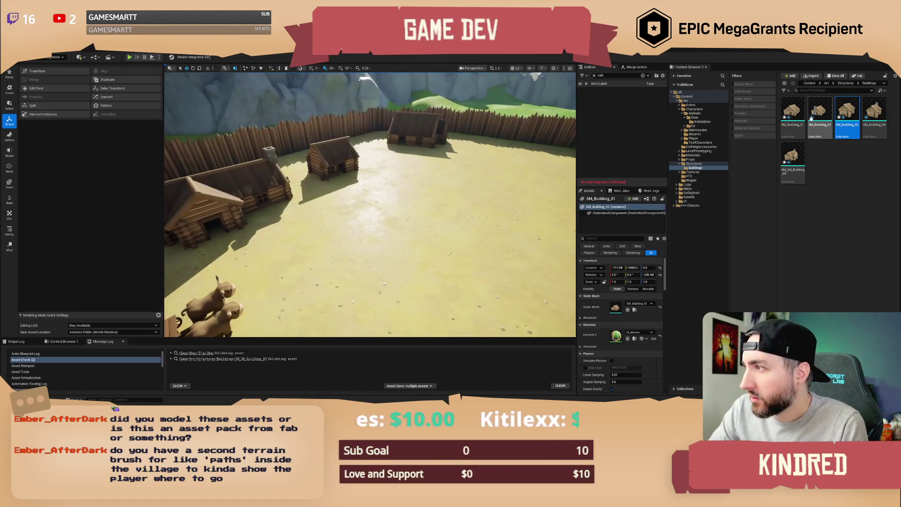
pyautogui.moveTo(819, 113)
pyautogui.mouseDown()
pyautogui.moveTo(464, 205)
pyautogui.moveTo(371, 181)
pyautogui.moveTo(435, 190)
pyautogui.mouseUp()
pyautogui.click(42, 89)
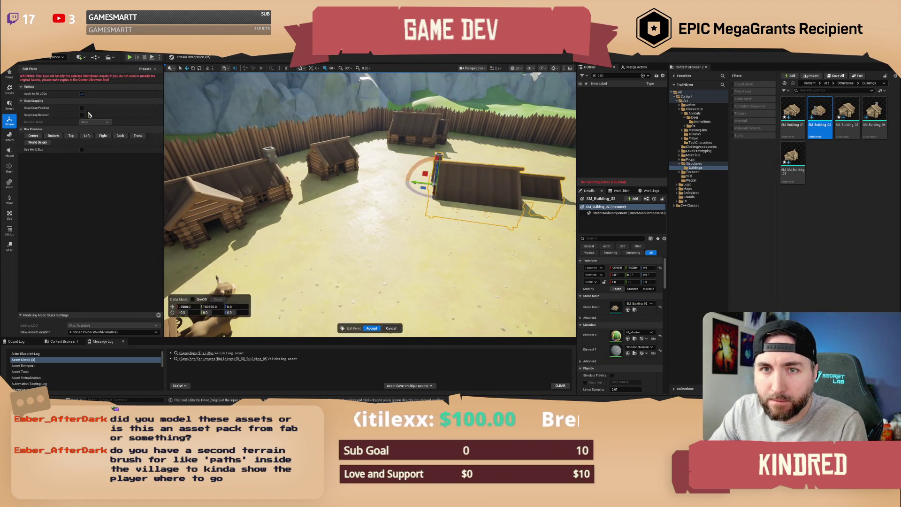
pyautogui.click(53, 135)
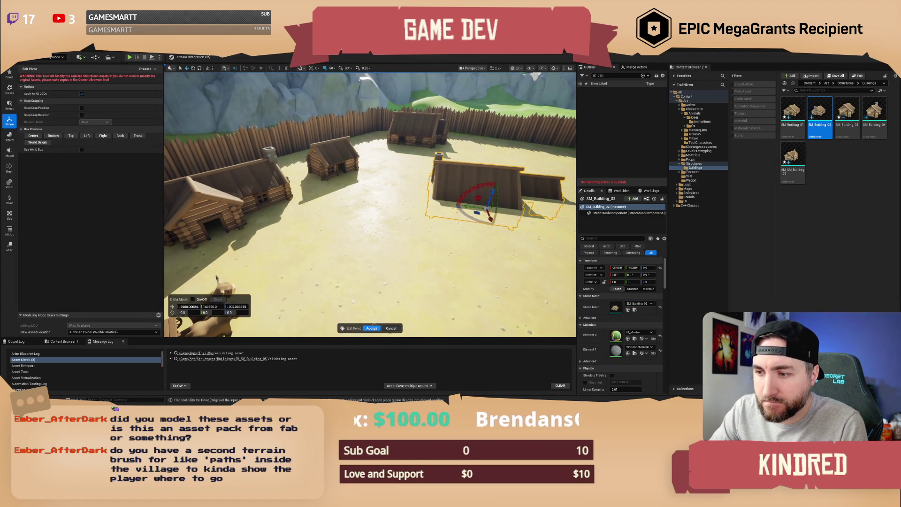
pyautogui.press('Return')
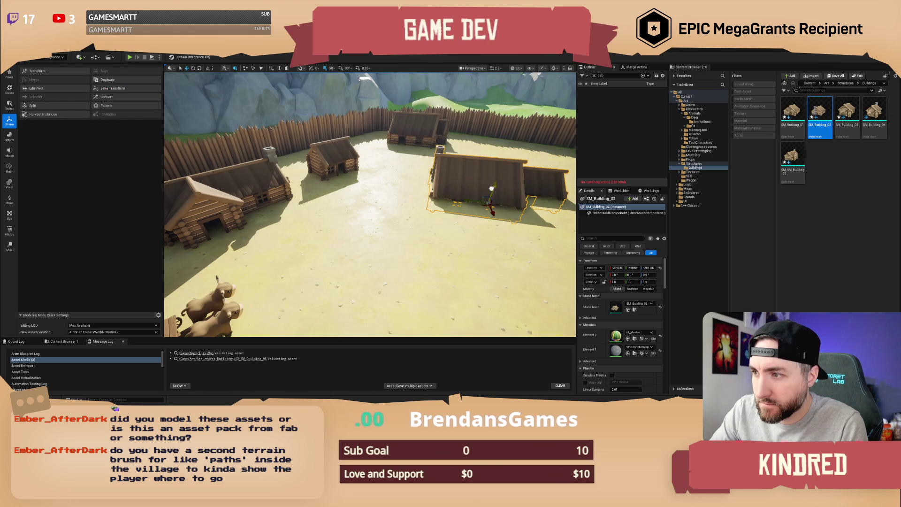
pyautogui.press('Delete')
# Try SM_Building_01, SM_SM_Building_05 and SM_Building_04 in that spot, settling on SM_Building_03
pyautogui.moveTo(793, 113)
pyautogui.mouseDown()
pyautogui.moveTo(658, 155)
pyautogui.moveTo(439, 194)
pyautogui.moveTo(793, 115)
pyautogui.mouseUp()
pyautogui.moveTo(793, 158); pyautogui.dragTo(453, 220)
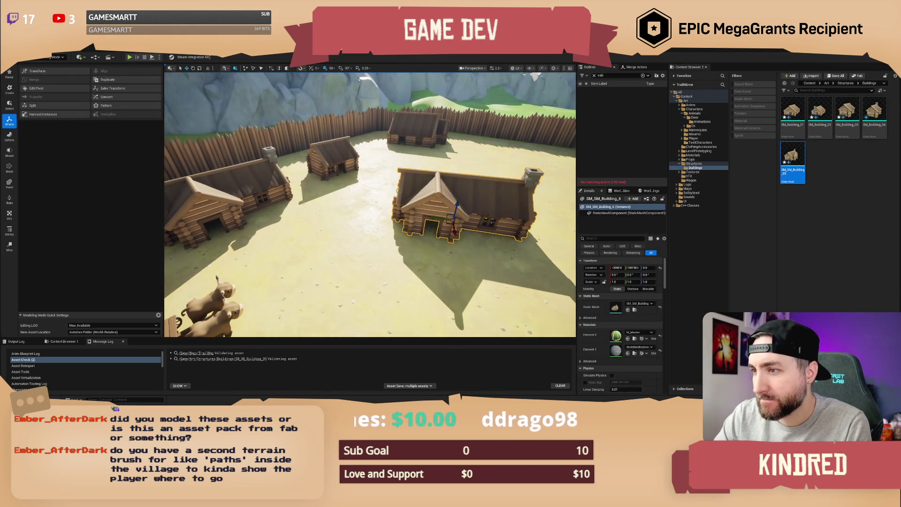
pyautogui.press('Delete')
pyautogui.moveTo(874, 113); pyautogui.dragTo(447, 208)
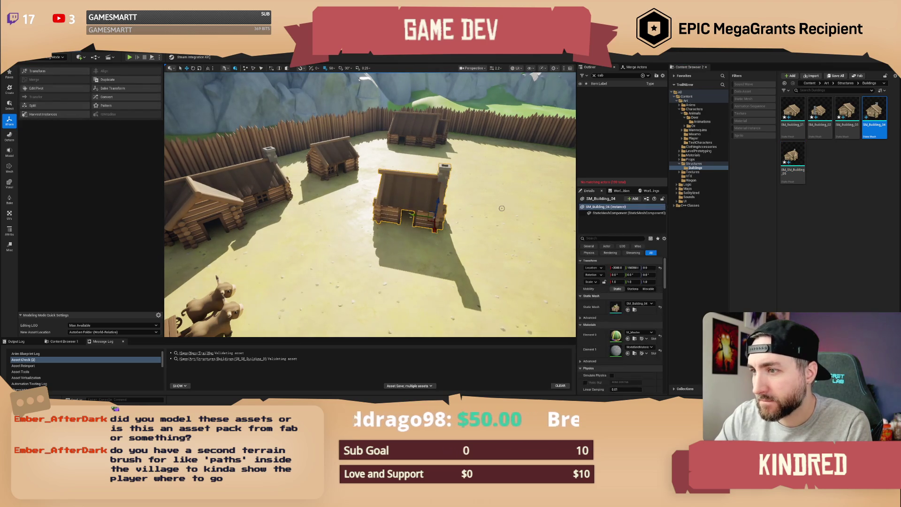
pyautogui.click(54, 89)
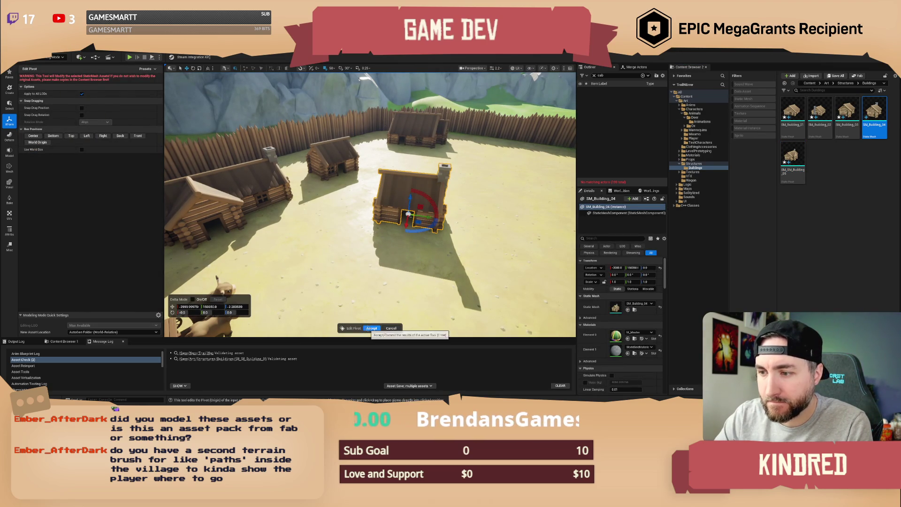
pyautogui.click(371, 328)
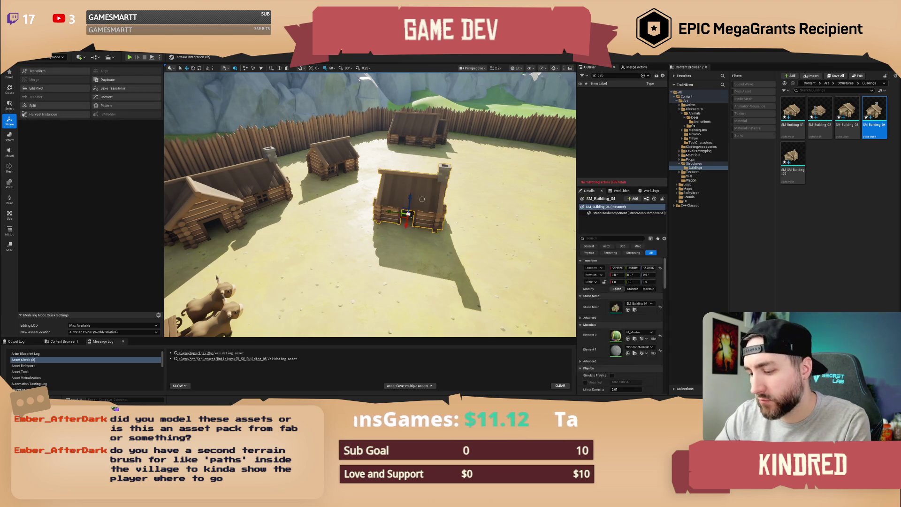
pyautogui.press('Delete')
pyautogui.moveTo(848, 113)
pyautogui.mouseDown()
pyautogui.moveTo(667, 199)
pyautogui.moveTo(403, 207)
pyautogui.mouseUp()
# Delete the four-building cluster and fly toward the fence and rocks
pyautogui.hotkey('ctrl', 'z')
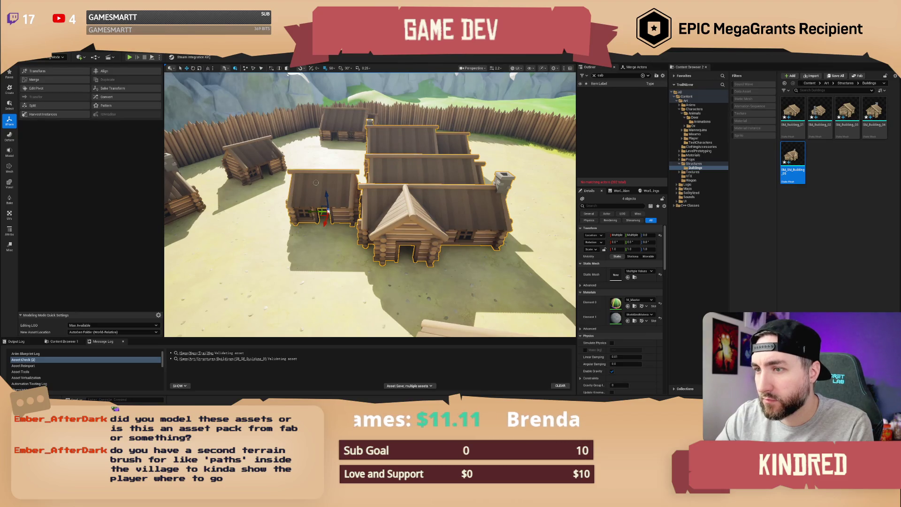
pyautogui.press('Delete')
pyautogui.moveTo(316, 183)
pyautogui.mouseDown()
pyautogui.moveTo(334, 176)
pyautogui.moveTo(315, 183)
pyautogui.mouseUp()
pyautogui.moveTo(464, 170); pyautogui.dragTo(463, 171)
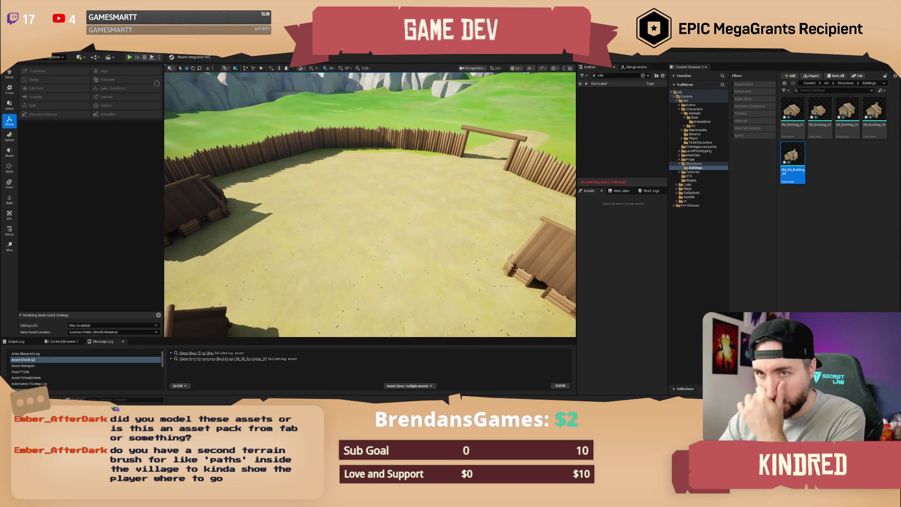
# Return to Selection mode, fly over the village toward the gate, then bring up the 'wagon trail' image search
pyautogui.click(49, 57)
pyautogui.click(47, 66)
pyautogui.moveTo(188, 165)
pyautogui.mouseDown()
pyautogui.moveTo(130, 85)
pyautogui.moveTo(397, 226)
pyautogui.mouseUp()
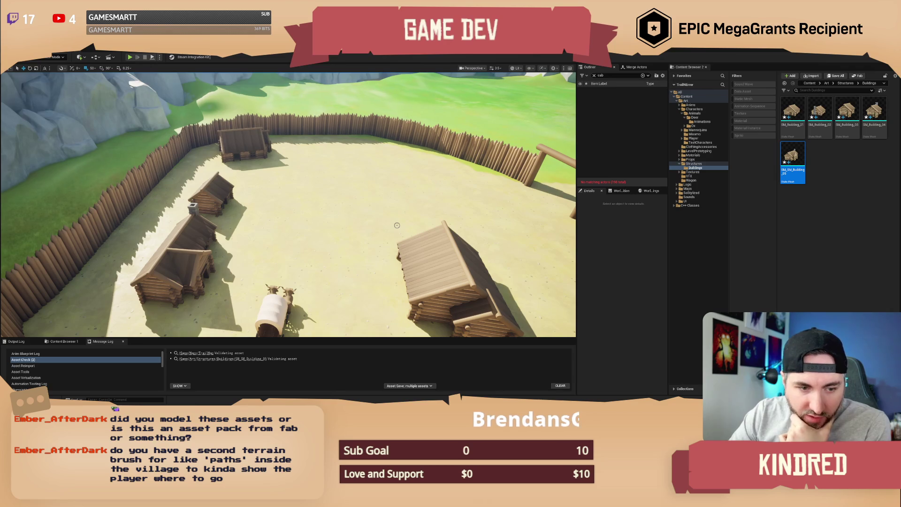
pyautogui.moveTo(431, 216)
pyautogui.mouseDown()
pyautogui.moveTo(366, 208)
pyautogui.moveTo(336, 223)
pyautogui.mouseUp()
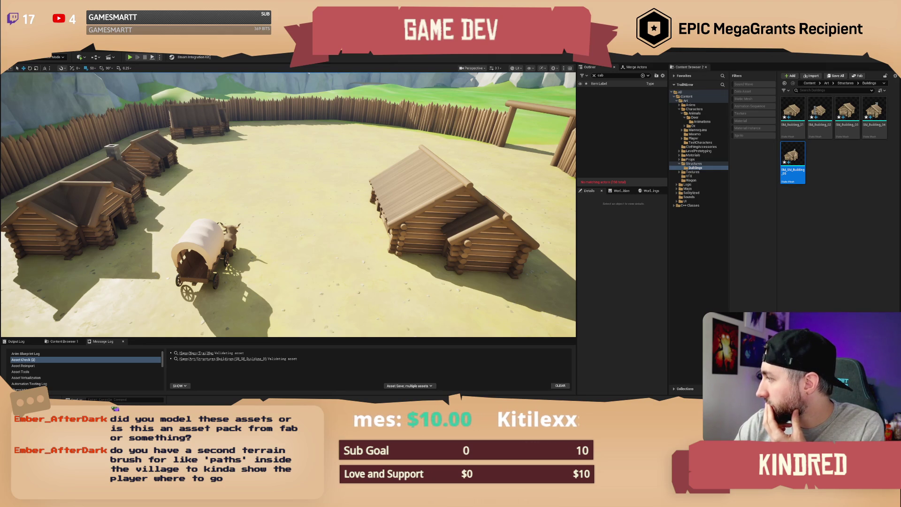
pyautogui.hotkey('alt', 'Tab')
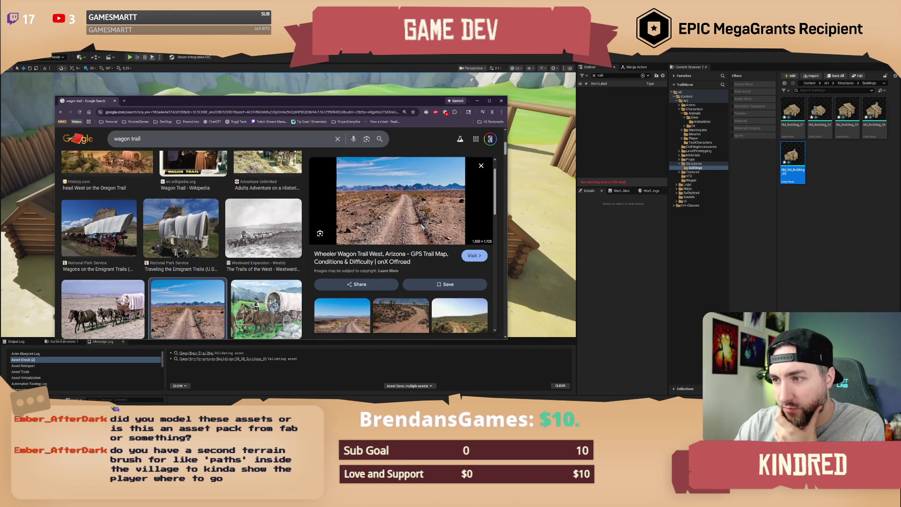
# Minimize the browser and adjust the small SM_Building_03 cabin's position and angle
pyautogui.moveTo(413, 103); pyautogui.dragTo(417, 99)
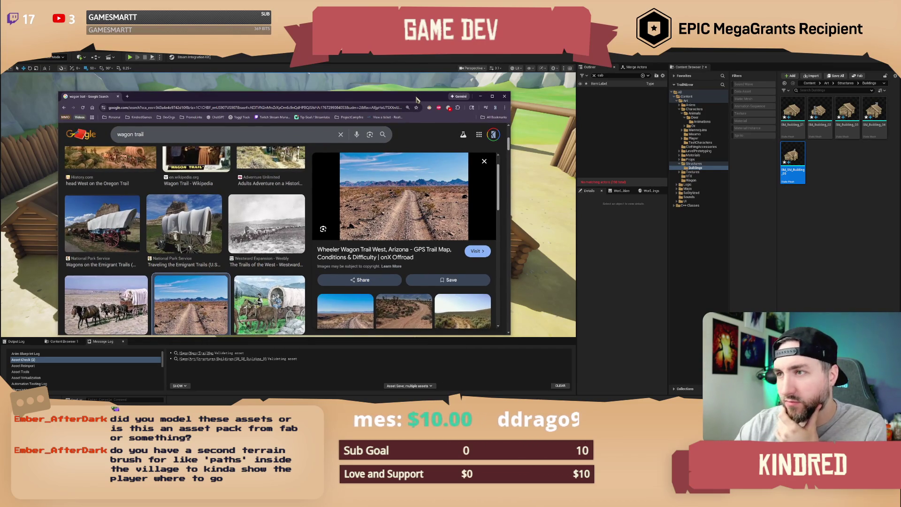
pyautogui.click(505, 97)
pyautogui.moveTo(402, 181)
pyautogui.mouseDown()
pyautogui.moveTo(387, 155)
pyautogui.moveTo(365, 181)
pyautogui.mouseUp()
pyautogui.click(272, 202)
pyautogui.moveTo(273, 202)
pyautogui.mouseDown()
pyautogui.moveTo(284, 220)
pyautogui.moveTo(277, 187)
pyautogui.moveTo(277, 206)
pyautogui.moveTo(348, 211)
pyautogui.moveTo(281, 204)
pyautogui.moveTo(329, 209)
pyautogui.mouseUp()
pyautogui.press('w')
pyautogui.press('e')
# Duplicate the large SM_Building_01 cabin toward the back left and rotate the copy
pyautogui.click(279, 203)
pyautogui.press('w')
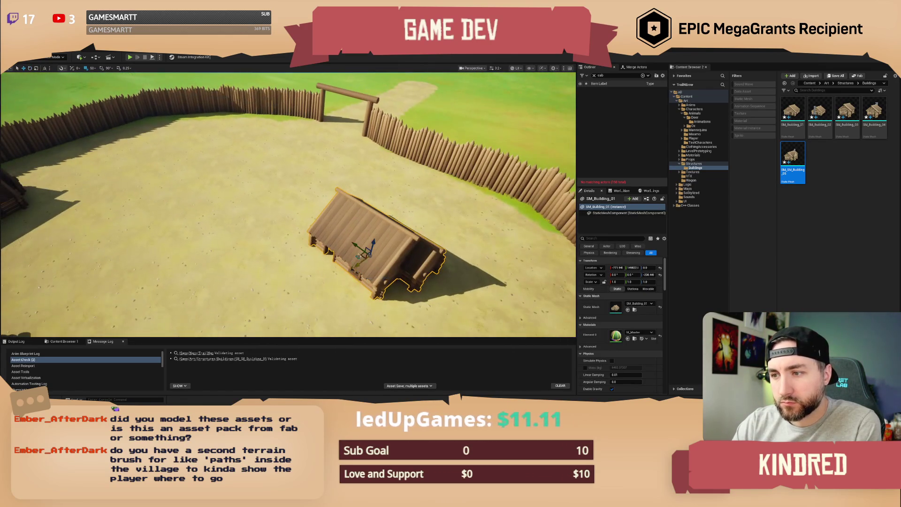
pyautogui.moveTo(361, 254)
pyautogui.mouseDown()
pyautogui.moveTo(183, 169)
pyautogui.moveTo(225, 141)
pyautogui.moveTo(257, 149)
pyautogui.moveTo(235, 141)
pyautogui.moveTo(276, 152)
pyautogui.moveTo(353, 209)
pyautogui.mouseUp()
pyautogui.press('e')
pyautogui.press('w')
pyautogui.press('e')
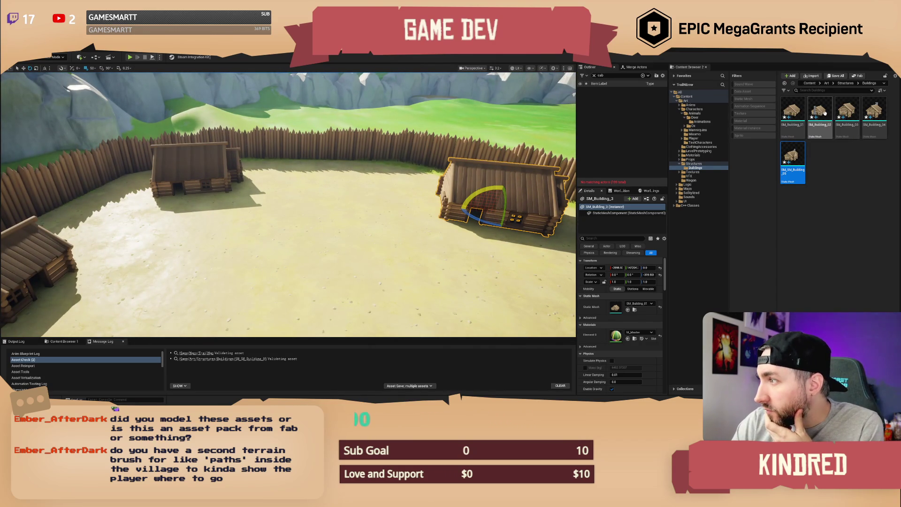
# Replace the selected building's mesh with SM_Building_02
pyautogui.click(825, 113)
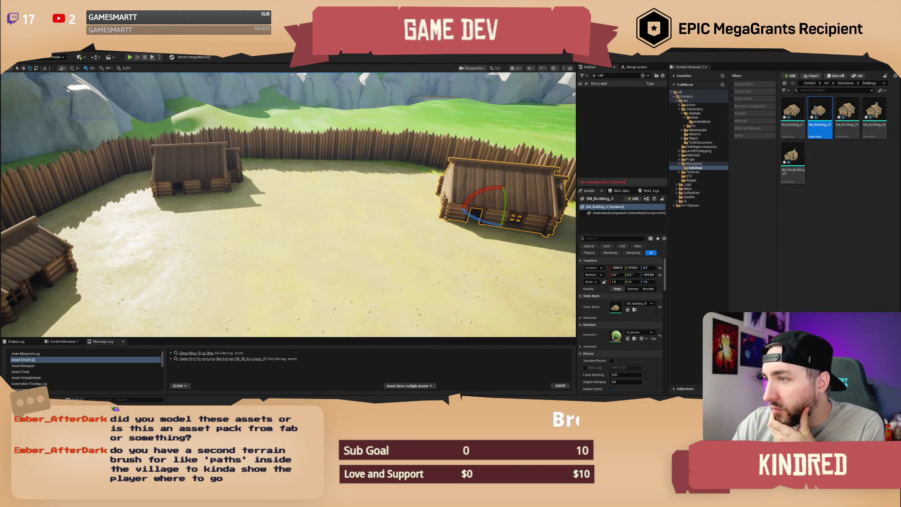
pyautogui.rightClick(524, 179)
pyautogui.moveTo(582, 228)
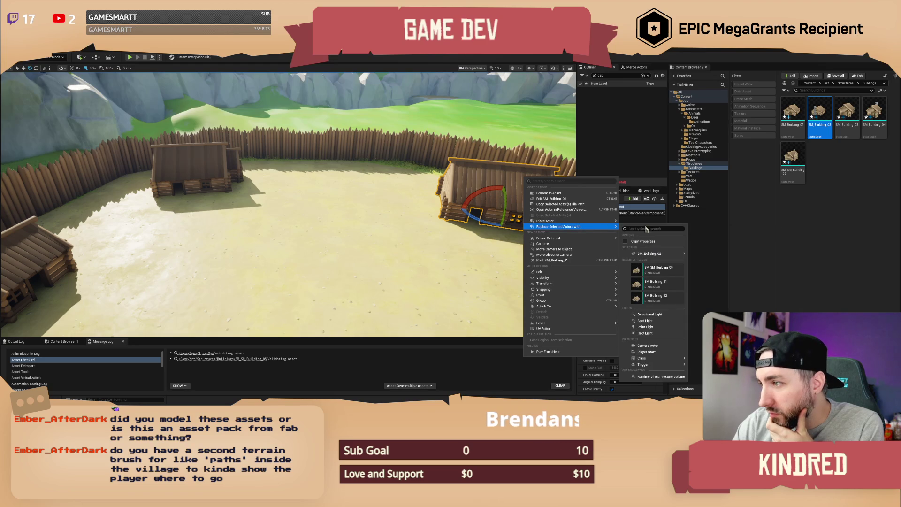
pyautogui.click(655, 254)
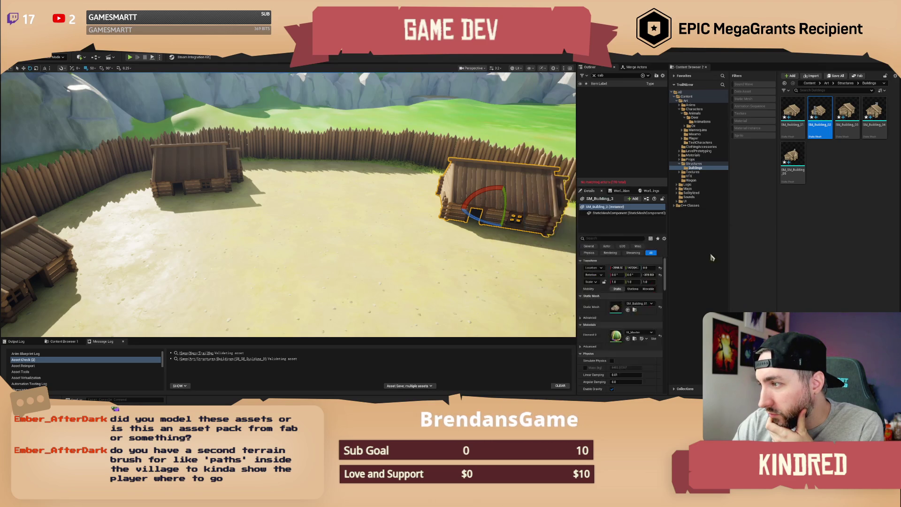
pyautogui.moveTo(403, 216)
pyautogui.mouseDown()
pyautogui.moveTo(445, 216)
pyautogui.moveTo(409, 214)
pyautogui.mouseUp()
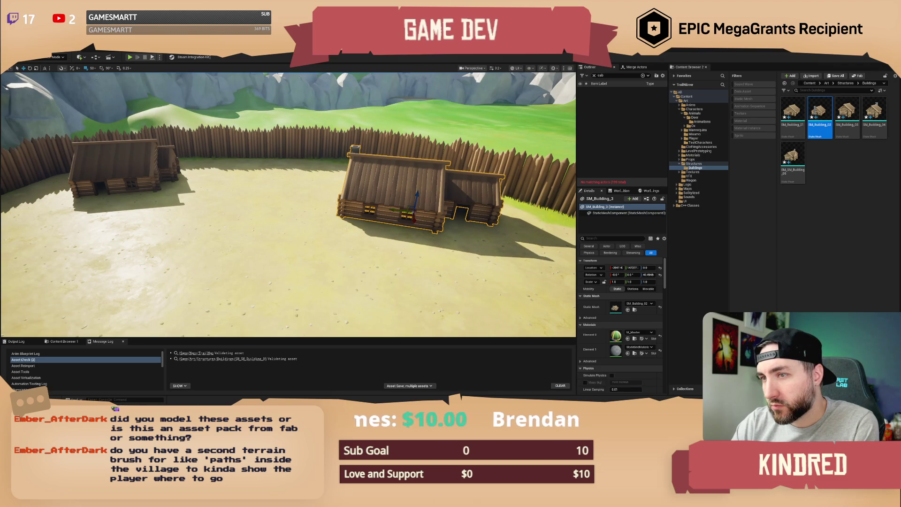
pyautogui.moveTo(255, 187); pyautogui.dragTo(277, 190)
# Place an SM_Building_04 cabin in the courtyard turned about 23 degrees
pyautogui.moveTo(874, 113)
pyautogui.mouseDown()
pyautogui.moveTo(282, 216)
pyautogui.moveTo(219, 203)
pyautogui.mouseUp()
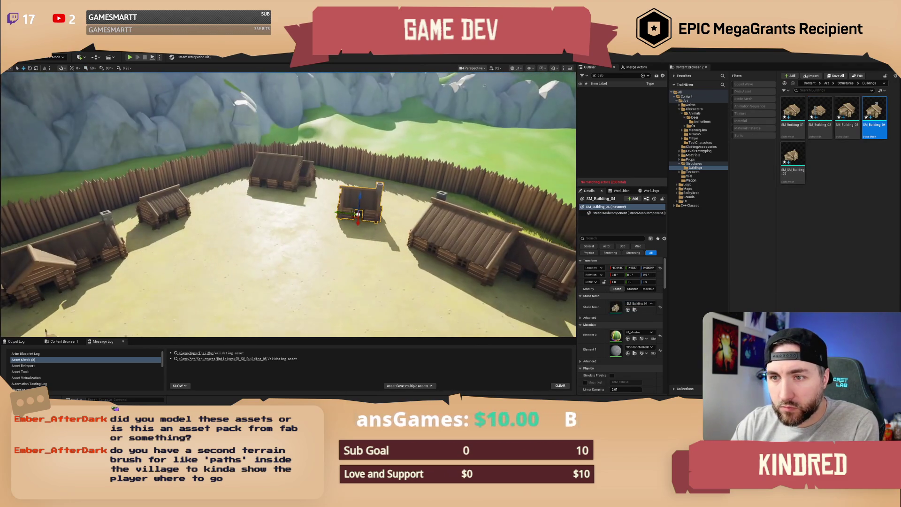
pyautogui.press('e')
pyautogui.moveTo(349, 228); pyautogui.dragTo(328, 230)
pyautogui.press('w')
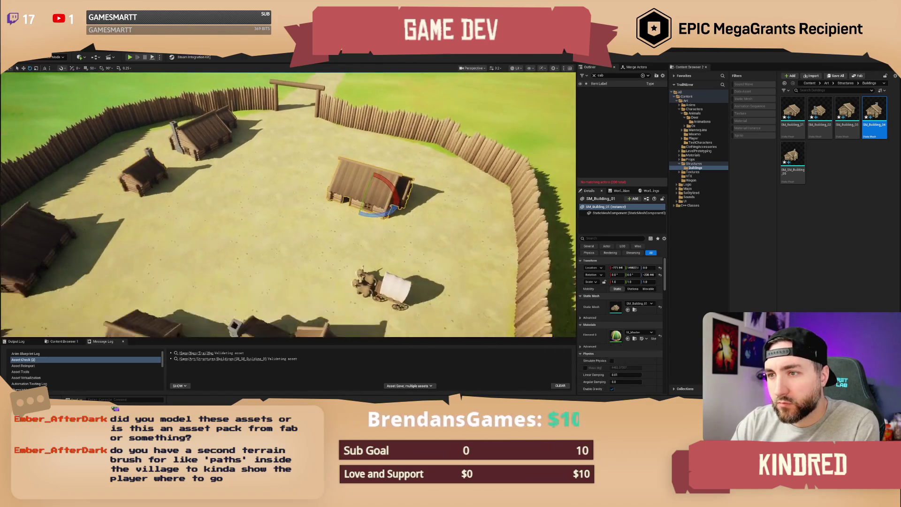
# Shift the large SM_Building_01 cabin toward the wagon
pyautogui.click(413, 220)
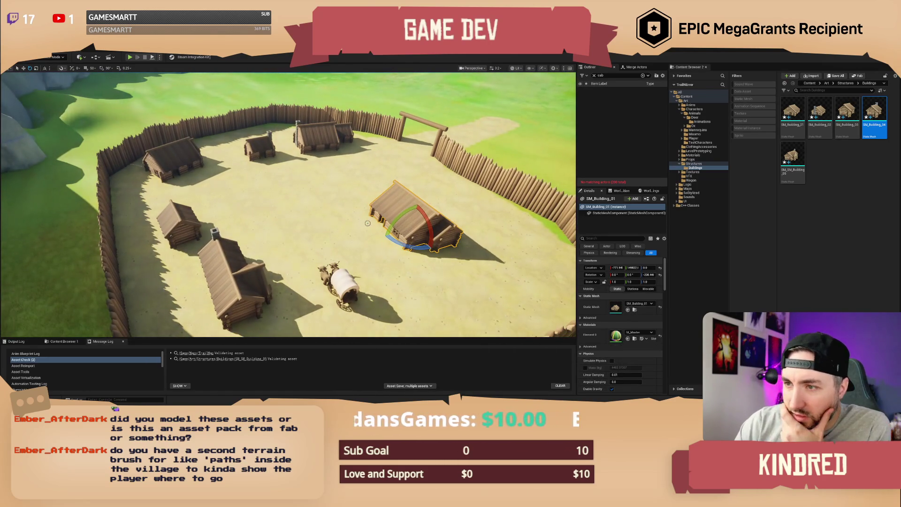
pyautogui.press('w')
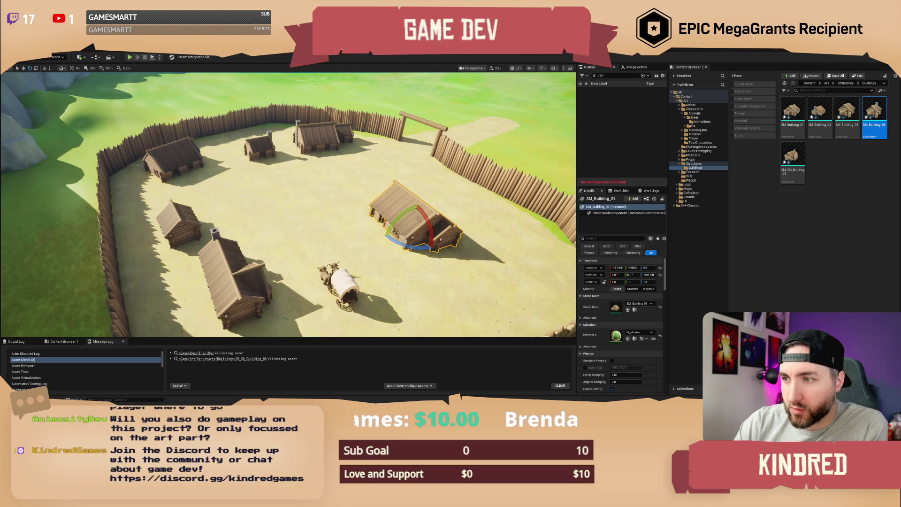
pyautogui.moveTo(395, 232); pyautogui.dragTo(410, 250)
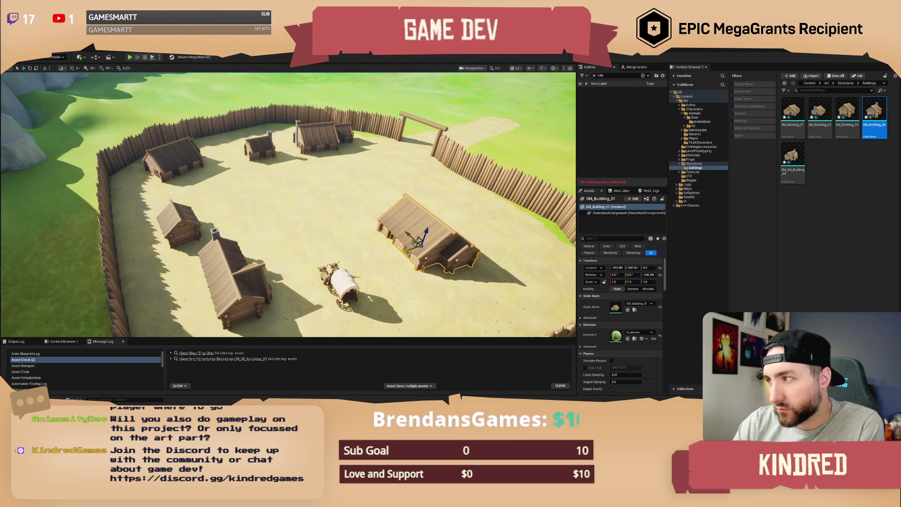
pyautogui.press('f')
# Place an SM_SM_Building_05 cabin with stone chimney in the courtyard
pyautogui.click(793, 155)
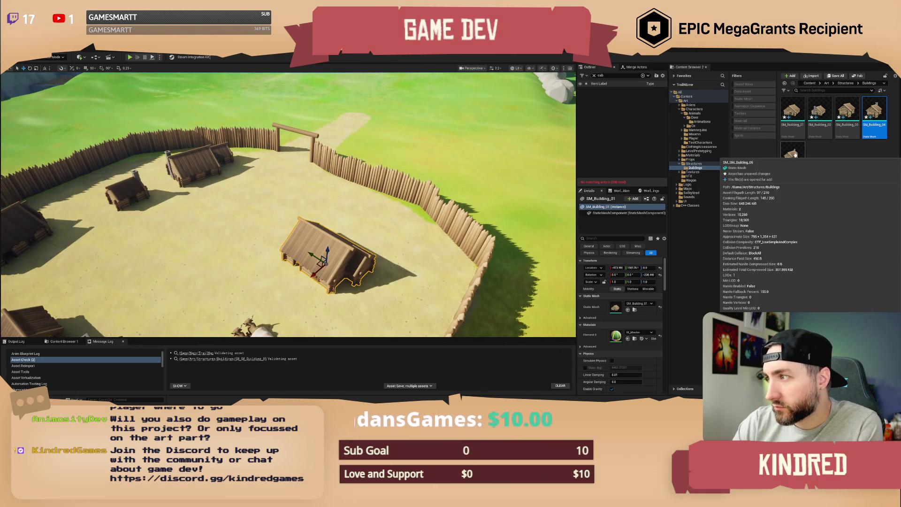
pyautogui.moveTo(737, 175)
pyautogui.mouseDown()
pyautogui.moveTo(291, 211)
pyautogui.moveTo(301, 198)
pyautogui.moveTo(270, 201)
pyautogui.mouseUp()
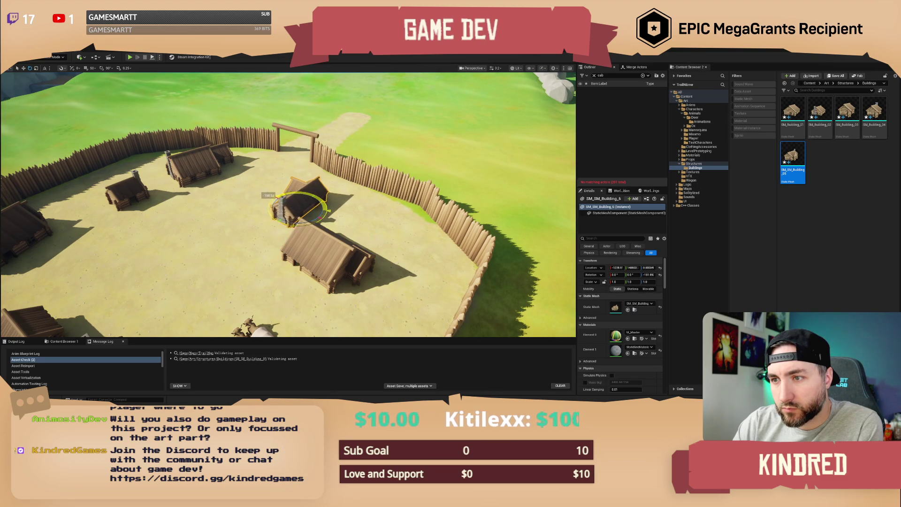
pyautogui.press('w')
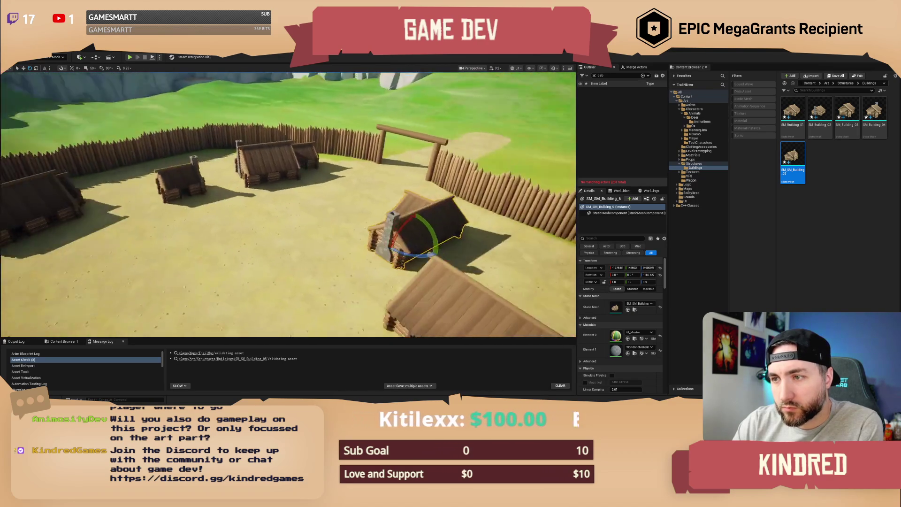
pyautogui.press('w')
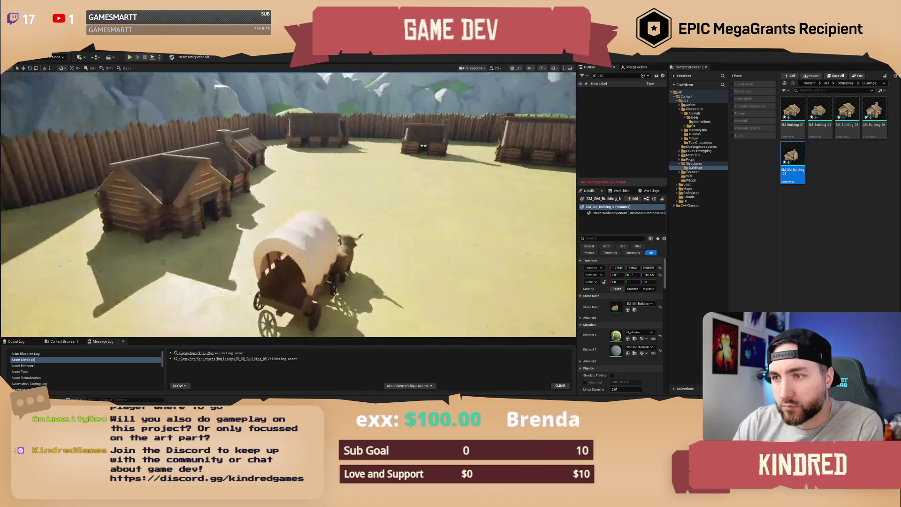
pyautogui.press('w')
pyautogui.scroll(-2, 288, 205)
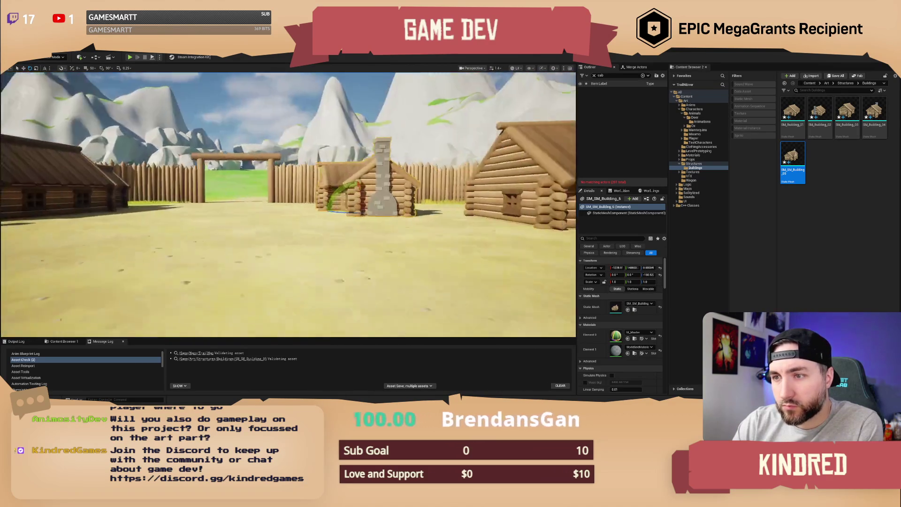
pyautogui.press('w')
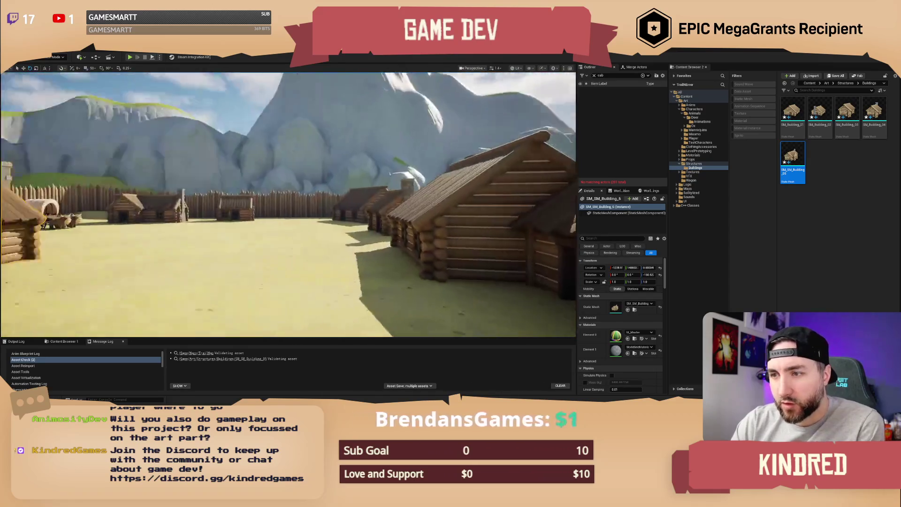
pyautogui.press('w')
pyautogui.scroll(2, 288, 205)
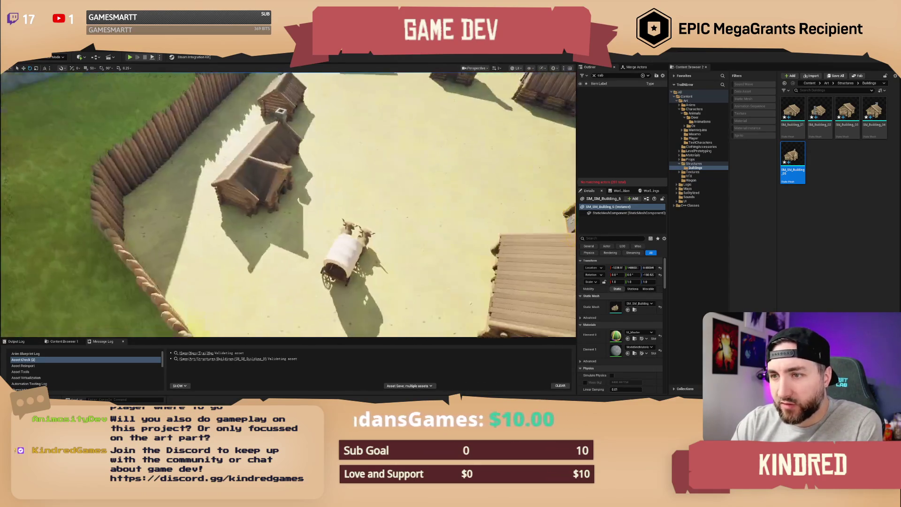
pyautogui.press('s')
pyautogui.scroll(1, 289, 204)
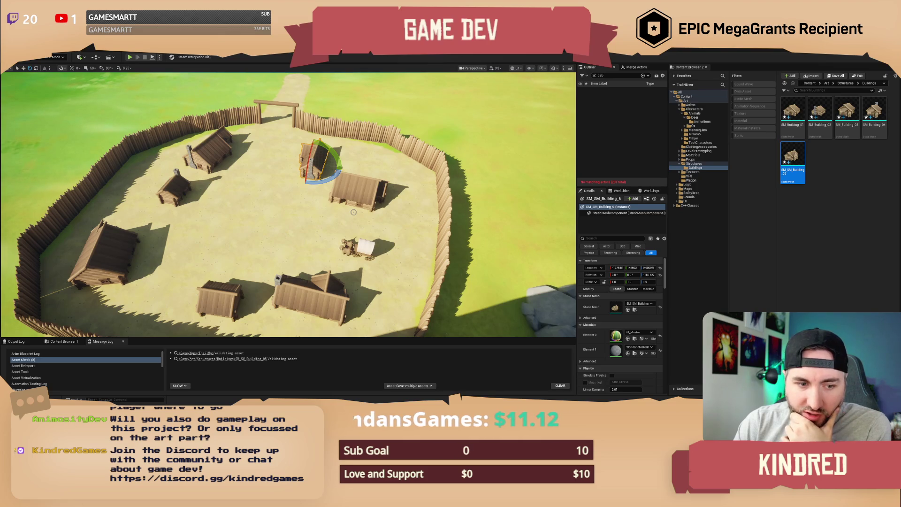
pyautogui.moveTo(418, 218)
pyautogui.mouseDown()
pyautogui.moveTo(400, 197)
pyautogui.moveTo(329, 178)
pyautogui.mouseUp()
pyautogui.press('w')
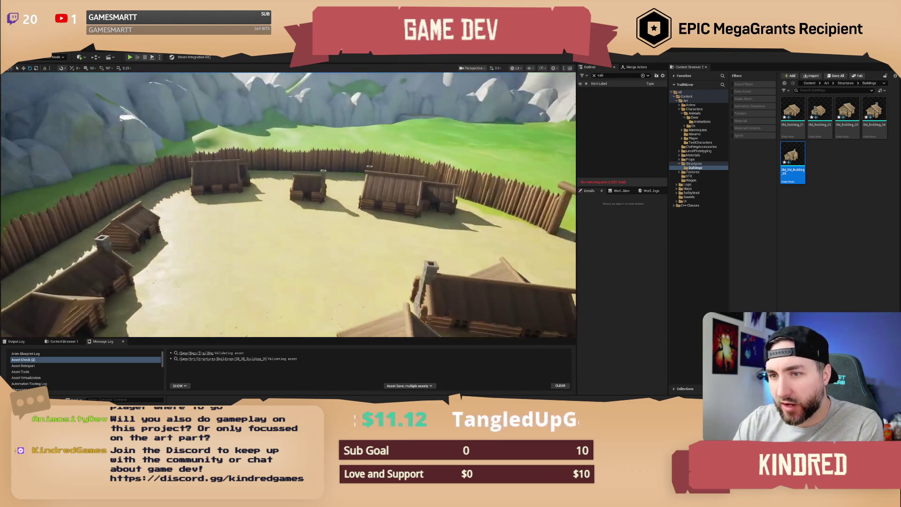
pyautogui.press('w')
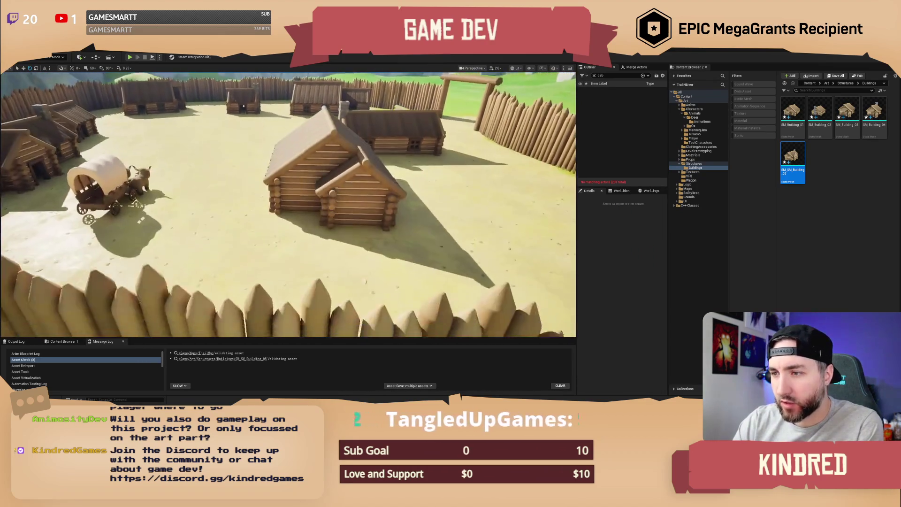
pyautogui.press('s')
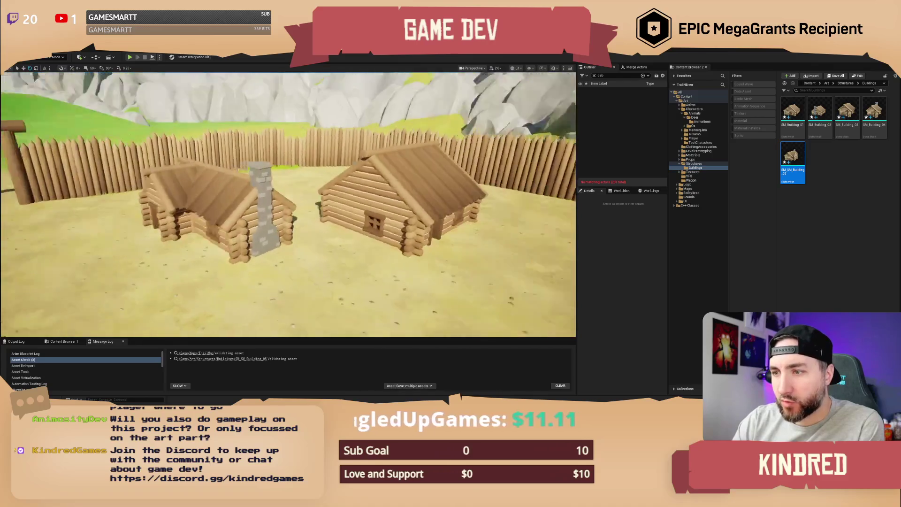
pyautogui.press('a')
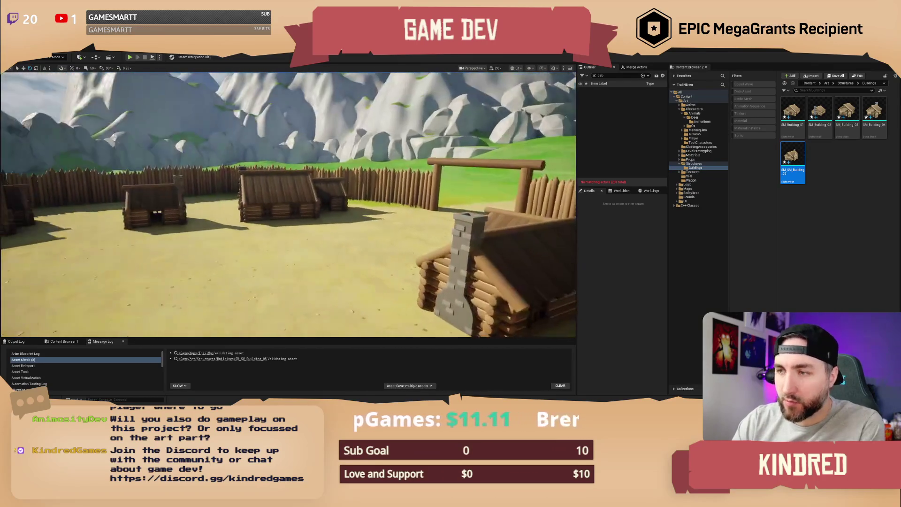
pyautogui.press('s')
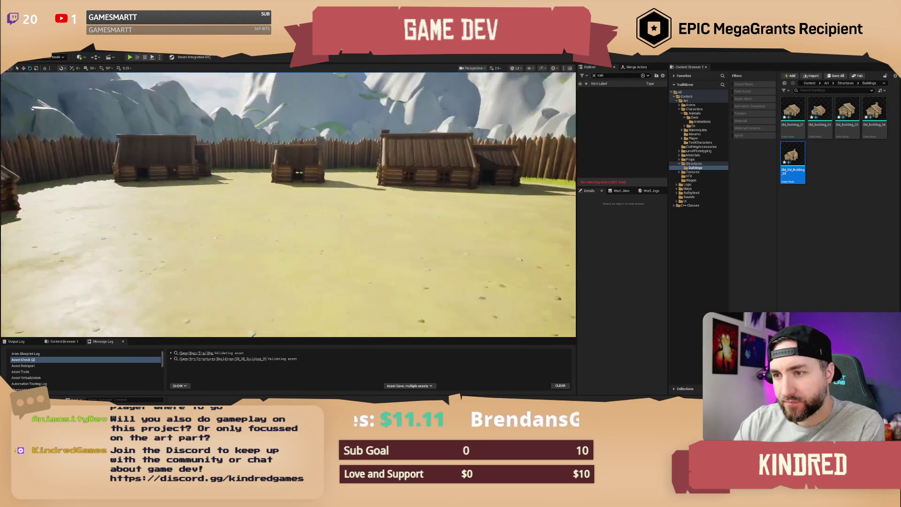
pyautogui.press('e')
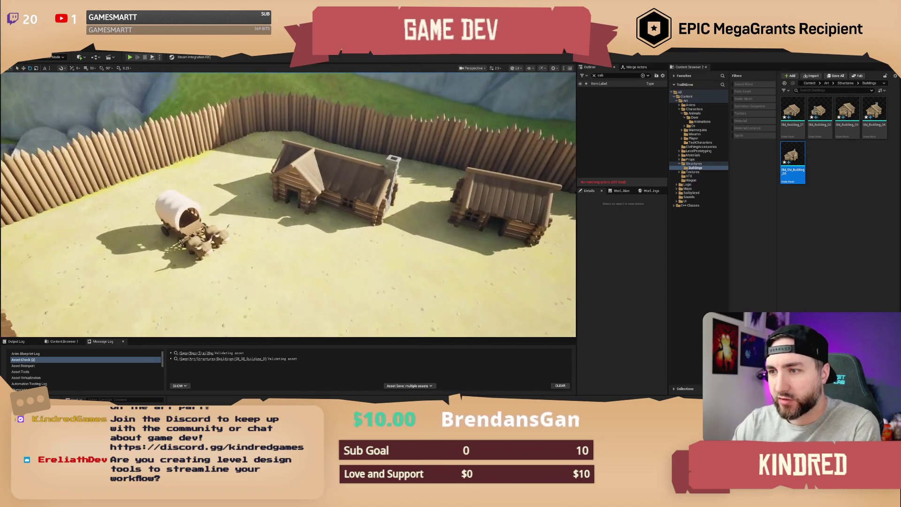
# Enter Landscape mode with Shift+2, return to Selection mode, and orbit for a wider view of the fort
pyautogui.click(329, 197)
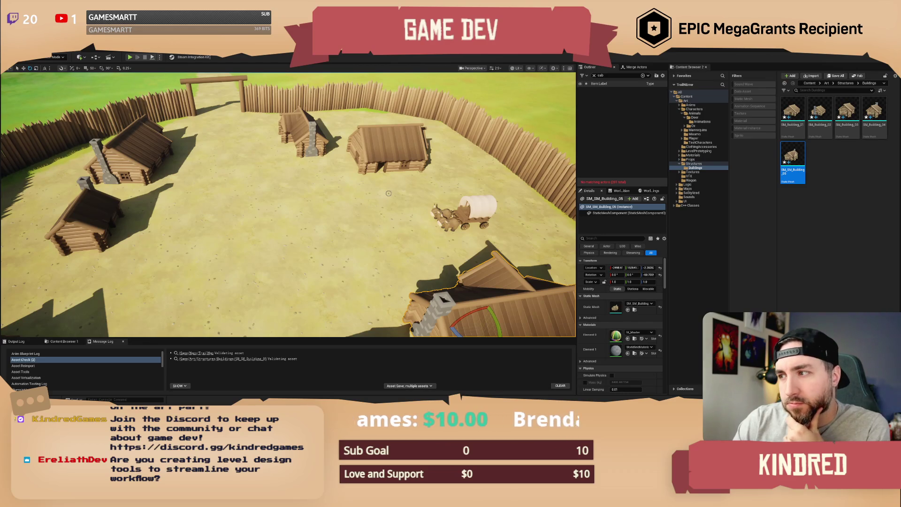
pyautogui.press('Escape')
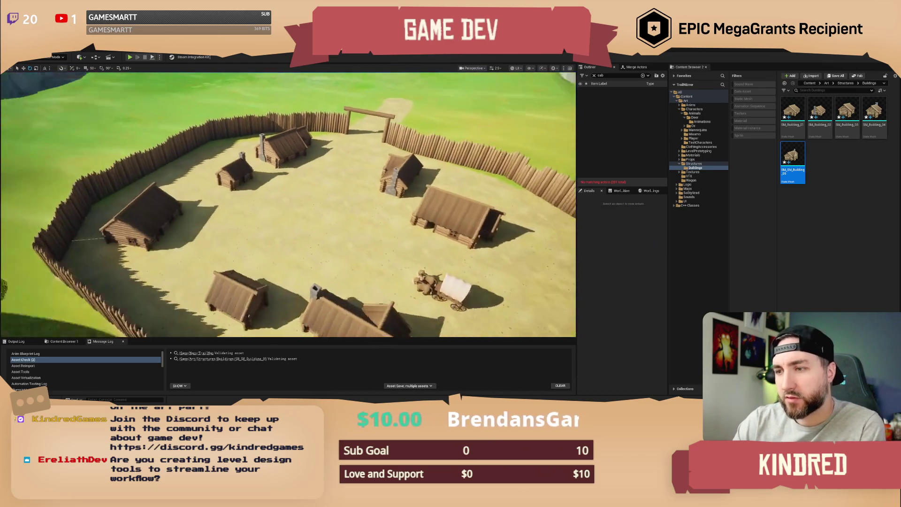
pyautogui.scroll(-3, 386, 226)
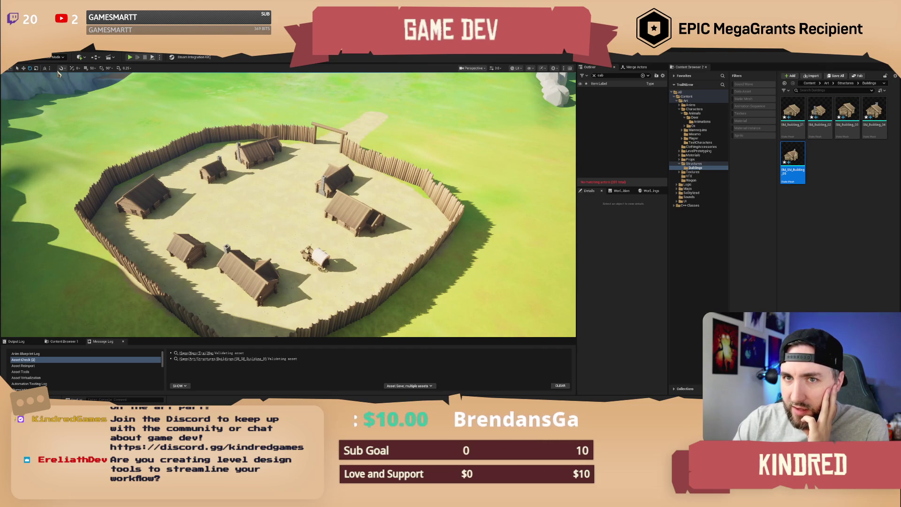
pyautogui.hotkey('shift', '2')
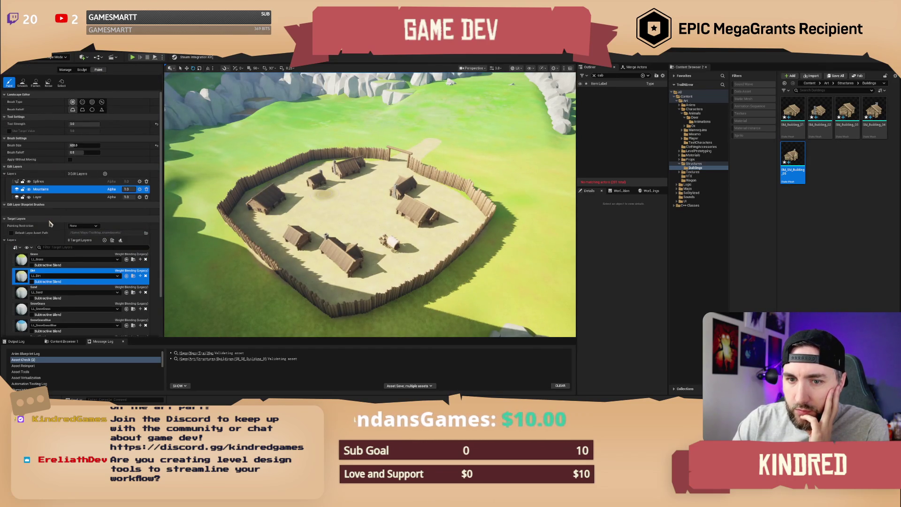
pyautogui.click(53, 67)
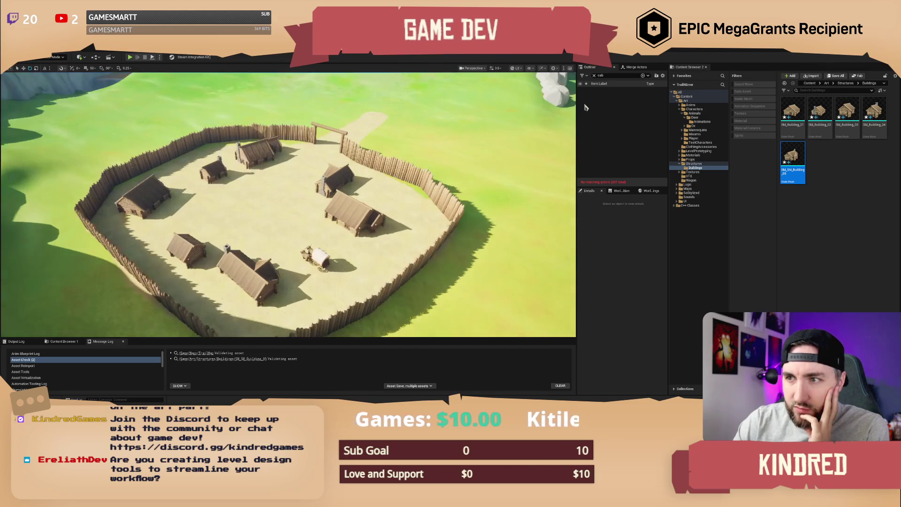
pyautogui.moveTo(423, 212); pyautogui.dragTo(443, 212)
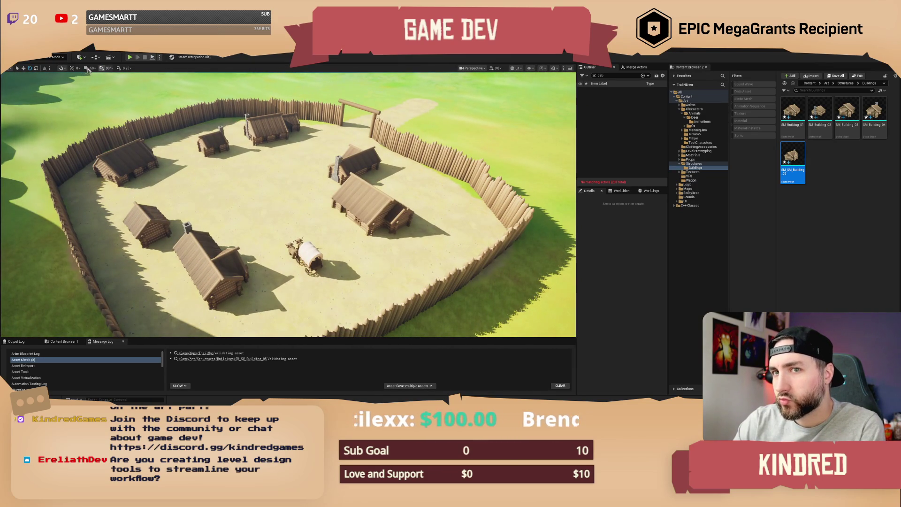
pyautogui.click(63, 58)
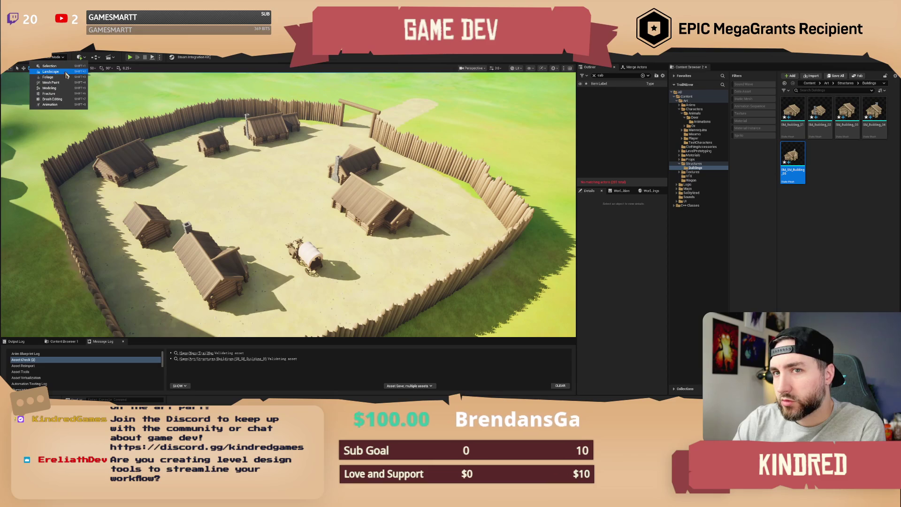
# Enter Landscape painting with Layer as active edit layer, narrow the panel and undock the asset browser
pyautogui.click(64, 68)
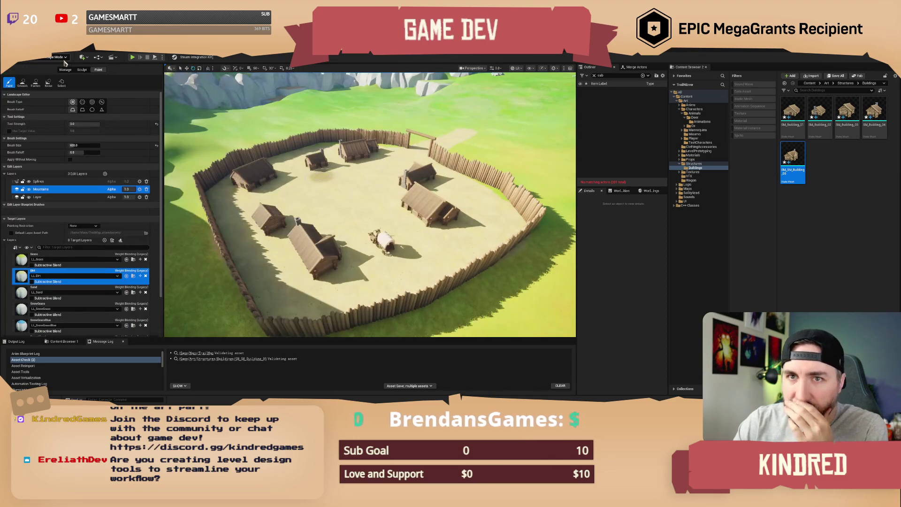
pyautogui.scroll(-1, 109, 234)
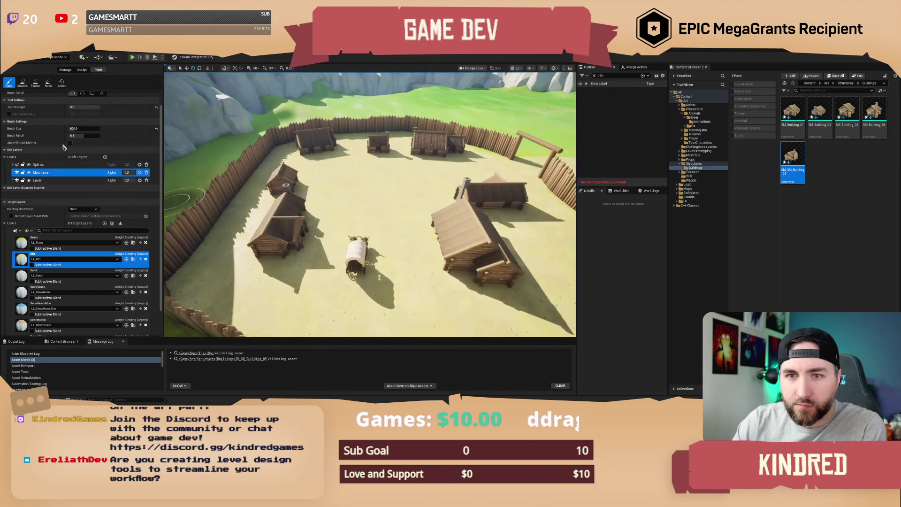
pyautogui.scroll(1, 80, 145)
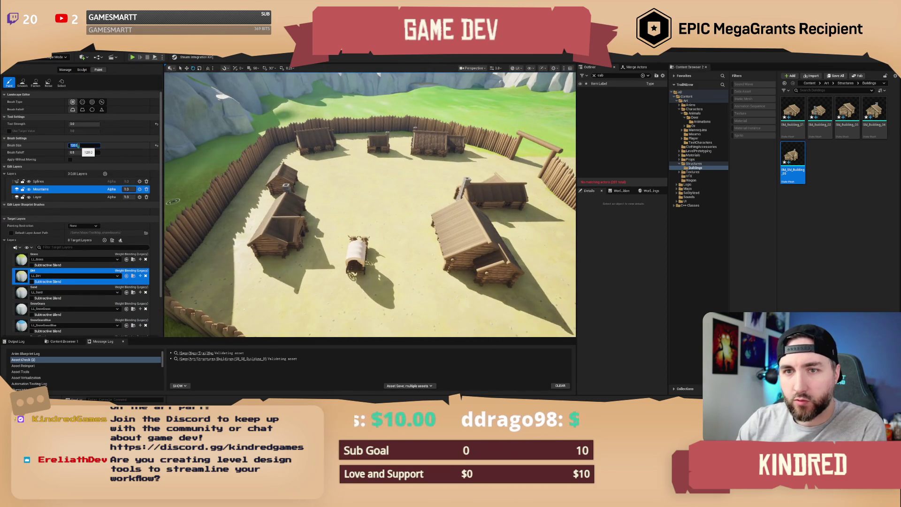
pyautogui.scroll(6, 279, 218)
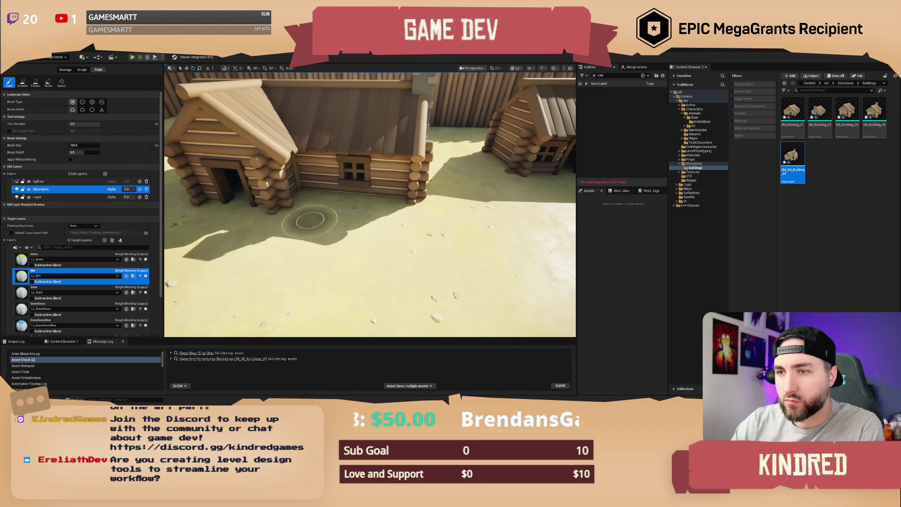
pyautogui.click(47, 197)
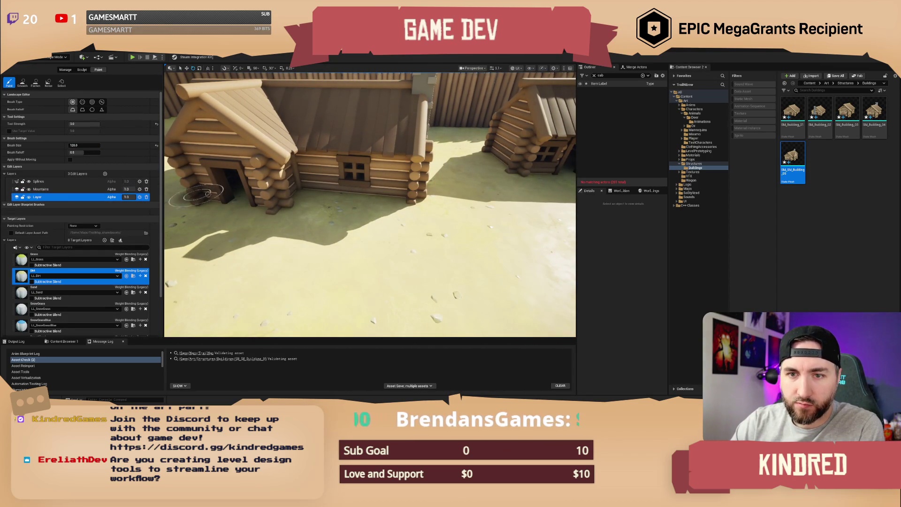
pyautogui.scroll(-6, 214, 148)
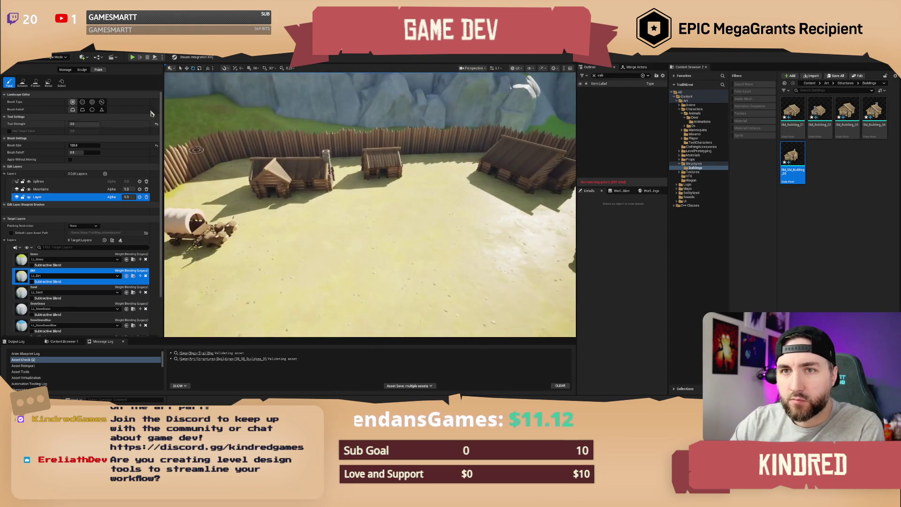
pyautogui.moveTo(163, 85); pyautogui.dragTo(132, 85)
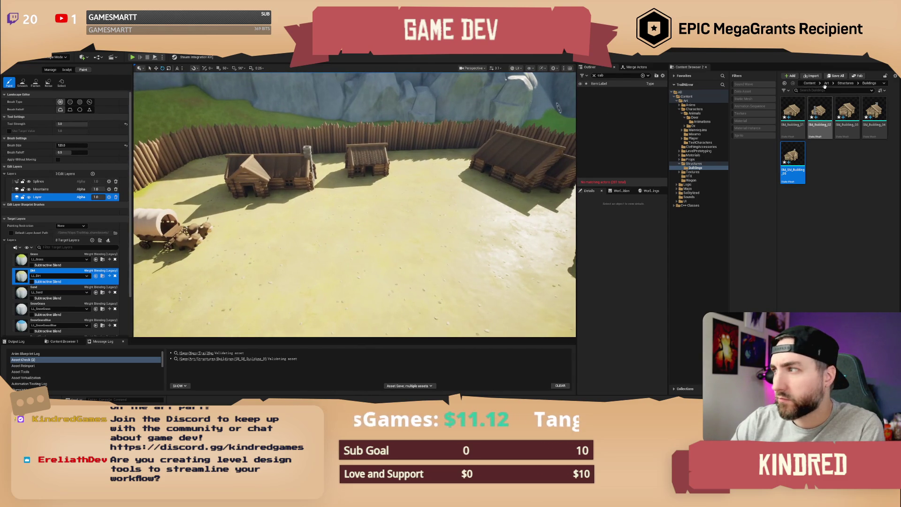
pyautogui.moveTo(687, 70)
pyautogui.mouseDown()
pyautogui.moveTo(728, 188)
pyautogui.moveTo(517, 348)
pyautogui.moveTo(471, 355)
pyautogui.moveTo(457, 348)
pyautogui.moveTo(458, 325)
pyautogui.mouseUp()
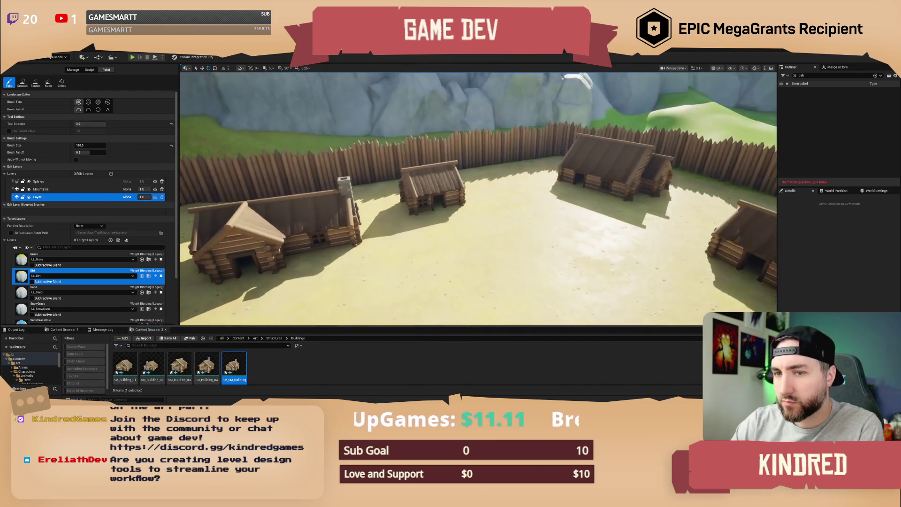
# Narrow the landscape panel, fly along the palisade, and make Mountains the active edit layer
pyautogui.moveTo(181, 171); pyautogui.dragTo(117, 180)
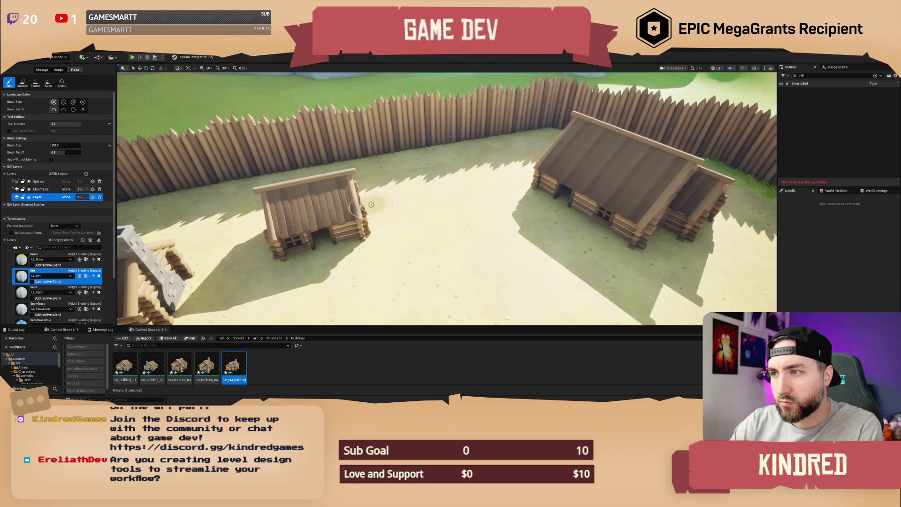
pyautogui.press('Up')
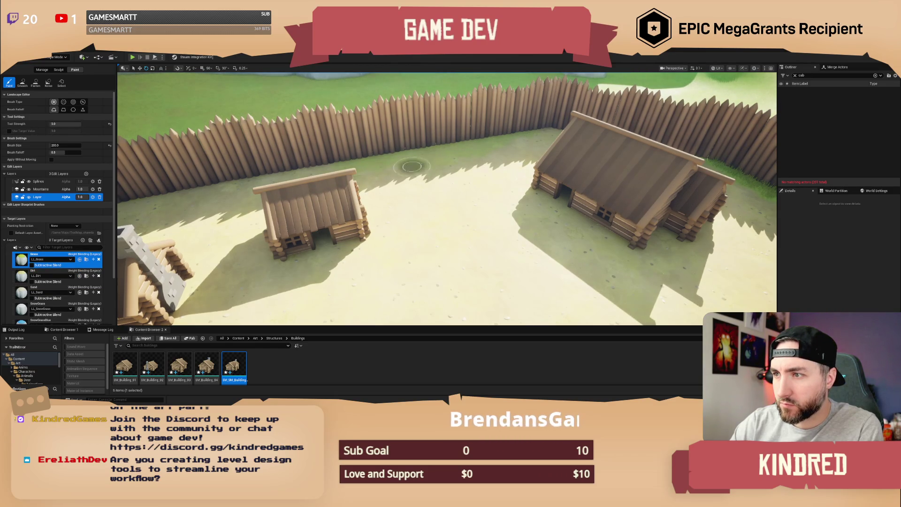
pyautogui.press('w')
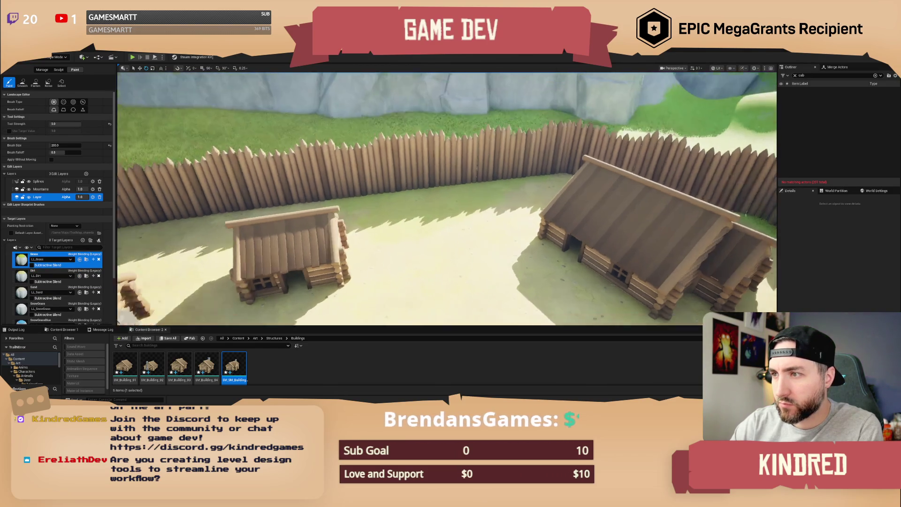
pyautogui.press('s')
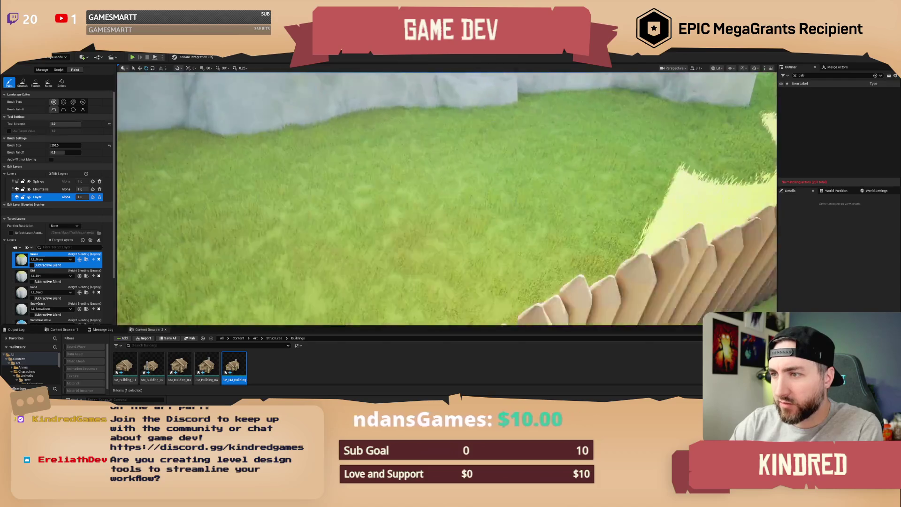
pyautogui.press('w')
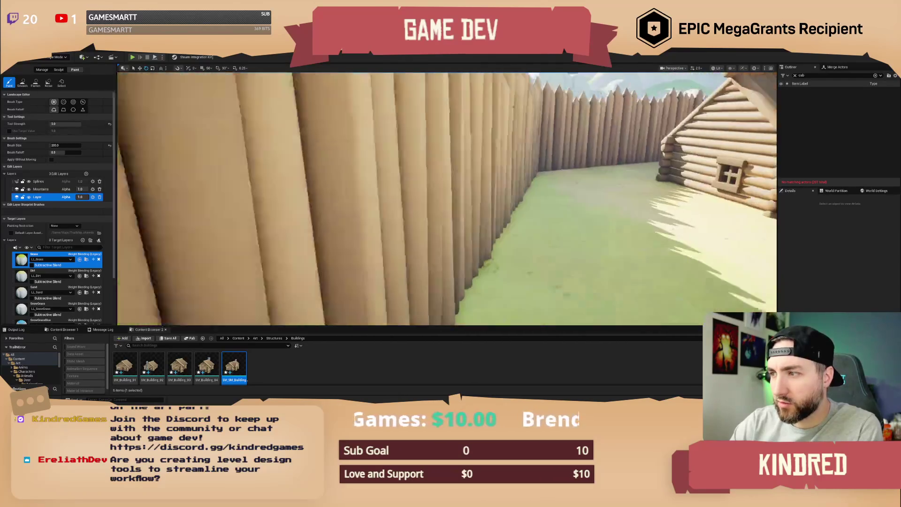
pyautogui.press('a')
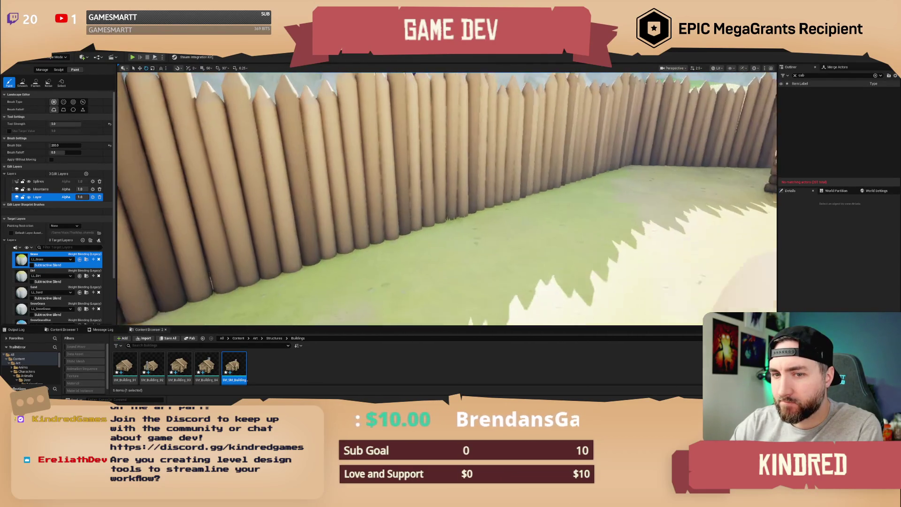
pyautogui.click(45, 190)
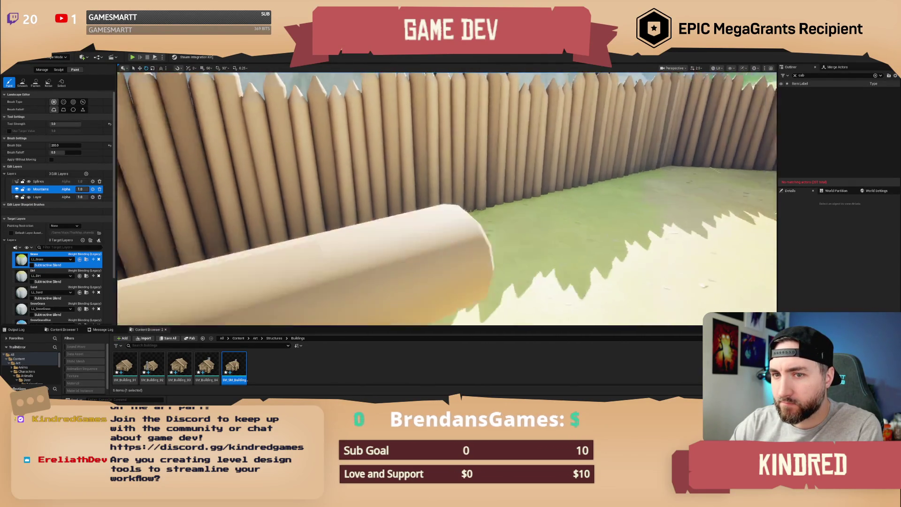
# Set the landscape paint Tool Strength to 1.0
pyautogui.press('w')
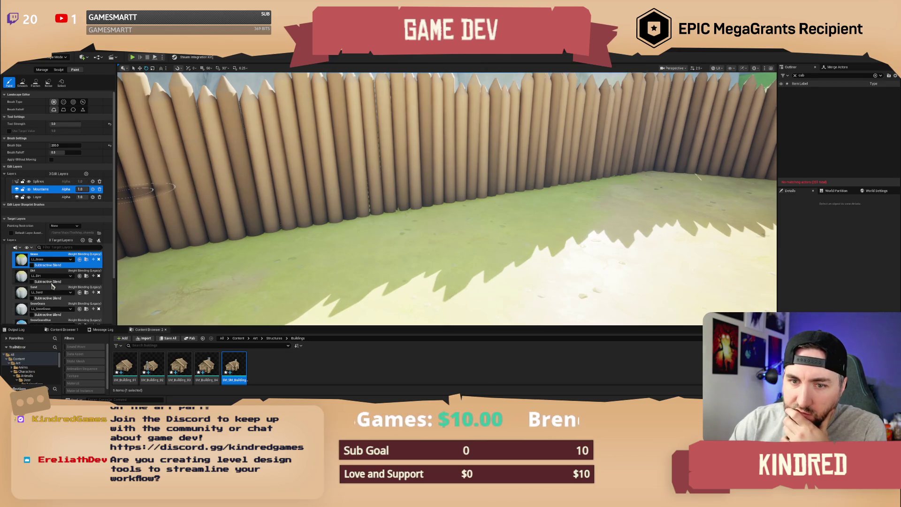
pyautogui.scroll(-3, 52, 263)
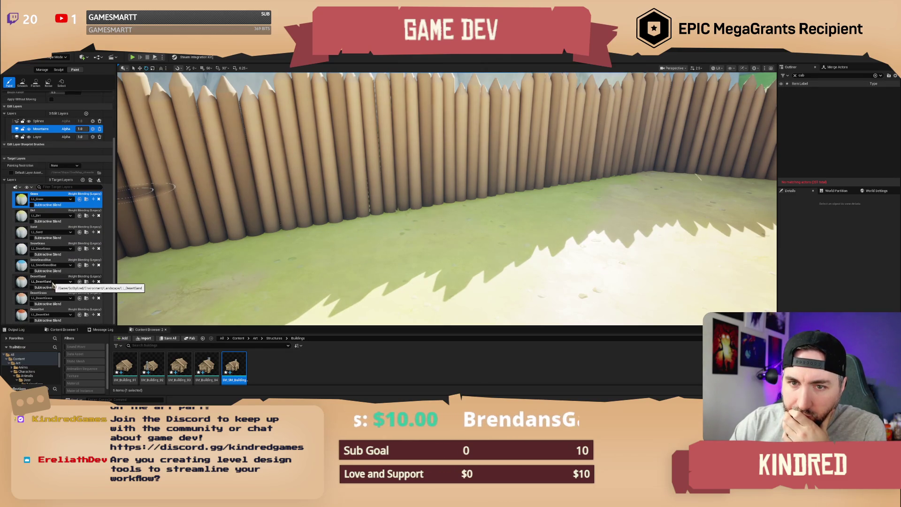
pyautogui.scroll(2, 53, 284)
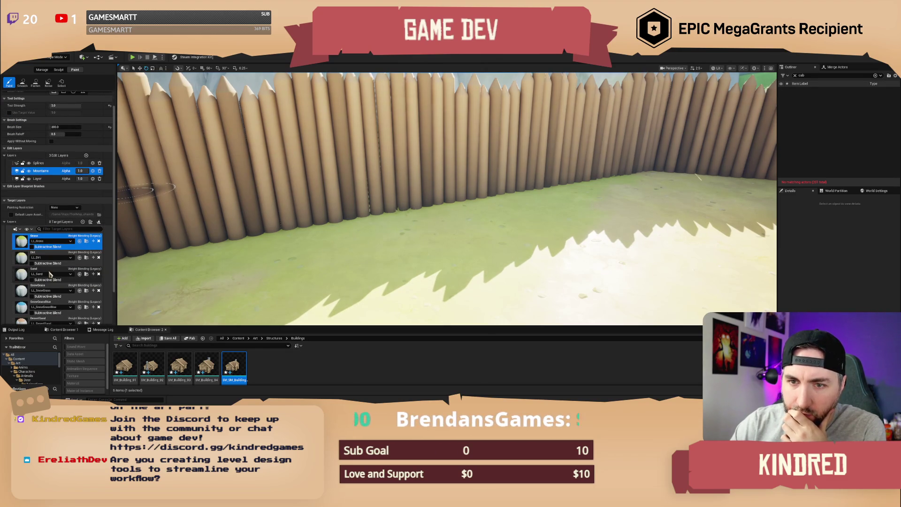
pyautogui.scroll(1, 50, 274)
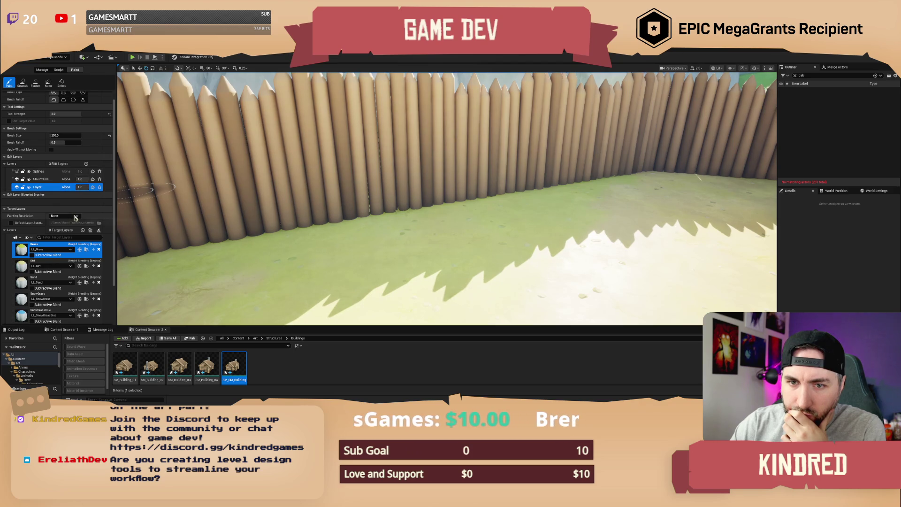
pyautogui.moveTo(141, 193); pyautogui.dragTo(197, 187)
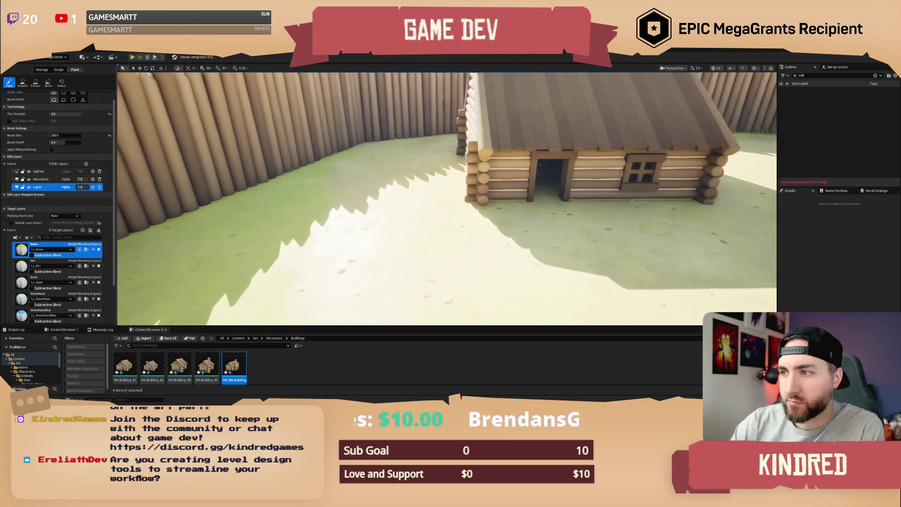
pyautogui.moveTo(441, 253); pyautogui.dragTo(483, 239)
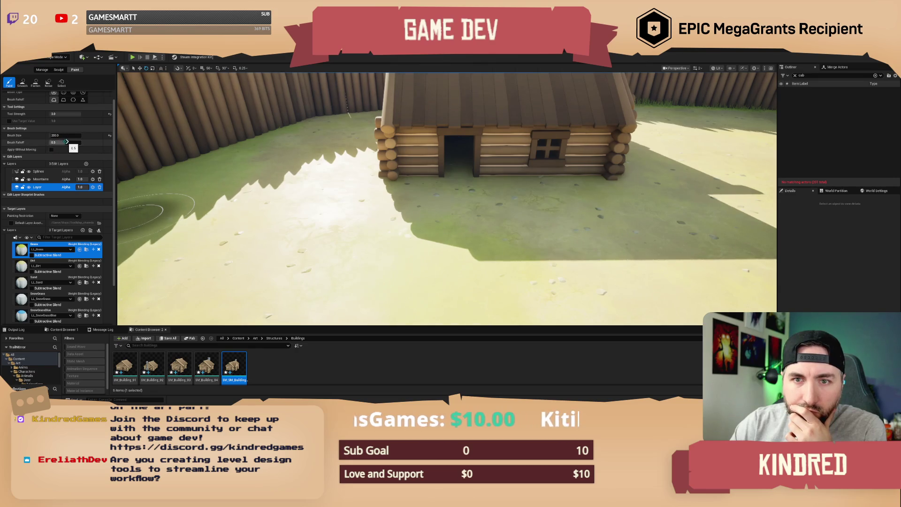
pyautogui.scroll(1, 70, 144)
pyautogui.click(66, 124)
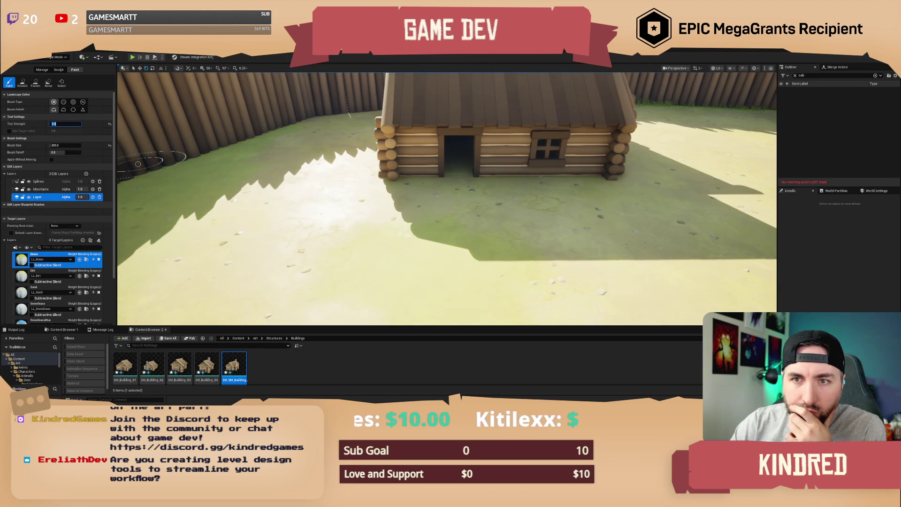
pyautogui.press('Return')
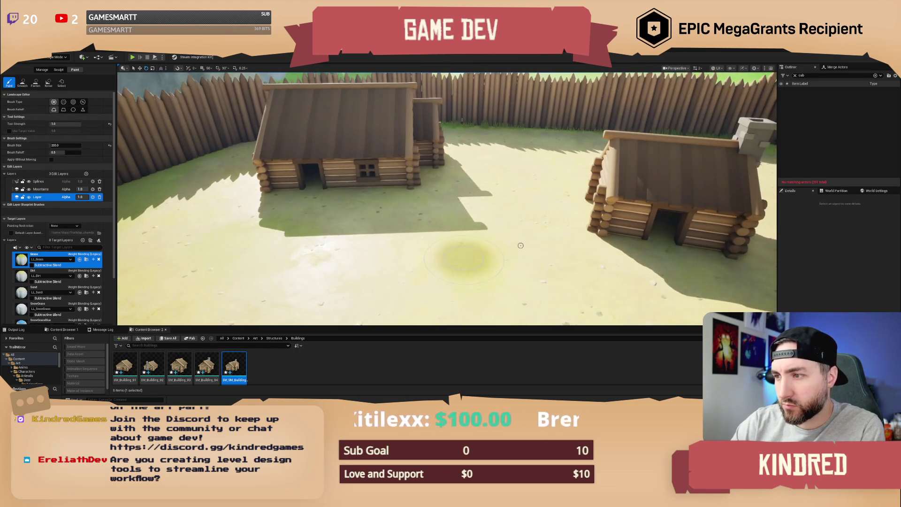
# Fly around the fort's cabins and fence to survey the ground for painting
pyautogui.press('w')
pyautogui.press('w')
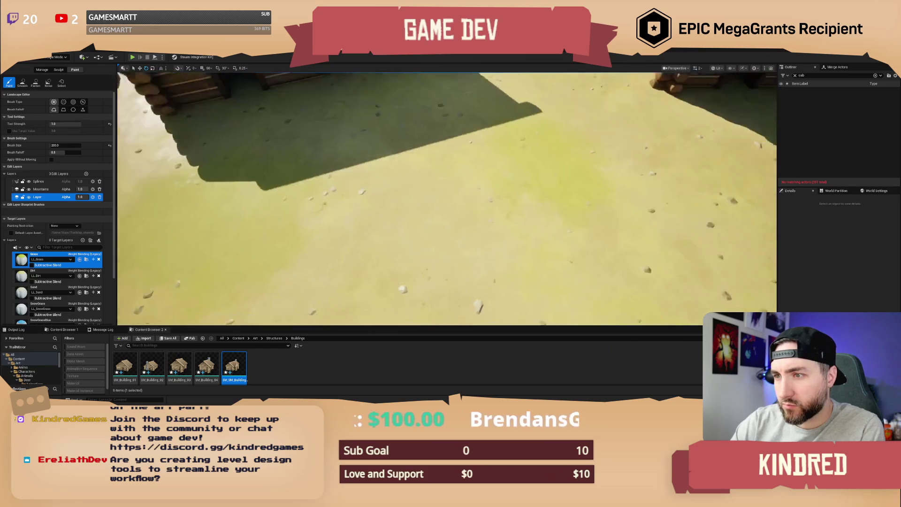
pyautogui.press('w')
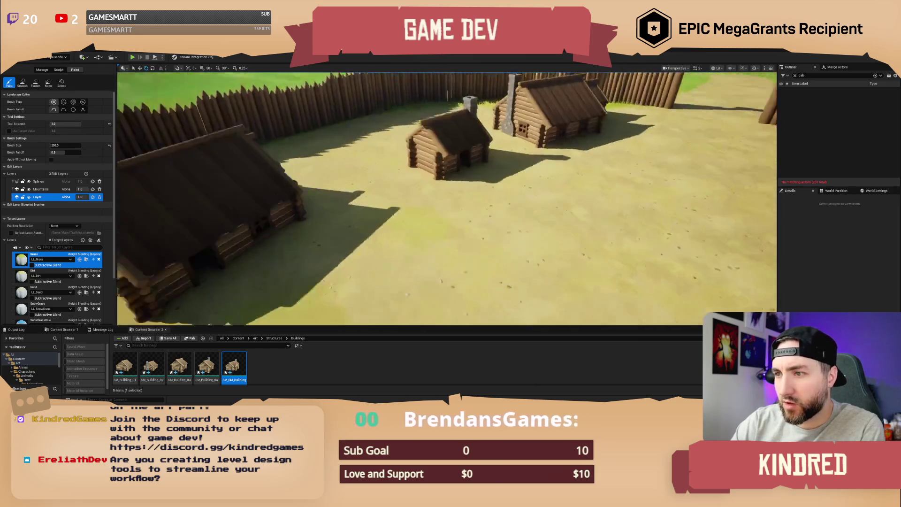
pyautogui.press('e')
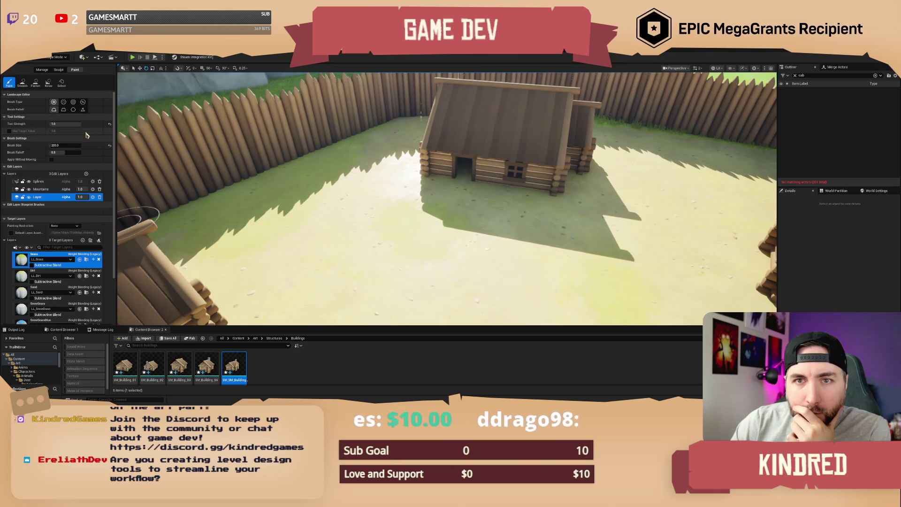
pyautogui.scroll(-3, 80, 247)
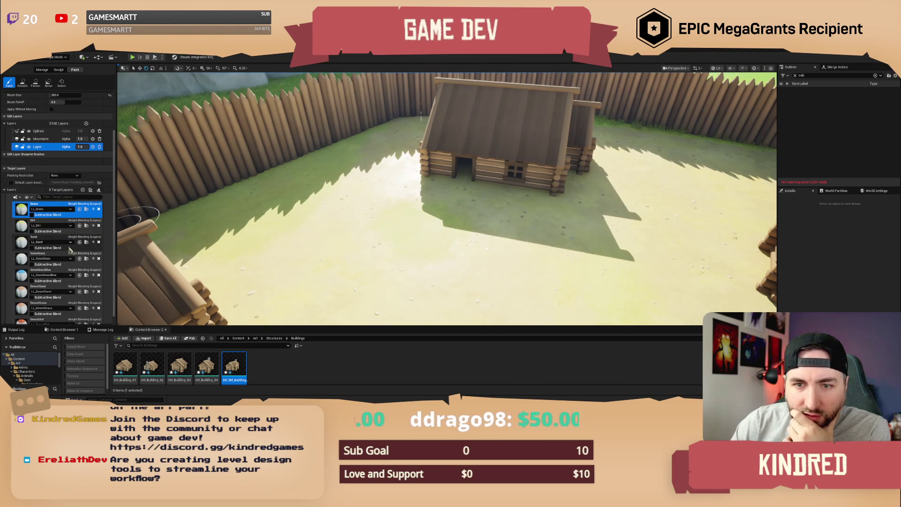
pyautogui.scroll(-1, 60, 254)
pyautogui.scroll(2, 59, 256)
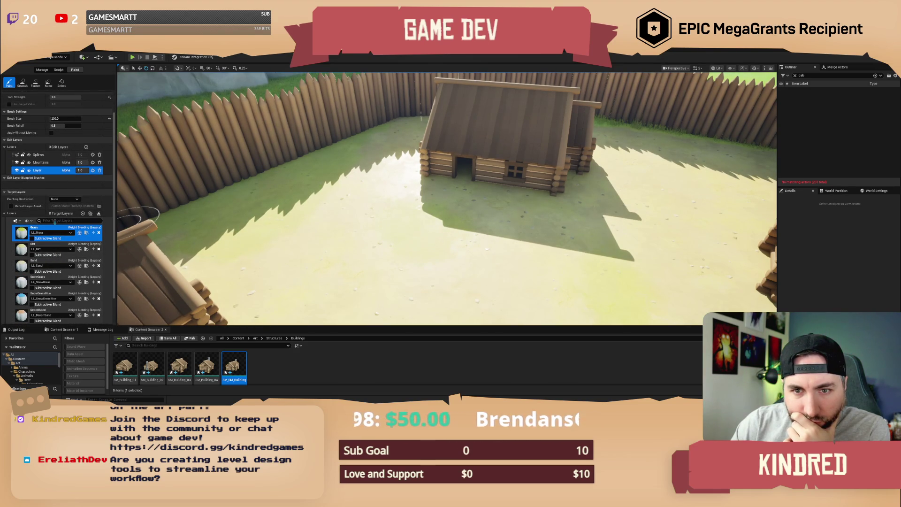
pyautogui.scroll(2, 64, 220)
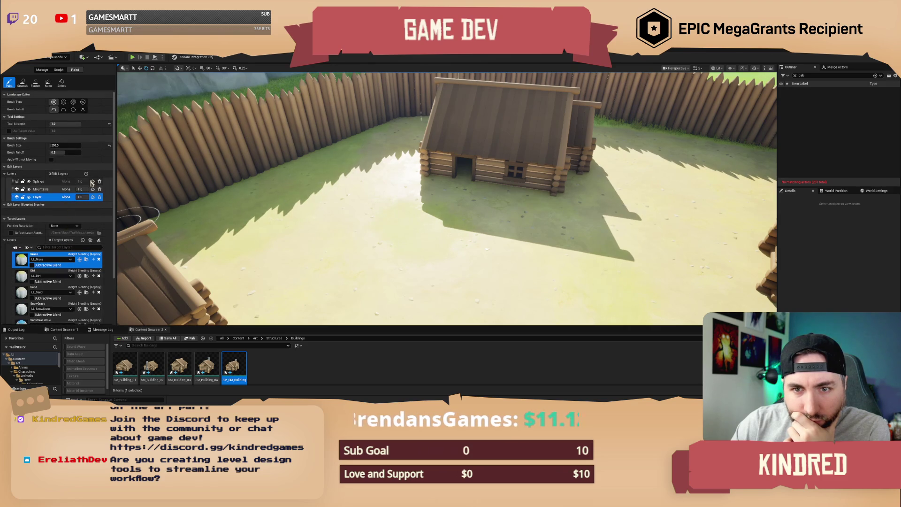
# Target the Mountains edit layer and turn the view toward the fence and hills
pyautogui.click(46, 189)
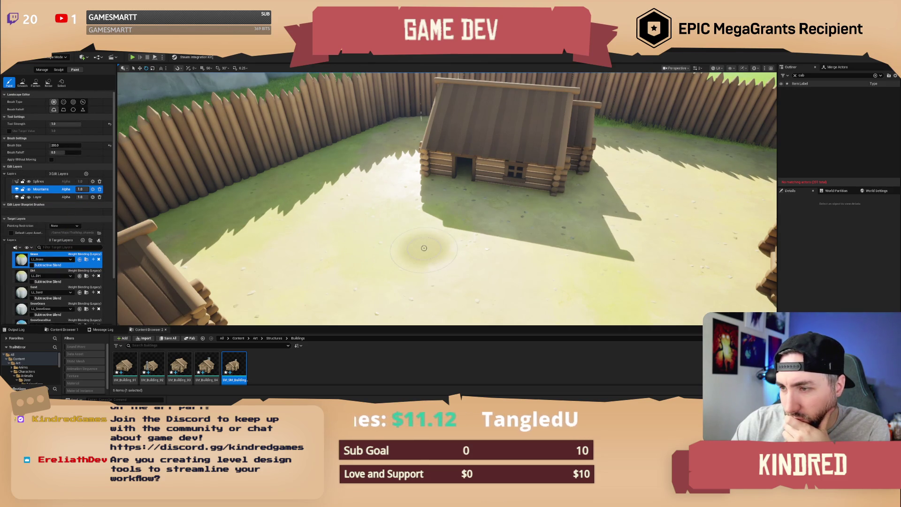
pyautogui.scroll(3, 424, 248)
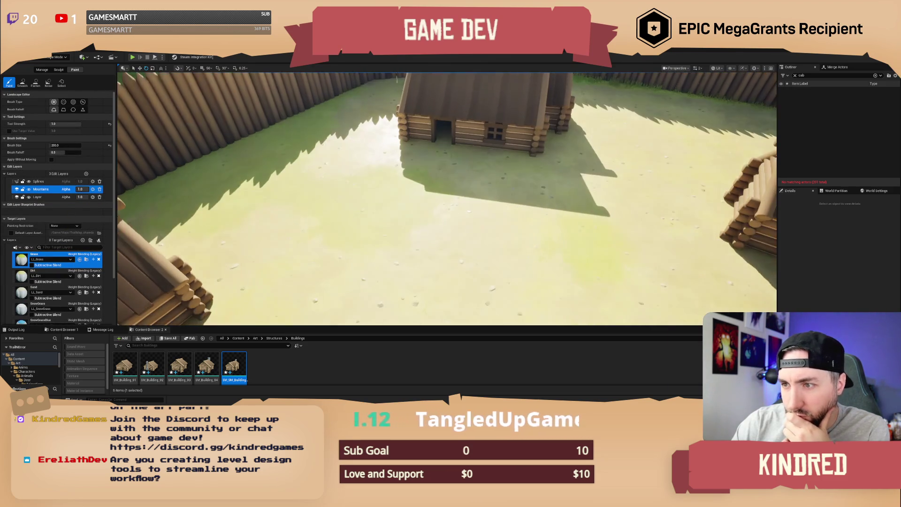
pyautogui.moveTo(408, 218)
pyautogui.mouseDown()
pyautogui.moveTo(328, 209)
pyautogui.moveTo(408, 218)
pyautogui.mouseUp()
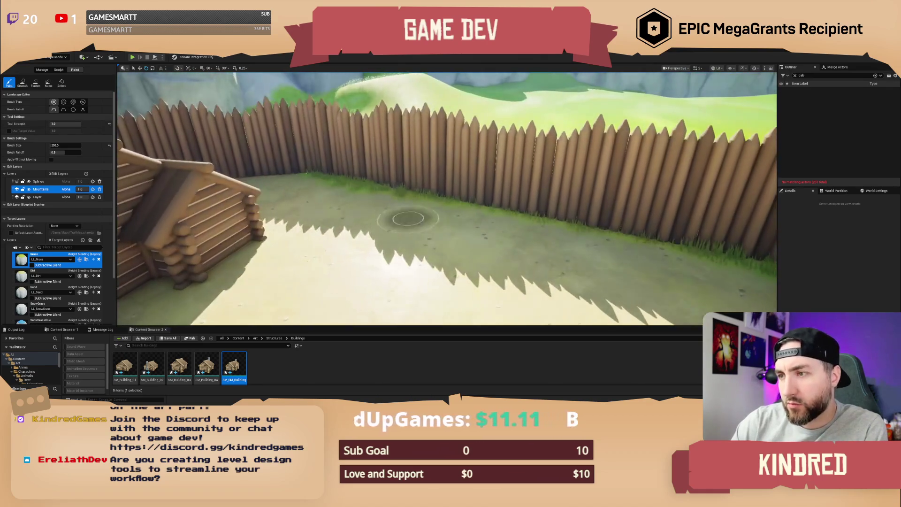
pyautogui.scroll(3, 522, 240)
pyautogui.moveTo(522, 240)
pyautogui.mouseDown()
pyautogui.moveTo(470, 244)
pyautogui.moveTo(422, 272)
pyautogui.mouseUp()
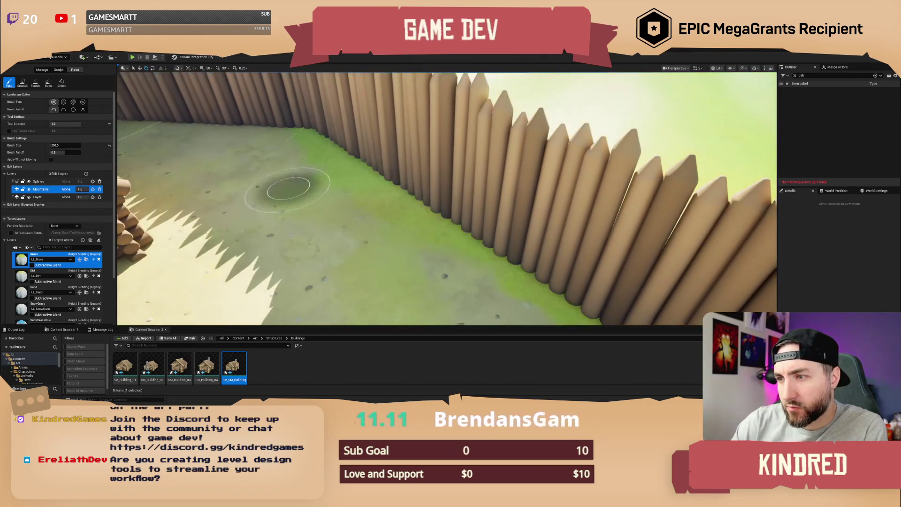
# Survey the grass strip along the fence and the dirt path, then select the Dirt paint layer
pyautogui.moveTo(446, 197)
pyautogui.mouseDown()
pyautogui.moveTo(418, 226)
pyautogui.moveTo(331, 190)
pyautogui.moveTo(362, 187)
pyautogui.moveTo(352, 197)
pyautogui.mouseUp()
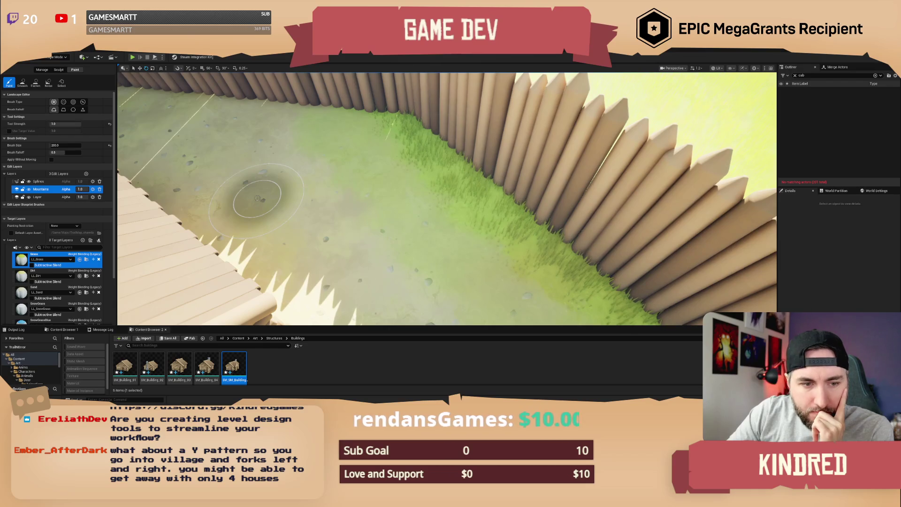
pyautogui.moveTo(443, 211); pyautogui.dragTo(373, 183)
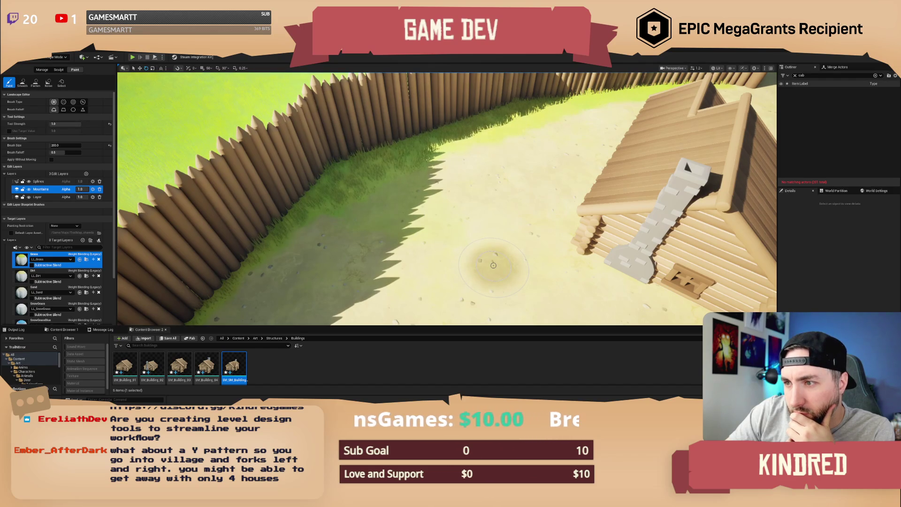
pyautogui.moveTo(494, 265); pyautogui.dragTo(457, 230)
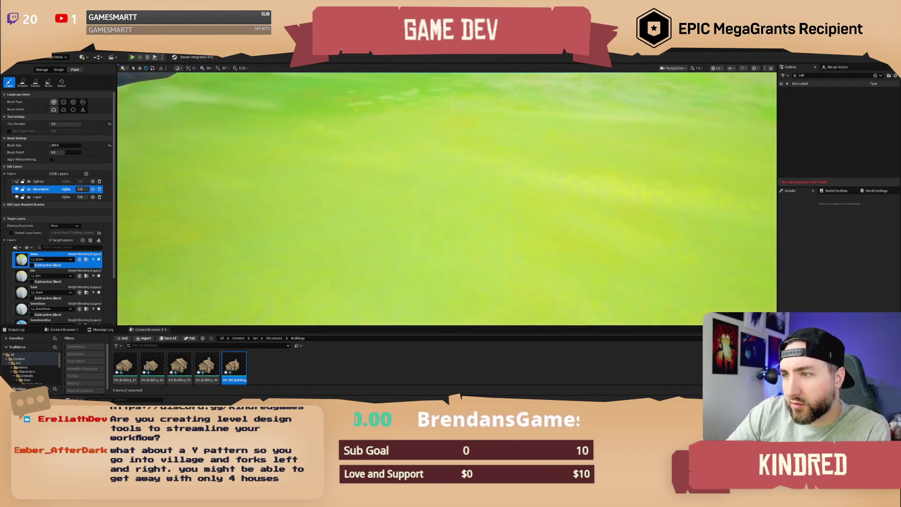
pyautogui.moveTo(516, 264)
pyautogui.mouseDown()
pyautogui.moveTo(404, 183)
pyautogui.moveTo(469, 206)
pyautogui.moveTo(422, 201)
pyautogui.moveTo(404, 179)
pyautogui.moveTo(423, 188)
pyautogui.moveTo(271, 251)
pyautogui.mouseUp()
pyautogui.click(51, 276)
# Face the fence and enable subtractive blending on the Dirt layer
pyautogui.moveTo(164, 245); pyautogui.dragTo(328, 202)
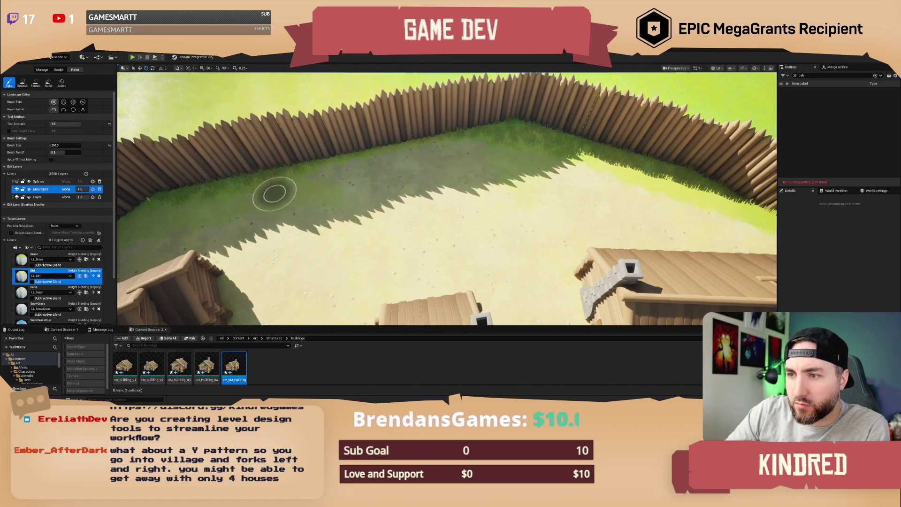
pyautogui.moveTo(360, 207); pyautogui.dragTo(398, 215)
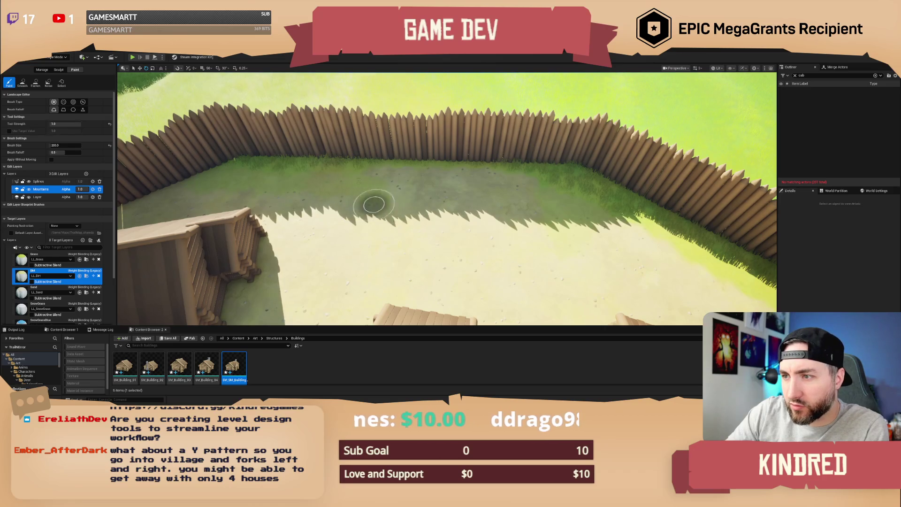
pyautogui.moveTo(424, 252); pyautogui.dragTo(329, 244)
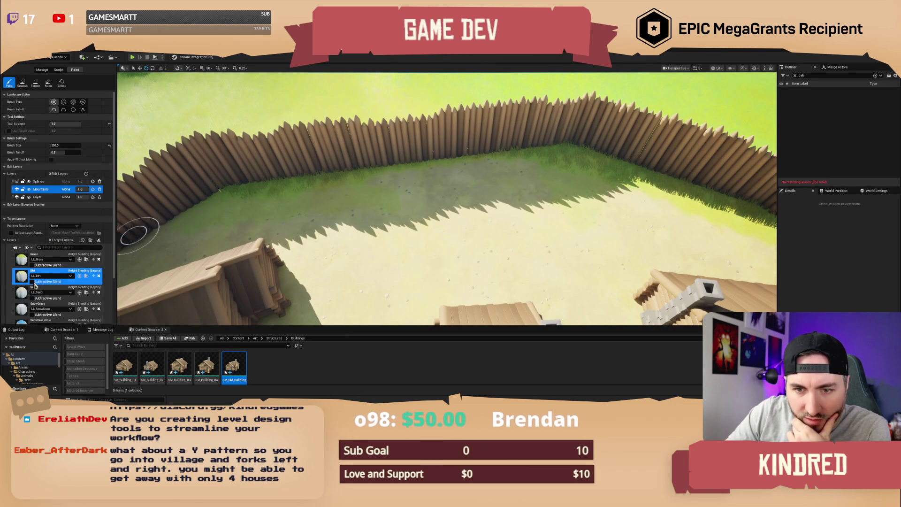
pyautogui.click(33, 282)
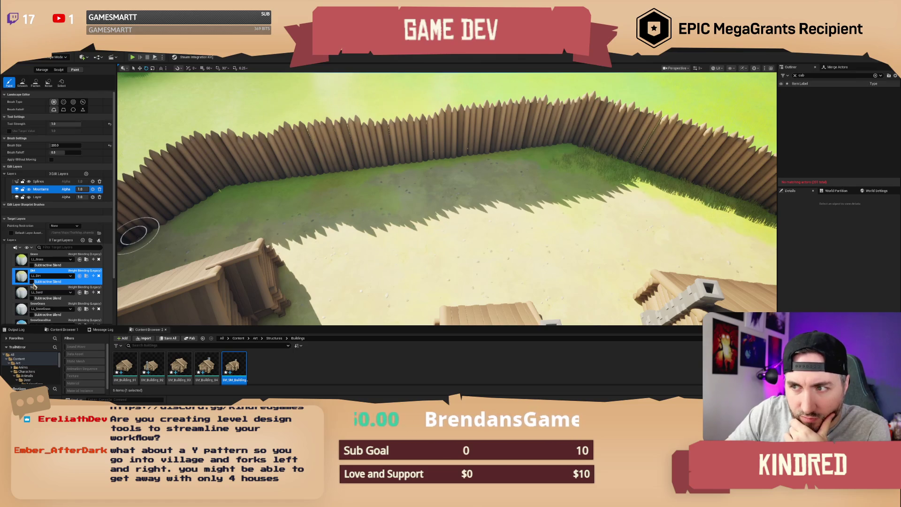
pyautogui.click(33, 283)
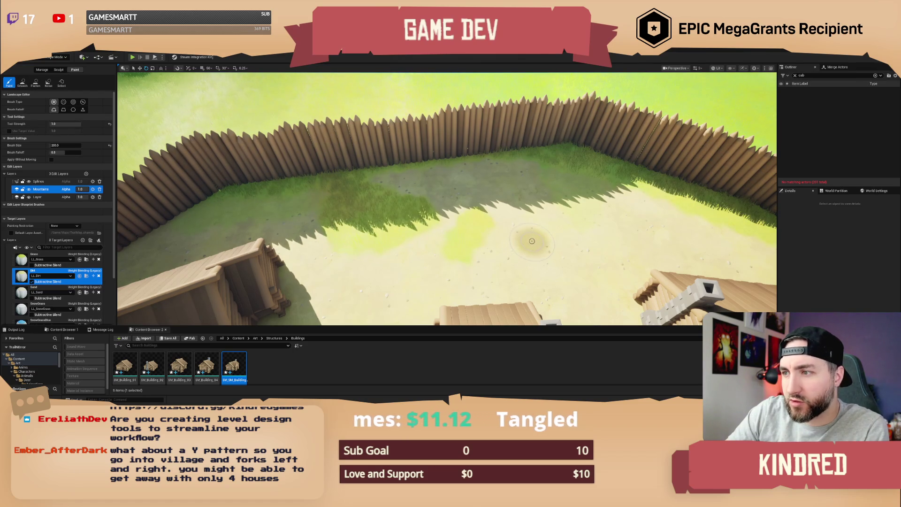
# Undo a trial stroke on the sandy centre, then blend the dark grass patches near the fence
pyautogui.press('a')
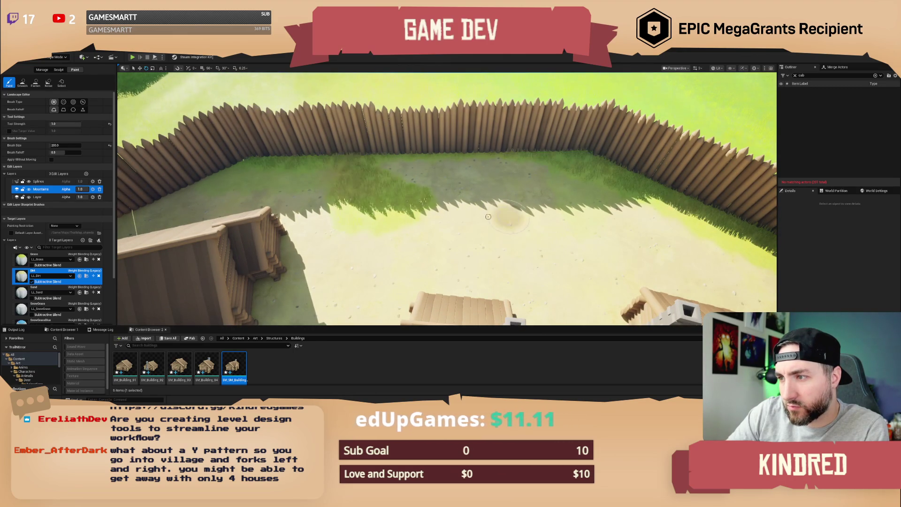
pyautogui.moveTo(517, 242); pyautogui.dragTo(474, 246)
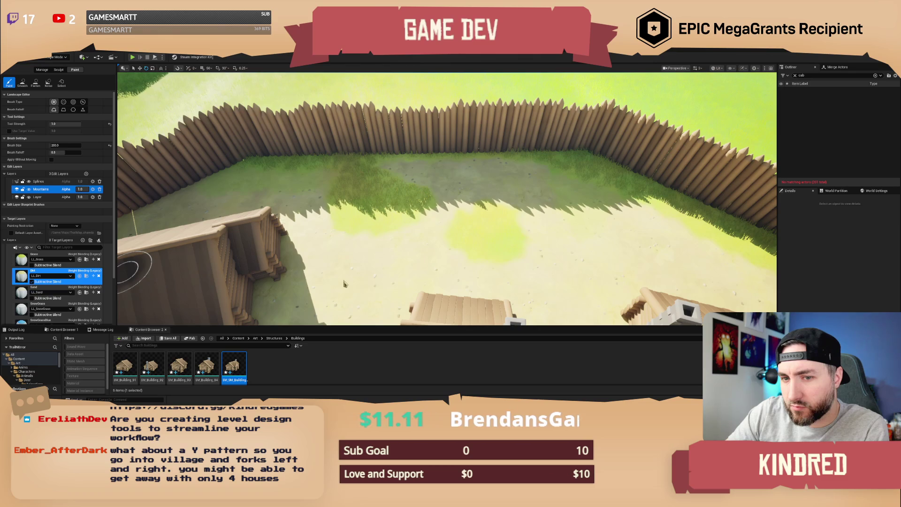
pyautogui.hotkey('ctrl', 'z')
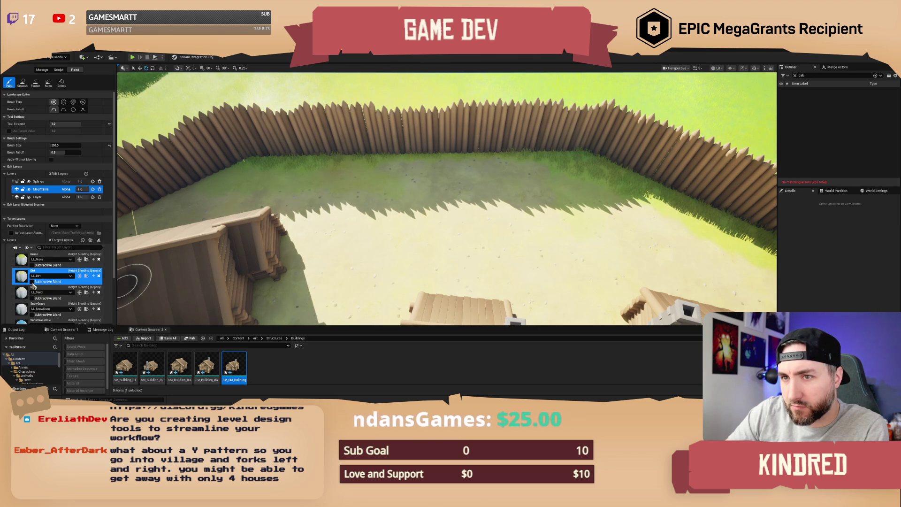
pyautogui.scroll(-10, 437, 270)
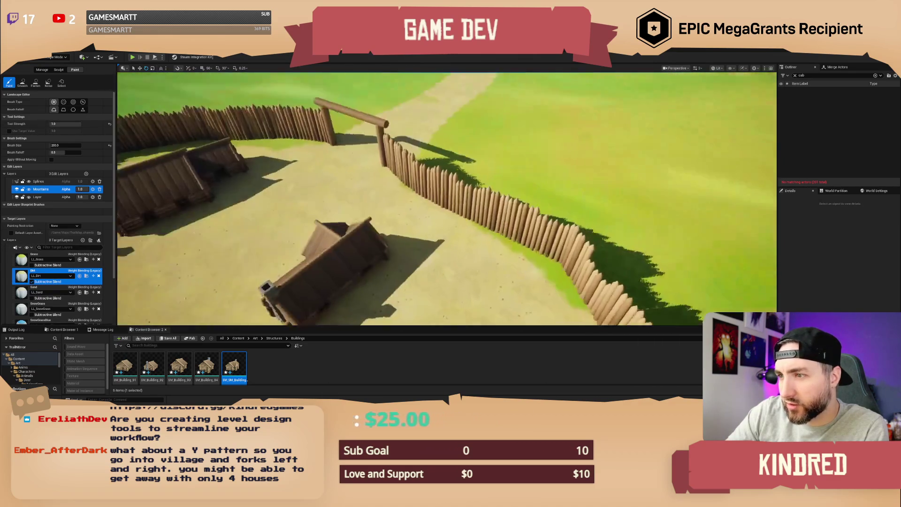
pyautogui.scroll(10, 486, 210)
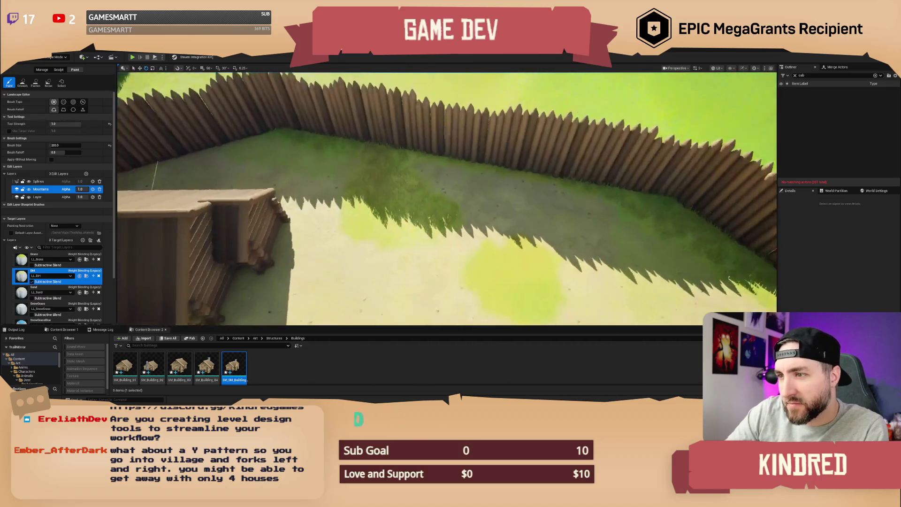
pyautogui.moveTo(486, 210)
pyautogui.mouseDown()
pyautogui.moveTo(503, 165)
pyautogui.moveTo(555, 201)
pyautogui.moveTo(580, 244)
pyautogui.mouseUp()
pyautogui.scroll(-10, 579, 244)
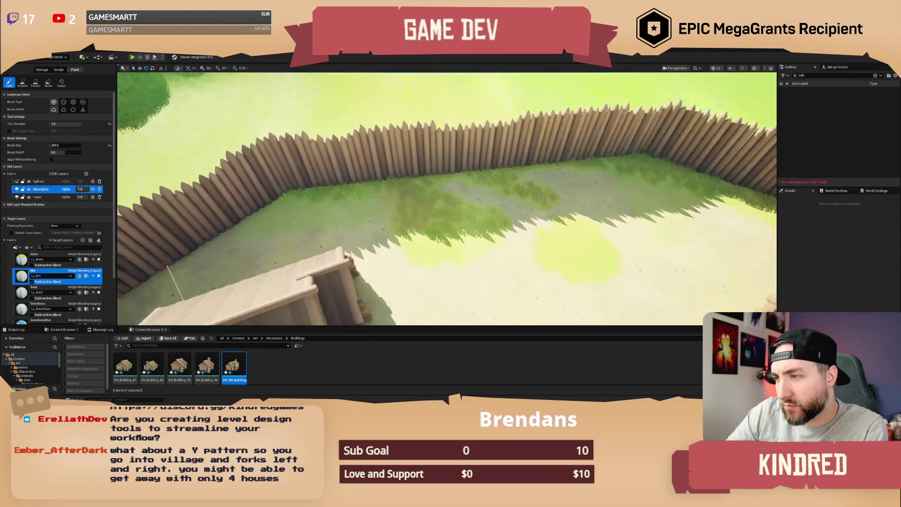
pyautogui.moveTo(393, 201); pyautogui.dragTo(455, 214)
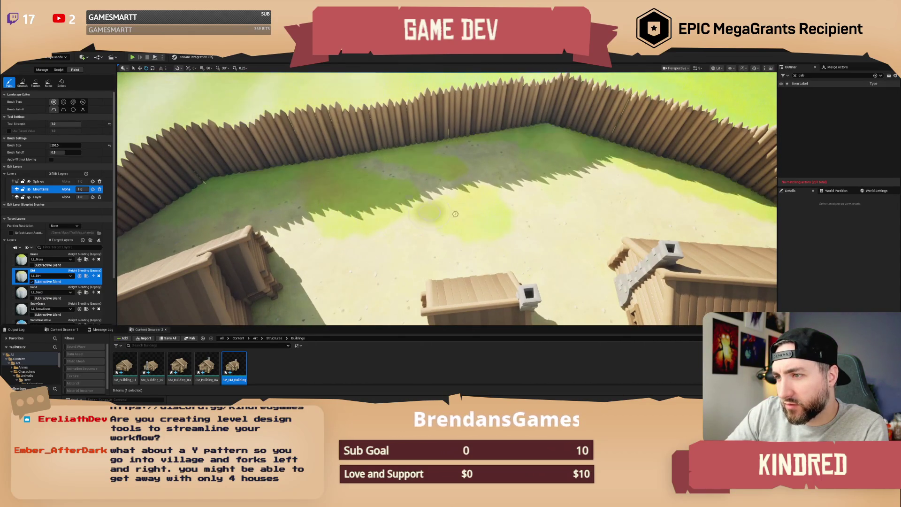
# Fly along the fence, rocks and fence corner to check the blended ground
pyautogui.moveTo(532, 231)
pyautogui.mouseDown()
pyautogui.moveTo(483, 235)
pyautogui.moveTo(533, 228)
pyautogui.mouseUp()
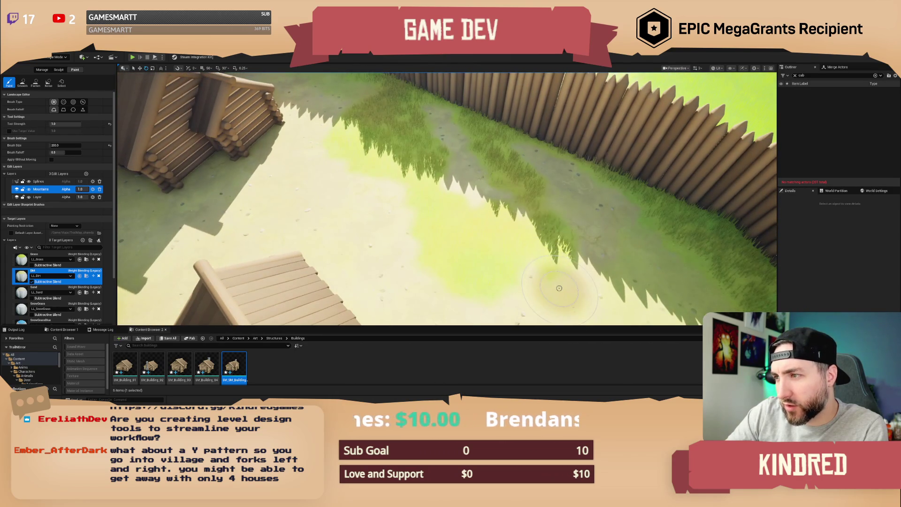
pyautogui.moveTo(538, 287)
pyautogui.mouseDown()
pyautogui.moveTo(530, 256)
pyautogui.moveTo(483, 229)
pyautogui.moveTo(432, 226)
pyautogui.moveTo(402, 211)
pyautogui.mouseUp()
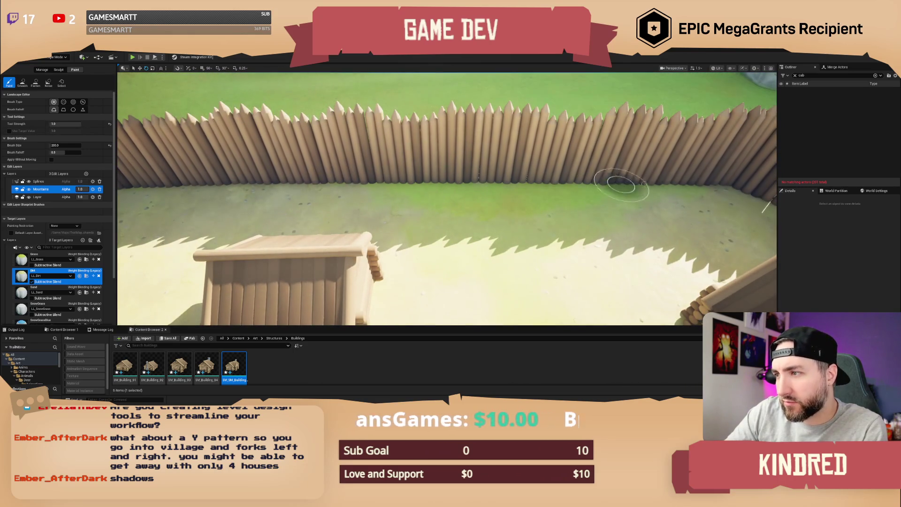
pyautogui.moveTo(241, 185); pyautogui.dragTo(367, 206)
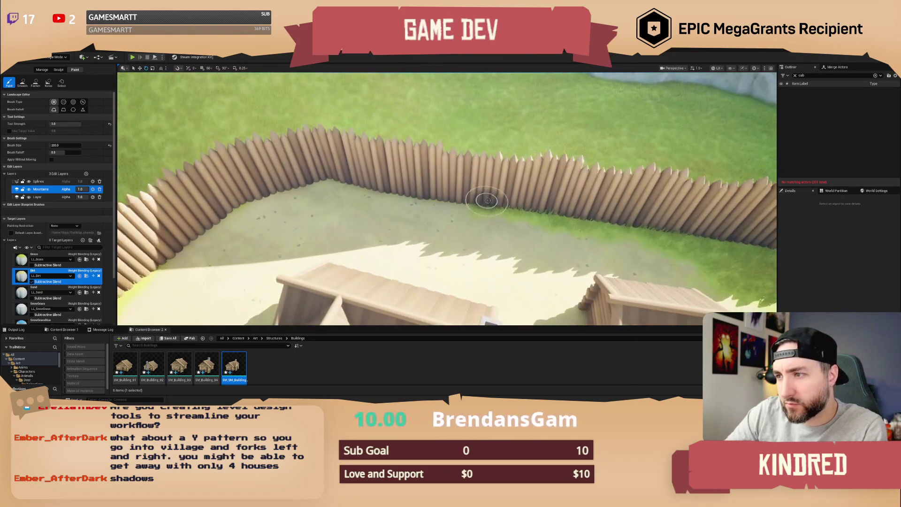
pyautogui.moveTo(188, 248); pyautogui.dragTo(455, 181)
pyautogui.moveTo(686, 262)
pyautogui.mouseDown()
pyautogui.moveTo(629, 240)
pyautogui.moveTo(359, 215)
pyautogui.mouseUp()
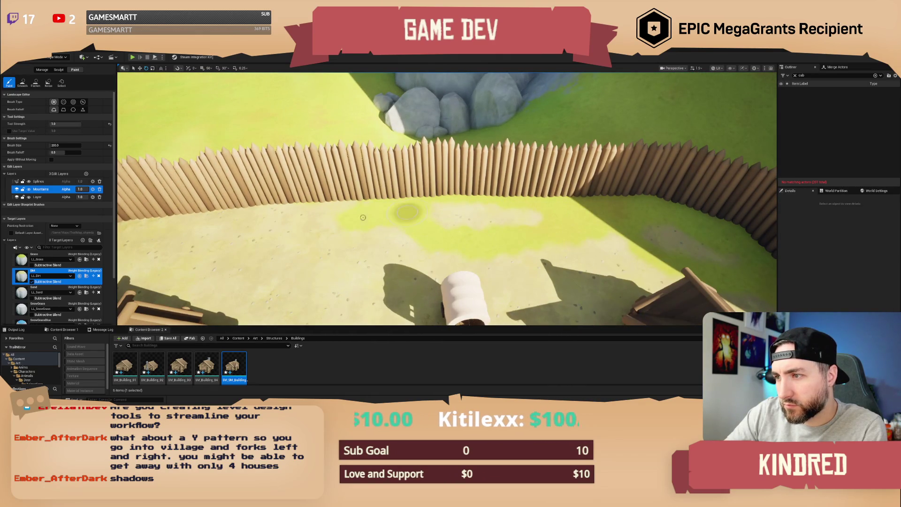
pyautogui.moveTo(241, 219); pyautogui.dragTo(375, 221)
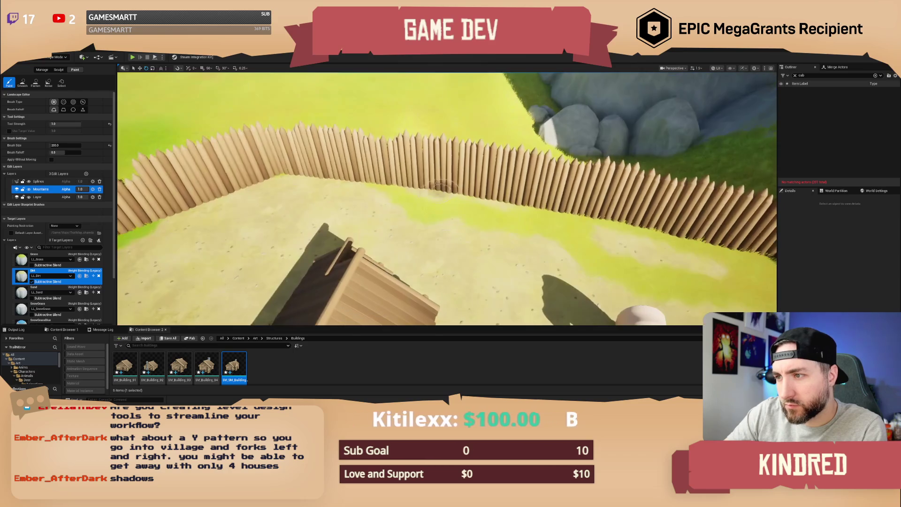
pyautogui.moveTo(526, 221)
pyautogui.mouseDown()
pyautogui.moveTo(558, 201)
pyautogui.moveTo(457, 231)
pyautogui.moveTo(338, 242)
pyautogui.mouseUp()
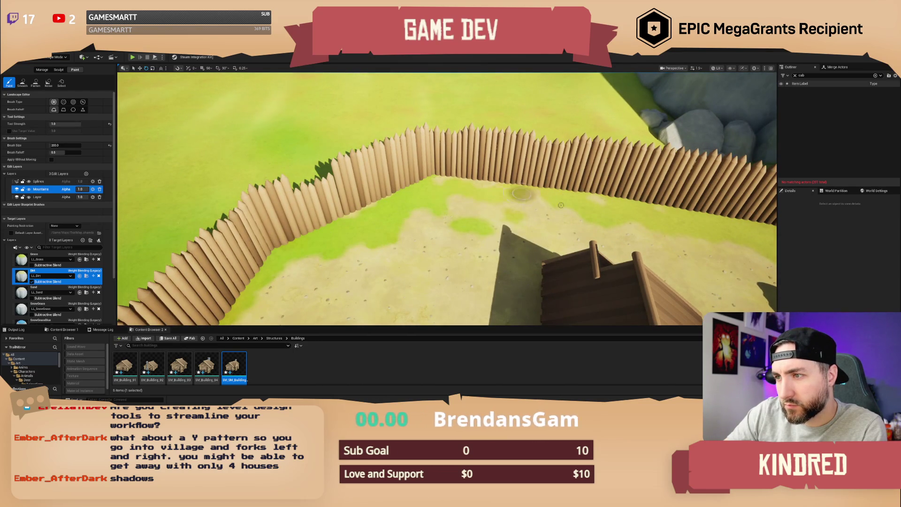
pyautogui.moveTo(348, 248)
pyautogui.mouseDown()
pyautogui.moveTo(263, 301)
pyautogui.moveTo(329, 253)
pyautogui.moveTo(483, 196)
pyautogui.moveTo(263, 301)
pyautogui.moveTo(421, 254)
pyautogui.moveTo(421, 206)
pyautogui.moveTo(477, 237)
pyautogui.moveTo(589, 262)
pyautogui.moveTo(680, 249)
pyautogui.mouseUp()
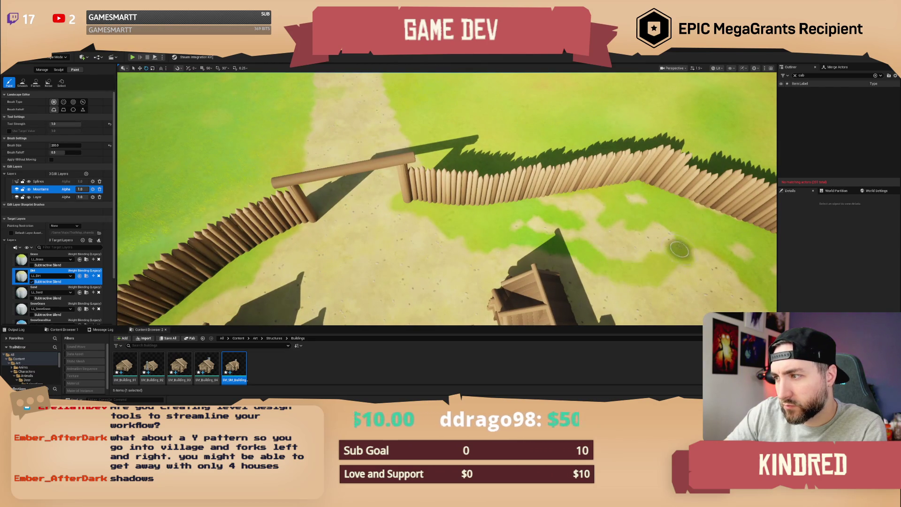
# Paint a grass stroke running from the fence toward the houses
pyautogui.press('w')
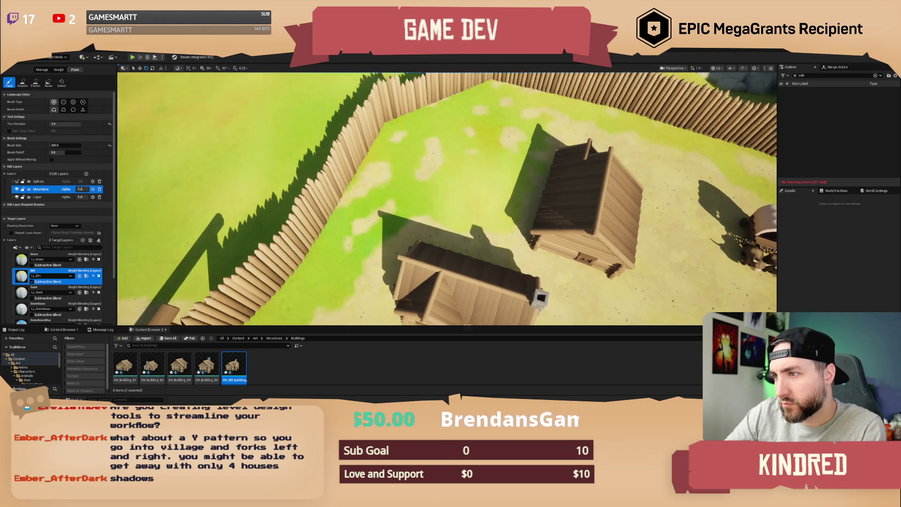
pyautogui.press('w')
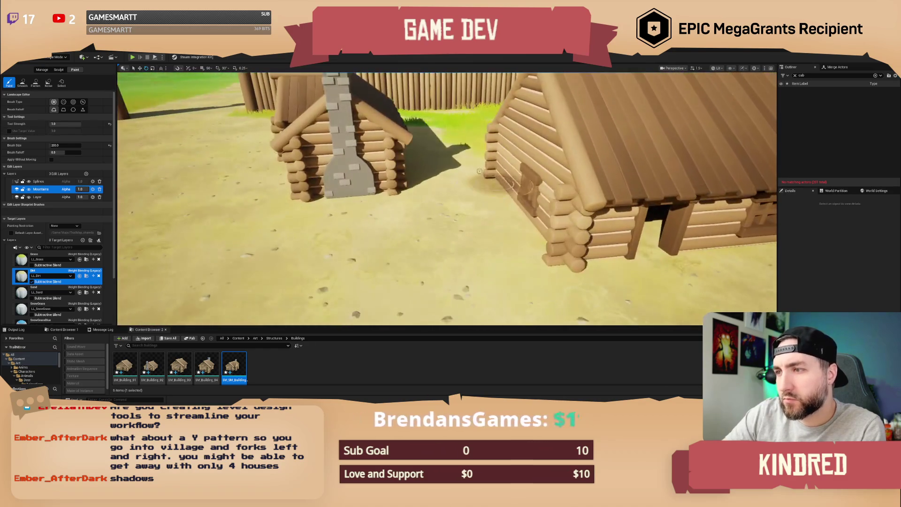
pyautogui.moveTo(453, 141)
pyautogui.mouseDown()
pyautogui.moveTo(427, 256)
pyautogui.moveTo(470, 200)
pyautogui.moveTo(310, 217)
pyautogui.moveTo(434, 268)
pyautogui.moveTo(532, 263)
pyautogui.moveTo(499, 186)
pyautogui.moveTo(367, 274)
pyautogui.moveTo(510, 263)
pyautogui.moveTo(559, 201)
pyautogui.mouseUp()
pyautogui.press('d')
pyautogui.press('s')
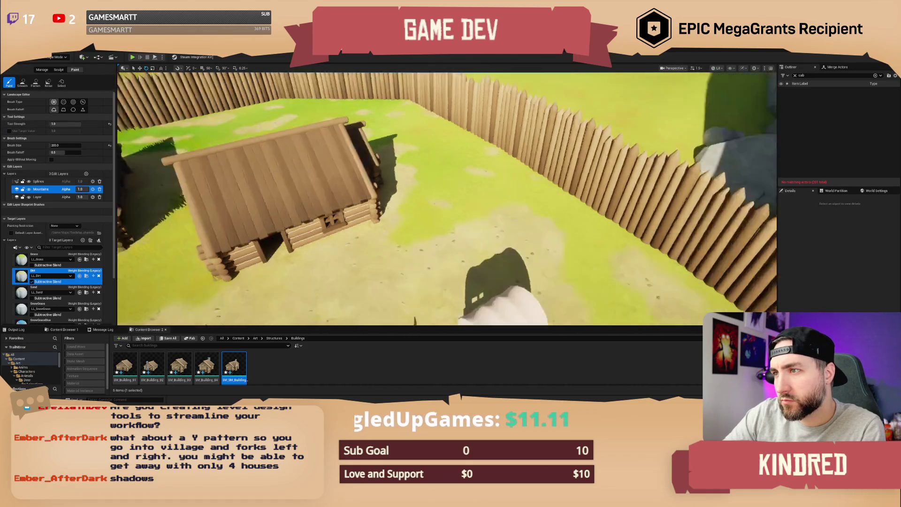
pyautogui.press('s')
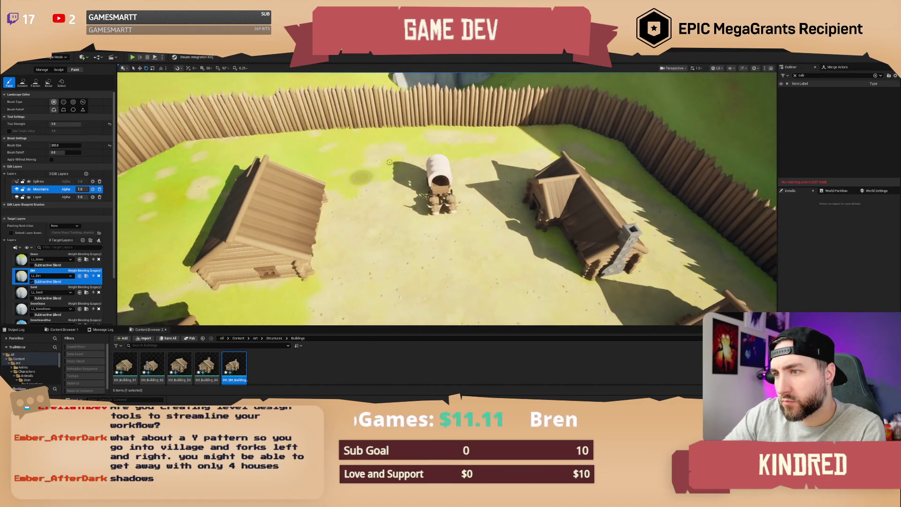
# Paint a grass patch beside the log house's shadow
pyautogui.moveTo(574, 157)
pyautogui.mouseDown()
pyautogui.moveTo(446, 161)
pyautogui.moveTo(417, 133)
pyautogui.mouseUp()
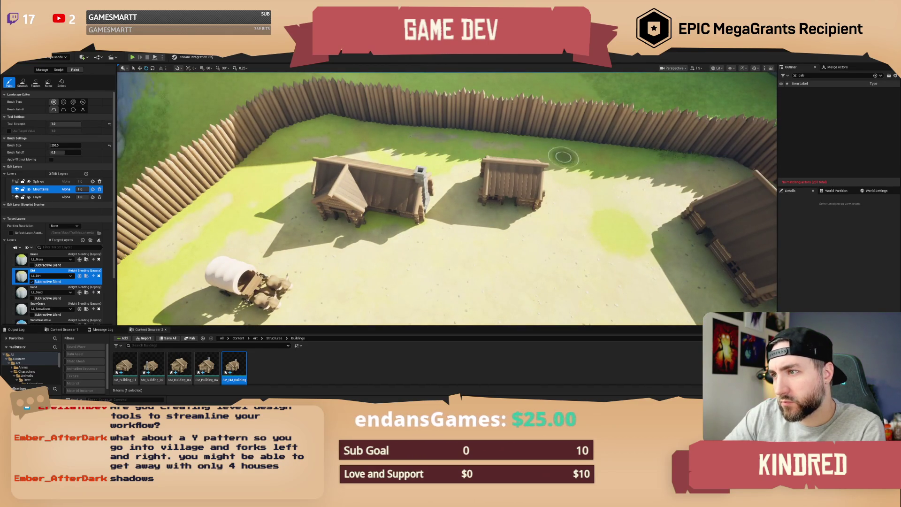
pyautogui.press('w')
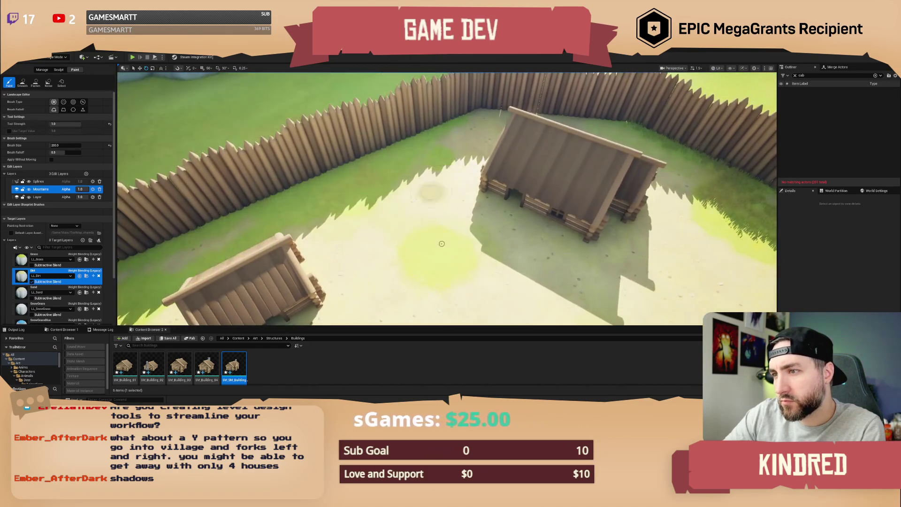
pyautogui.moveTo(319, 243); pyautogui.dragTo(305, 210)
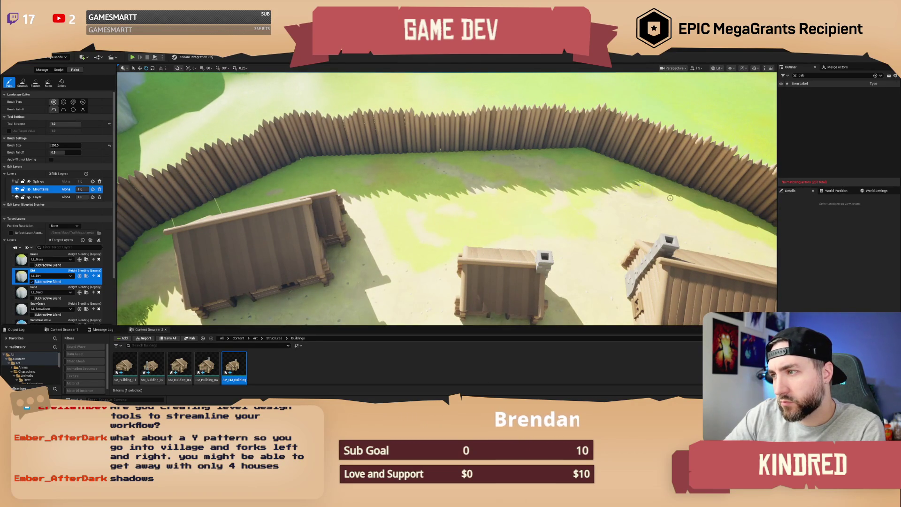
pyautogui.moveTo(507, 198); pyautogui.dragTo(454, 164)
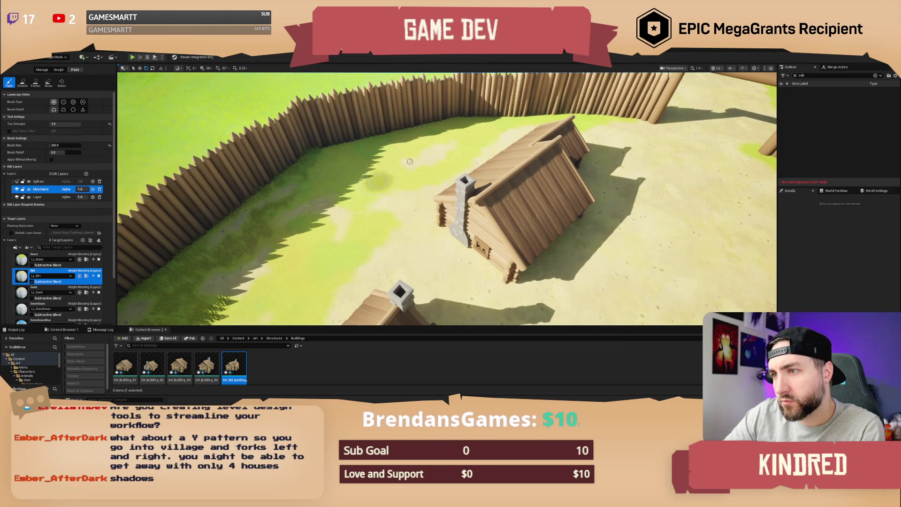
pyautogui.moveTo(606, 139); pyautogui.dragTo(409, 190)
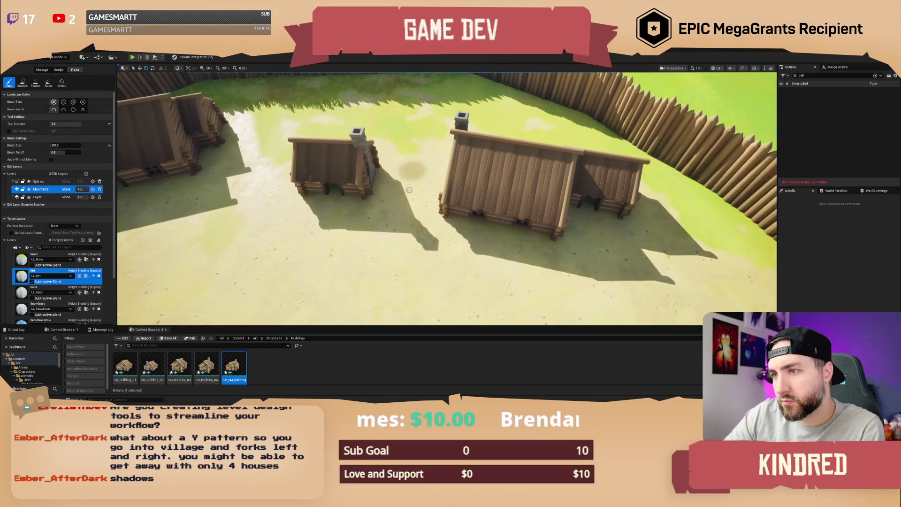
pyautogui.moveTo(383, 228)
pyautogui.mouseDown()
pyautogui.moveTo(420, 248)
pyautogui.moveTo(390, 239)
pyautogui.moveTo(376, 263)
pyautogui.moveTo(328, 264)
pyautogui.mouseUp()
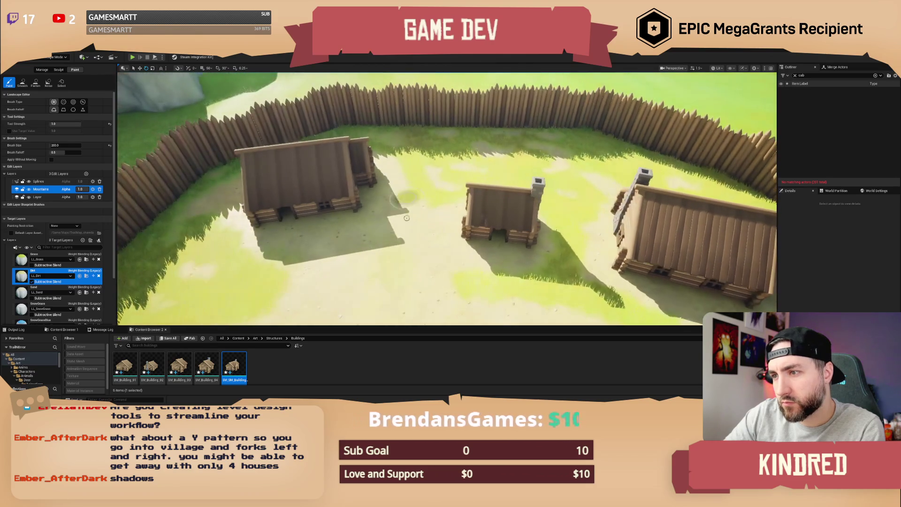
# Circle over the fenced village, gate and wagon to review the new grass patches
pyautogui.moveTo(463, 242); pyautogui.dragTo(461, 200)
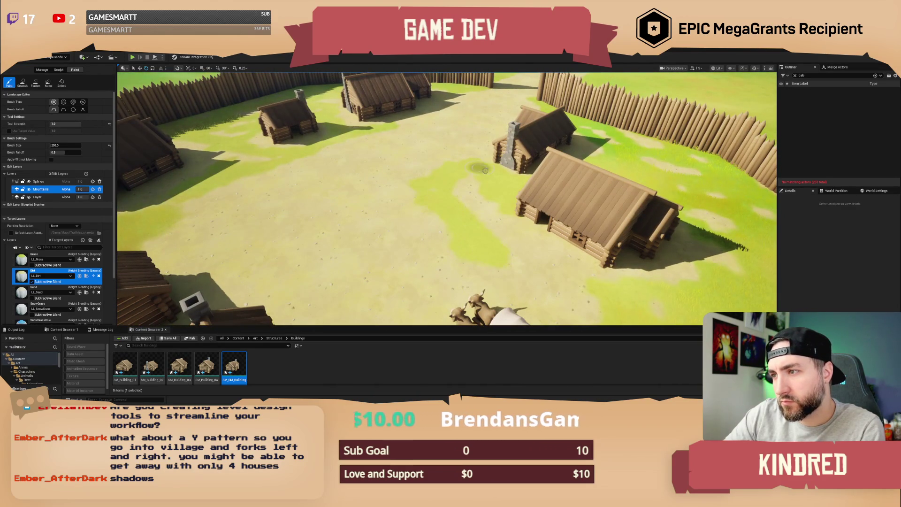
pyautogui.moveTo(594, 298); pyautogui.dragTo(440, 168)
pyautogui.moveTo(424, 224)
pyautogui.mouseDown()
pyautogui.moveTo(460, 168)
pyautogui.moveTo(406, 204)
pyautogui.moveTo(434, 215)
pyautogui.moveTo(397, 205)
pyautogui.moveTo(462, 221)
pyautogui.moveTo(359, 159)
pyautogui.mouseUp()
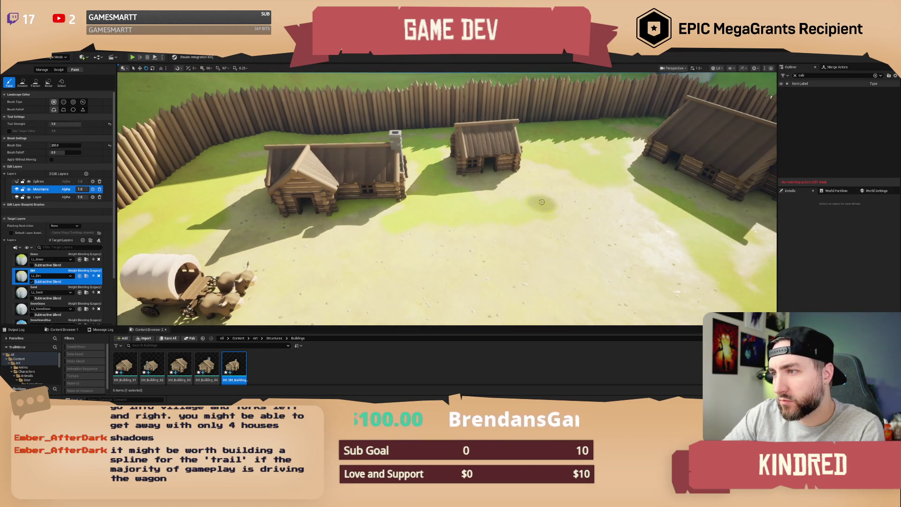
pyautogui.moveTo(670, 230); pyautogui.dragTo(550, 225)
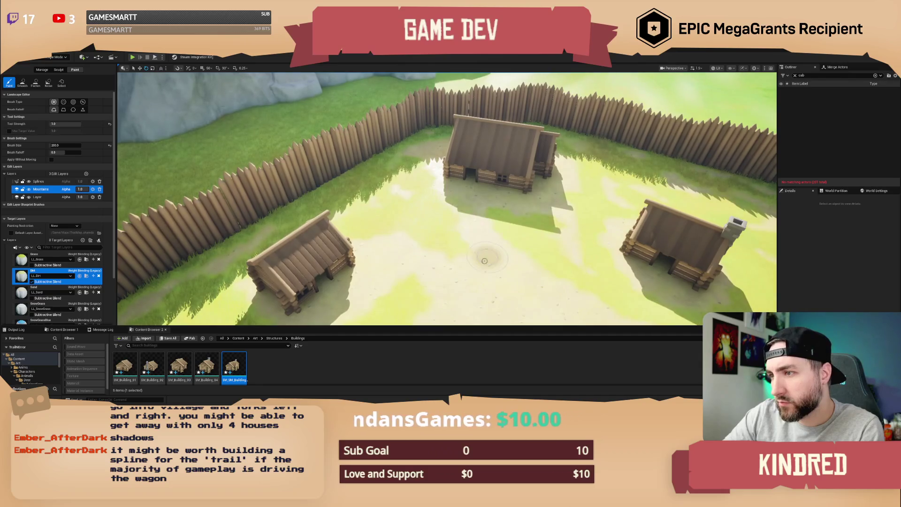
pyautogui.moveTo(482, 225); pyautogui.dragTo(481, 225)
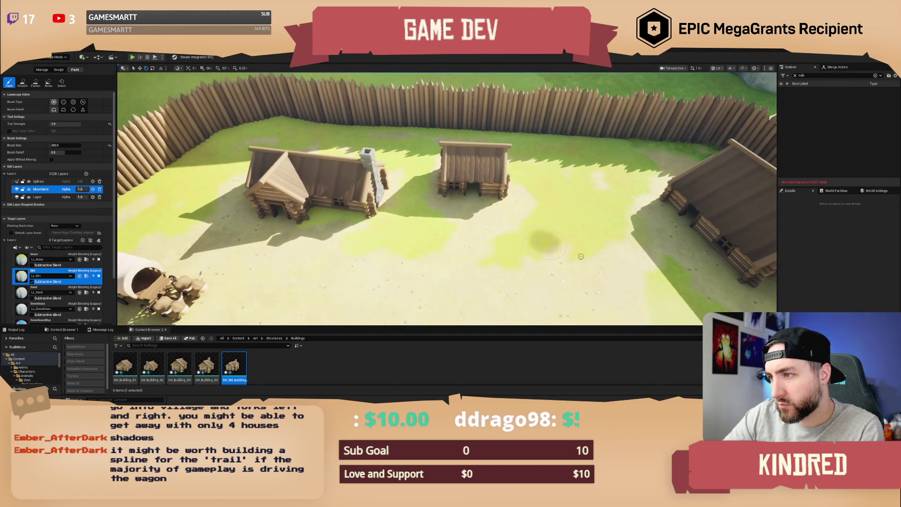
pyautogui.moveTo(559, 264); pyautogui.dragTo(573, 262)
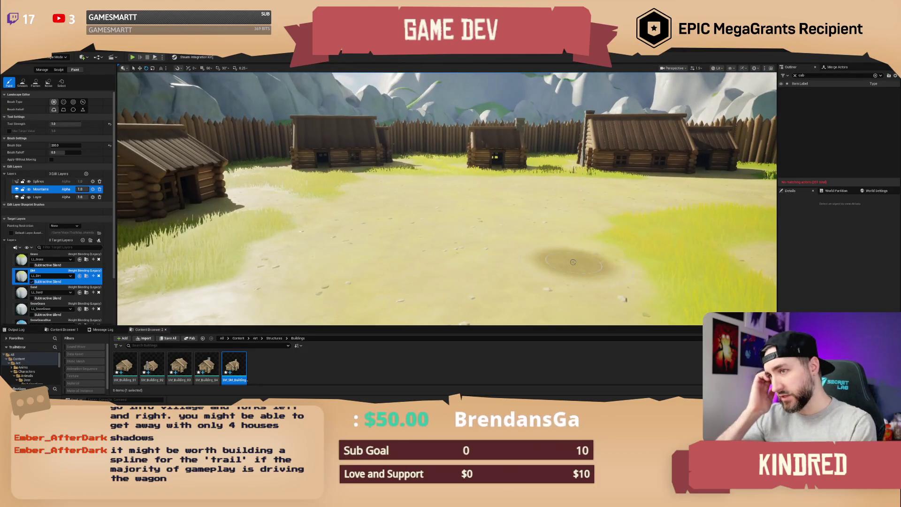
pyautogui.moveTo(588, 184); pyautogui.dragTo(587, 184)
pyautogui.moveTo(498, 207); pyautogui.dragTo(498, 232)
pyautogui.moveTo(436, 191); pyautogui.dragTo(436, 191)
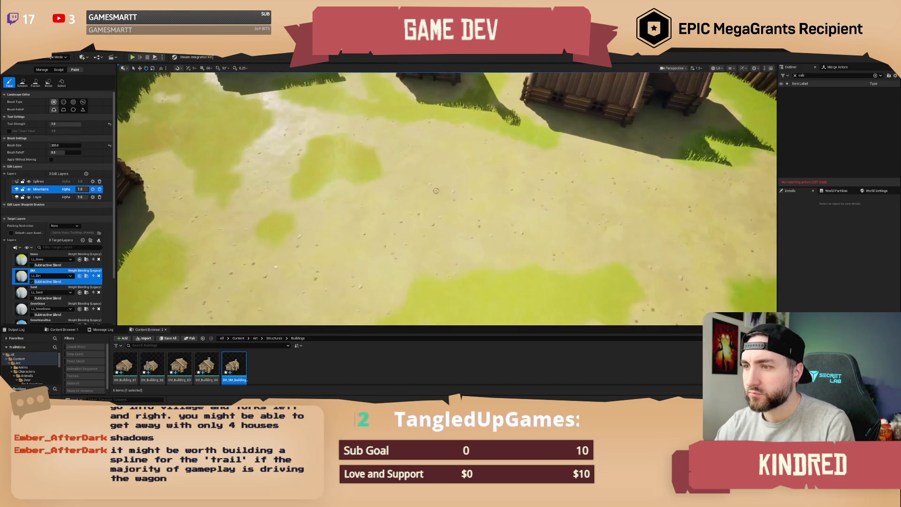
pyautogui.moveTo(526, 166); pyautogui.dragTo(527, 167)
# Fly low through the gate onto the trail and paint dirt across the grass between the ruts
pyautogui.moveTo(464, 186); pyautogui.dragTo(464, 185)
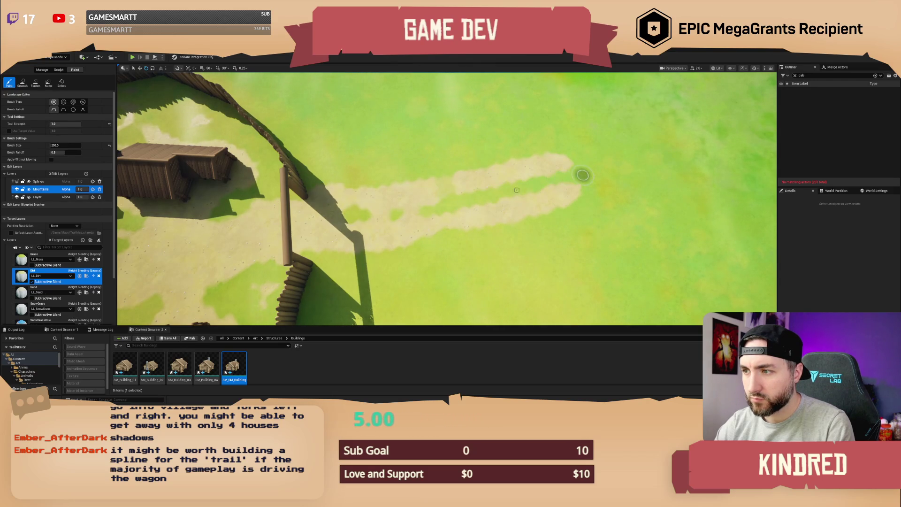
pyautogui.moveTo(379, 214); pyautogui.dragTo(379, 158)
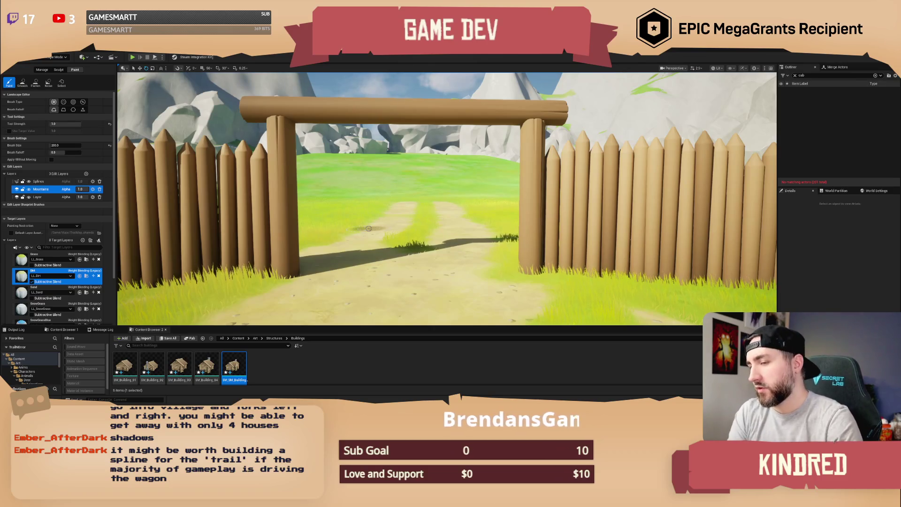
pyautogui.moveTo(368, 229)
pyautogui.mouseDown()
pyautogui.moveTo(369, 211)
pyautogui.moveTo(328, 244)
pyautogui.moveTo(373, 214)
pyautogui.mouseUp()
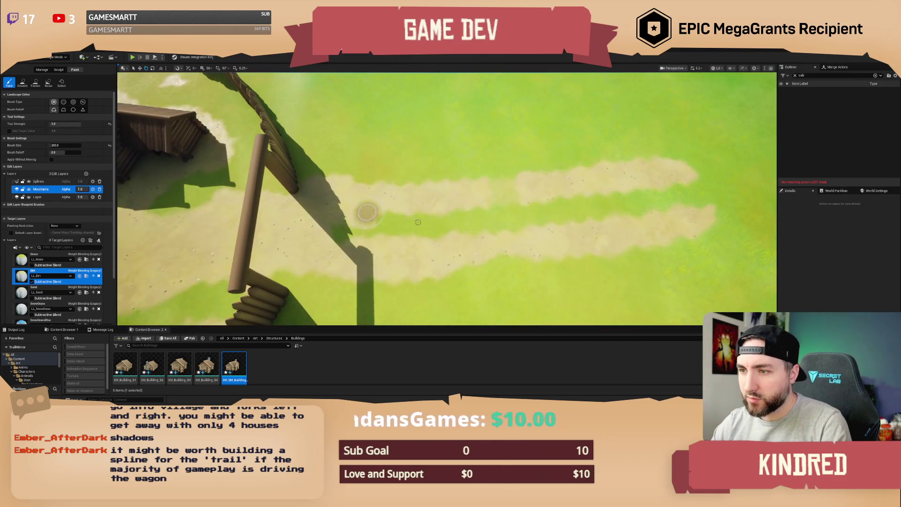
pyautogui.moveTo(516, 241)
pyautogui.mouseDown()
pyautogui.moveTo(629, 197)
pyautogui.moveTo(619, 209)
pyautogui.mouseUp()
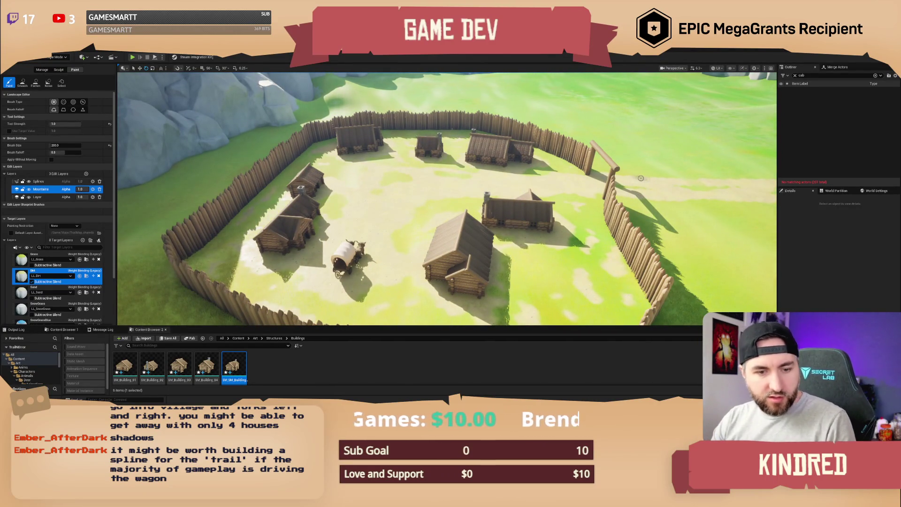
# Fly from the snowy mountains over the valley to a wide overview of the fenced village
pyautogui.press('w')
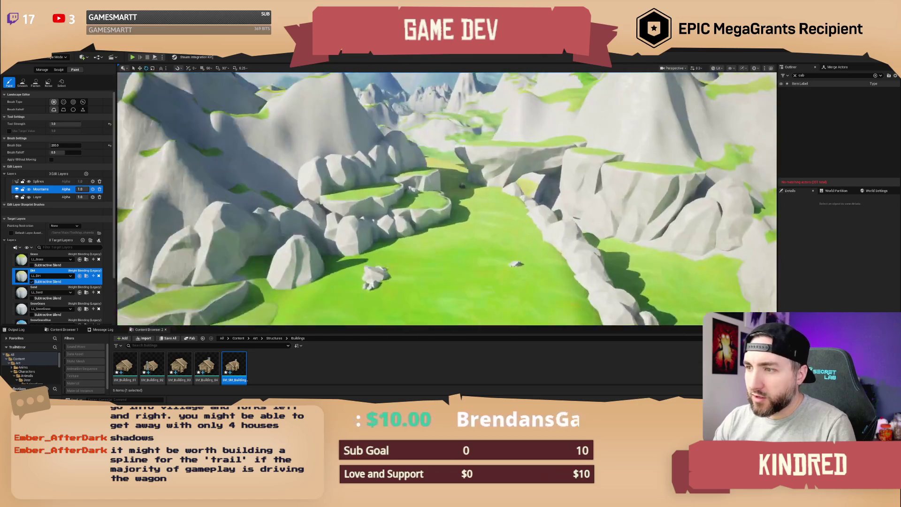
pyautogui.press('w')
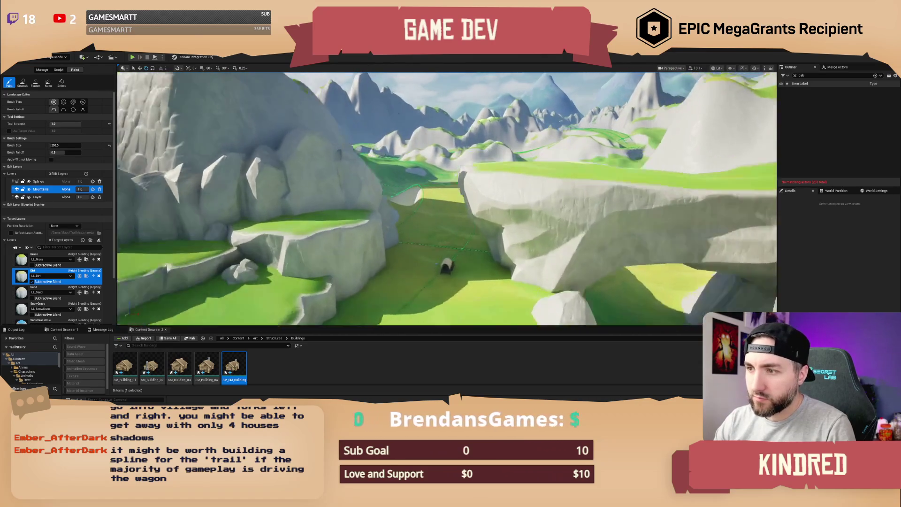
pyautogui.press('s')
pyautogui.scroll(2, 446, 199)
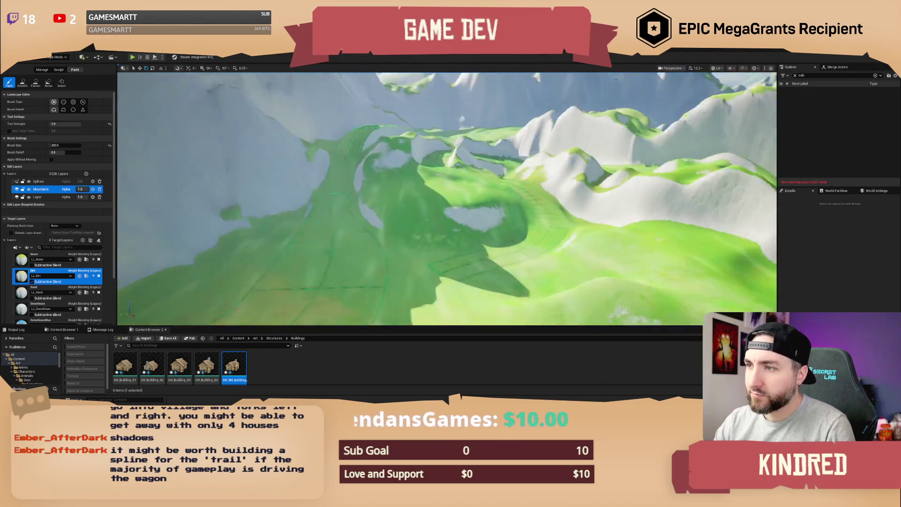
pyautogui.scroll(3, 447, 199)
pyautogui.press('s')
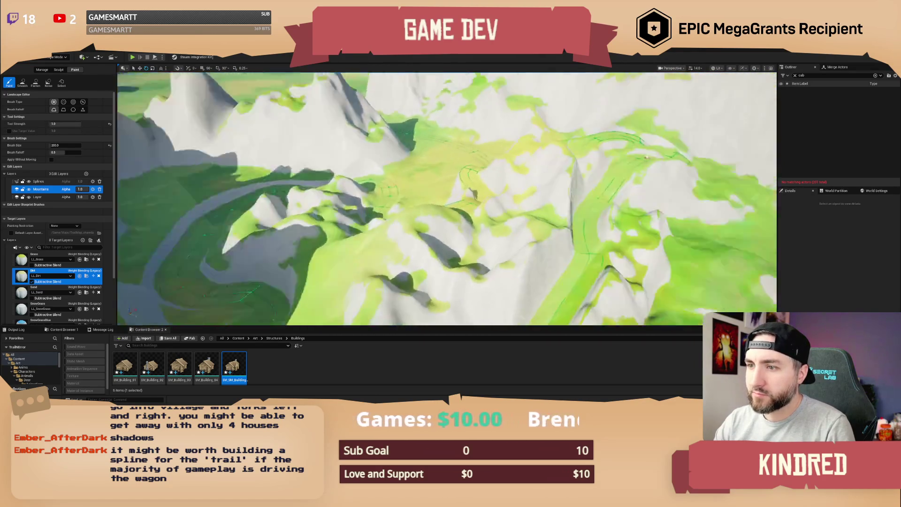
pyautogui.press('w')
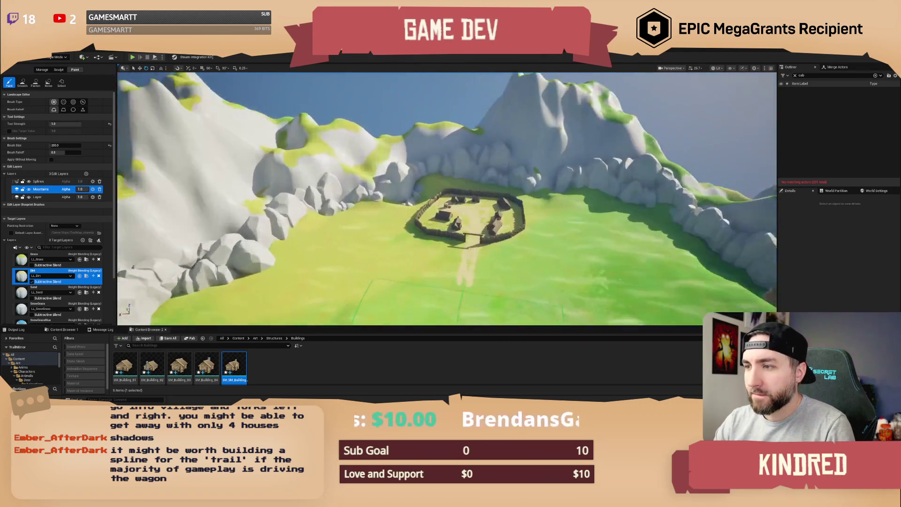
pyautogui.scroll(-3, 447, 199)
pyautogui.press('s')
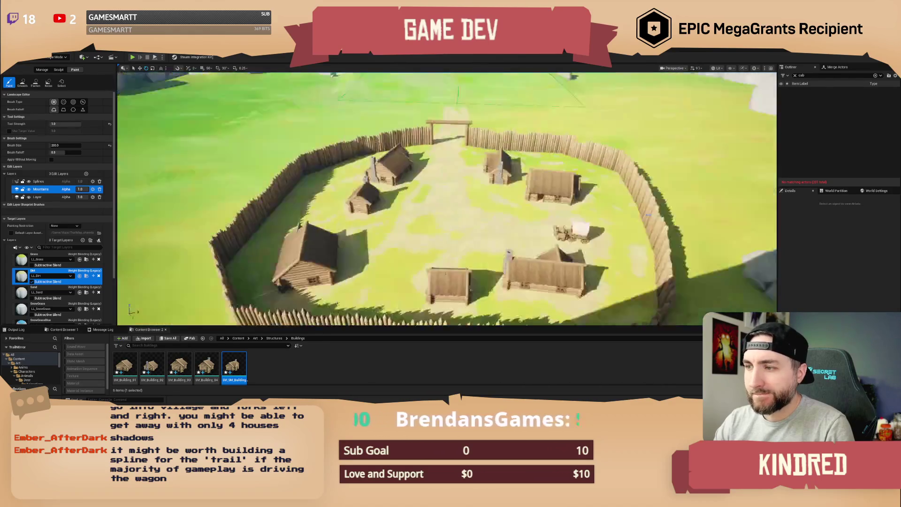
pyautogui.scroll(-3, 447, 200)
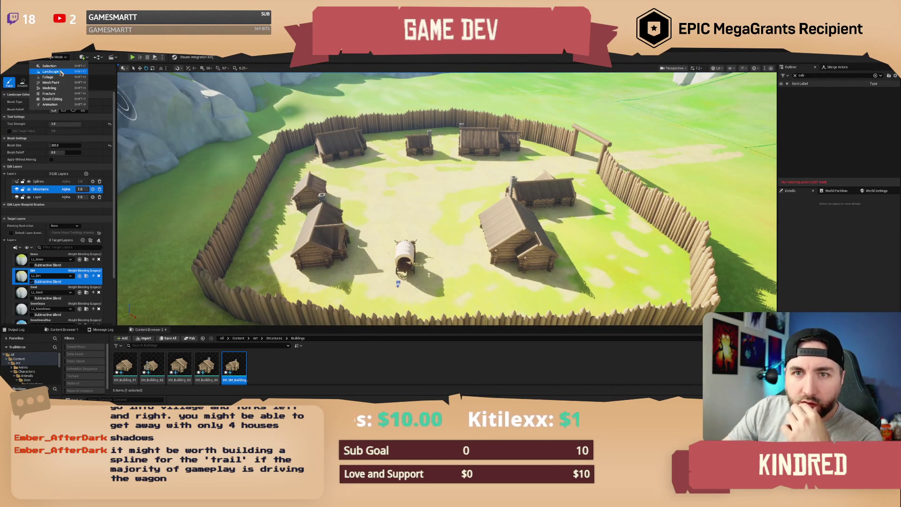
# Enter Foliage mode, select three tree types, and set Single Instance Mode to Cycle Through Selected
pyautogui.hotkey('shift', '3')
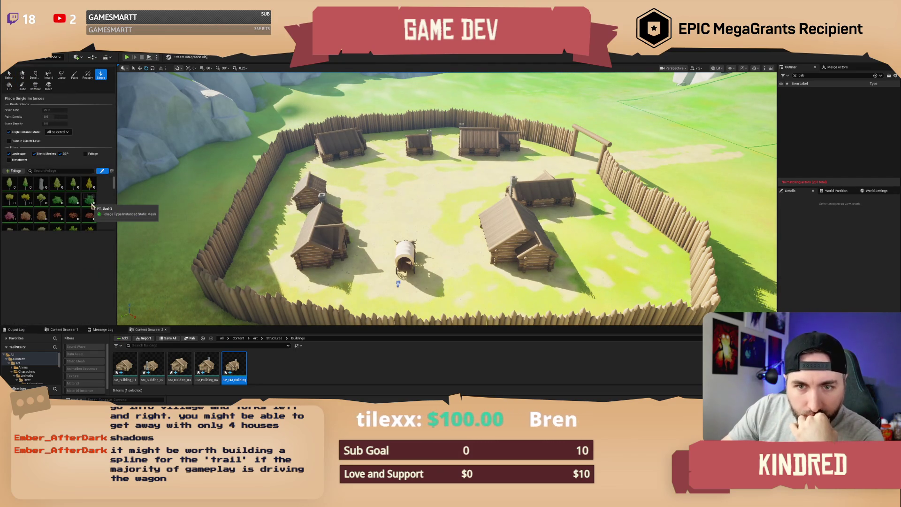
pyautogui.scroll(-3, 87, 209)
pyautogui.scroll(2, 83, 212)
pyautogui.scroll(2, 83, 212)
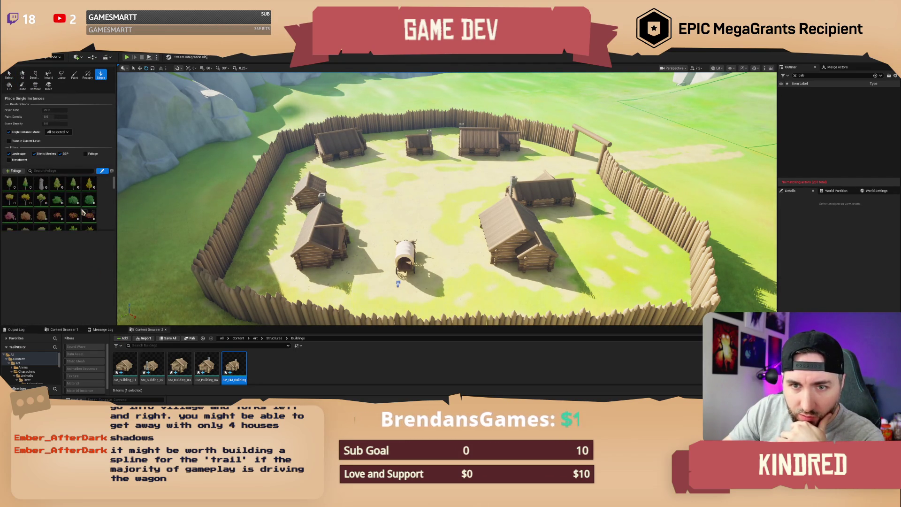
pyautogui.click(25, 184)
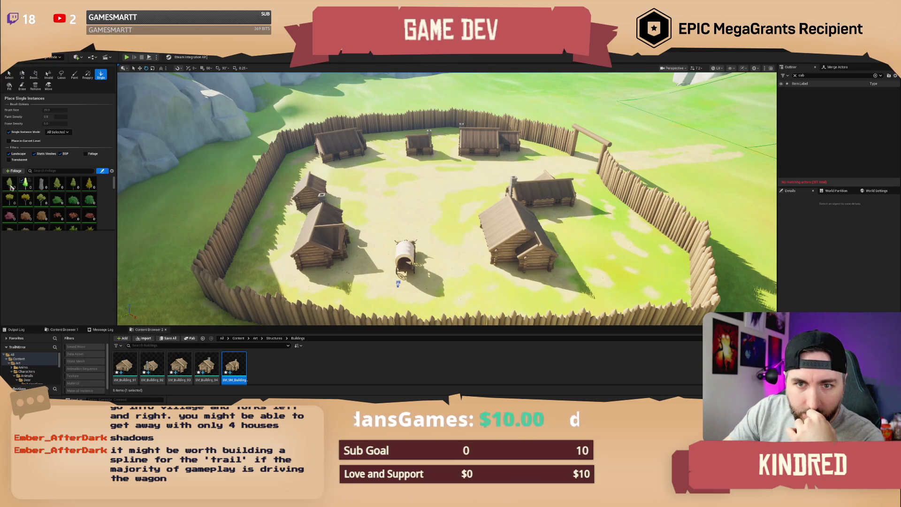
pyautogui.click(72, 184)
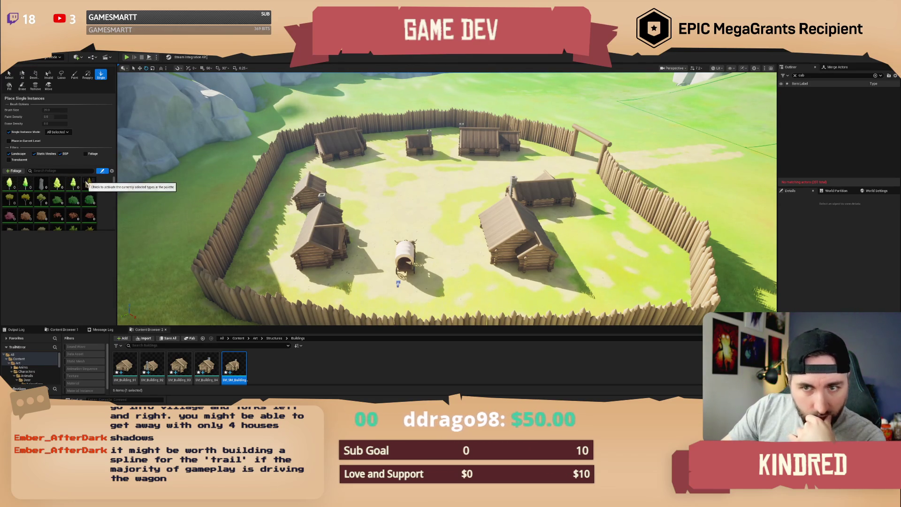
pyautogui.click(86, 184)
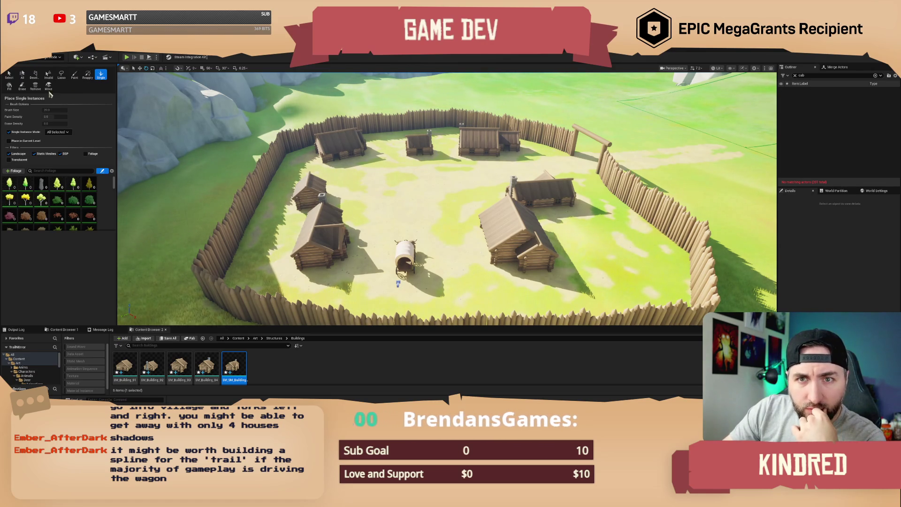
pyautogui.click(53, 133)
pyautogui.click(66, 144)
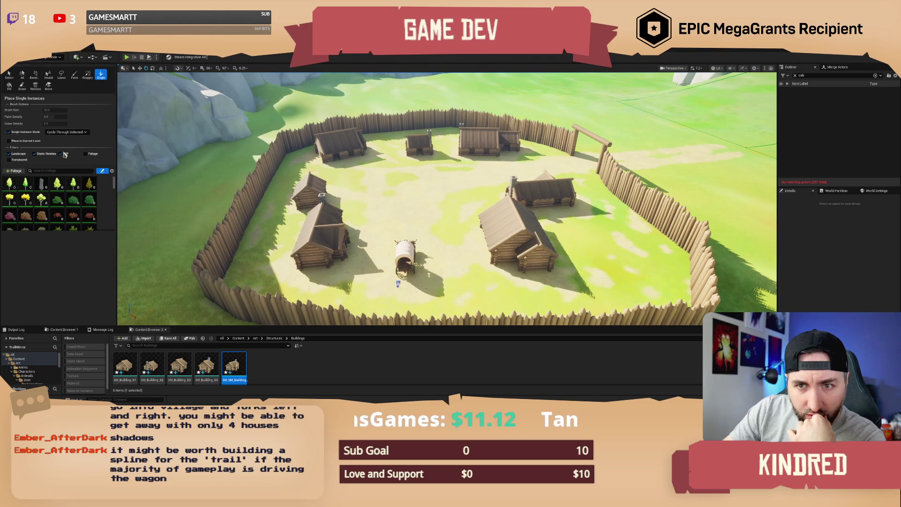
# Frame the village from the opposite side and place a birch tree inside it
pyautogui.scroll(6, 291, 223)
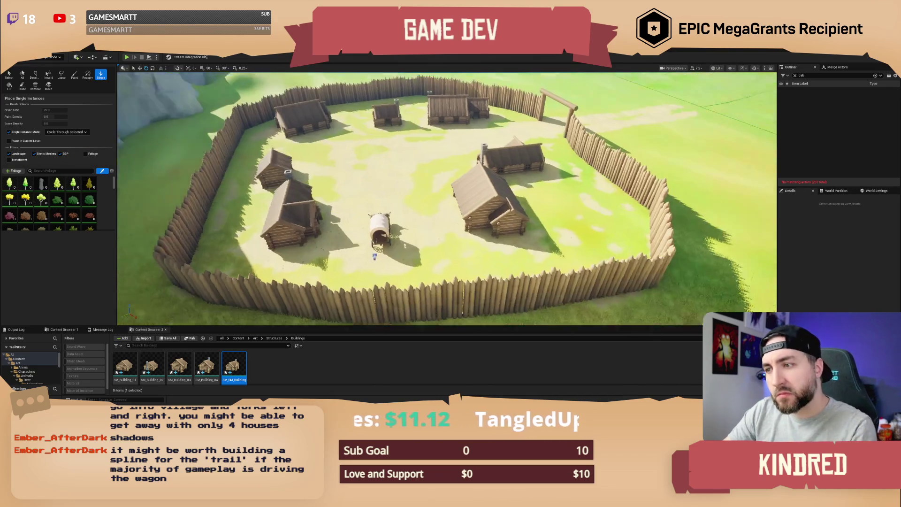
pyautogui.scroll(-8, 410, 240)
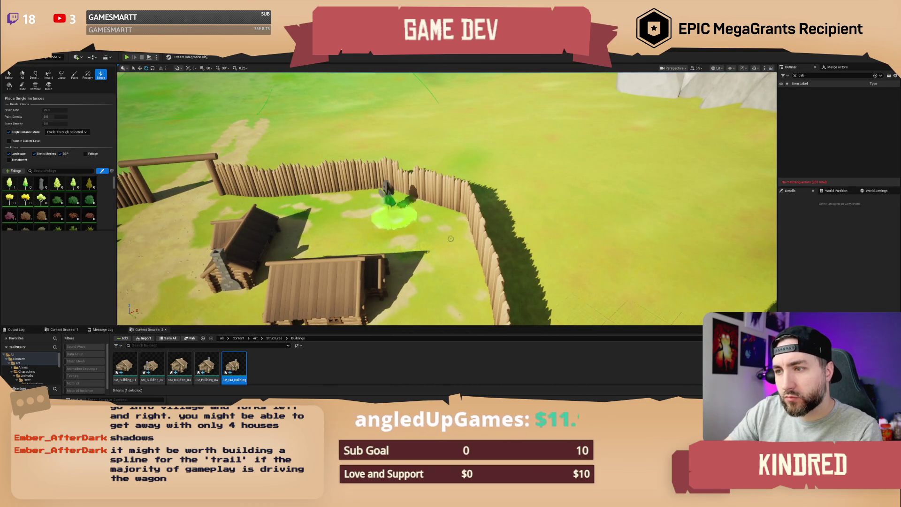
pyautogui.scroll(6, 450, 239)
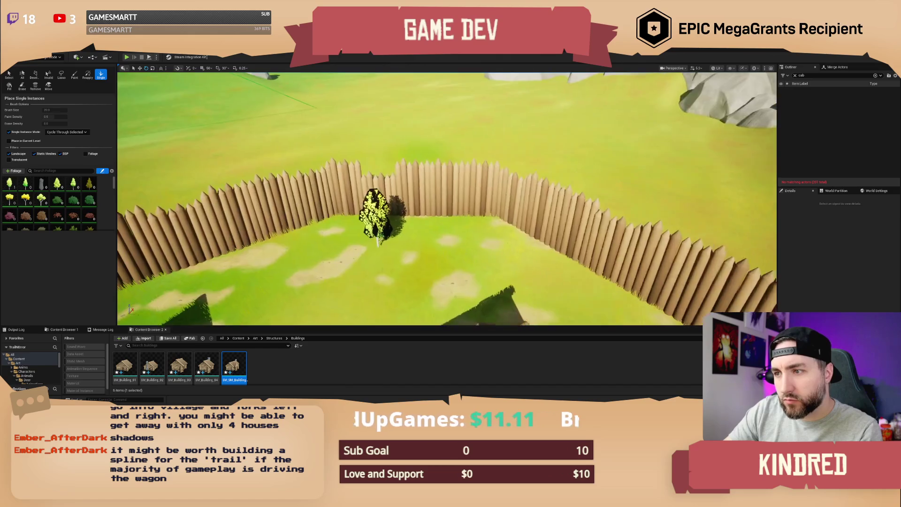
pyautogui.scroll(5, 447, 198)
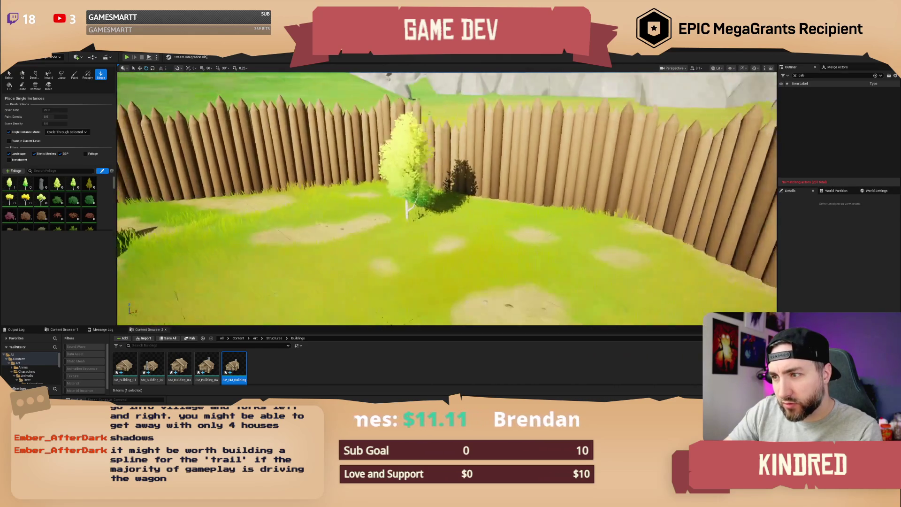
pyautogui.scroll(-10, 405, 226)
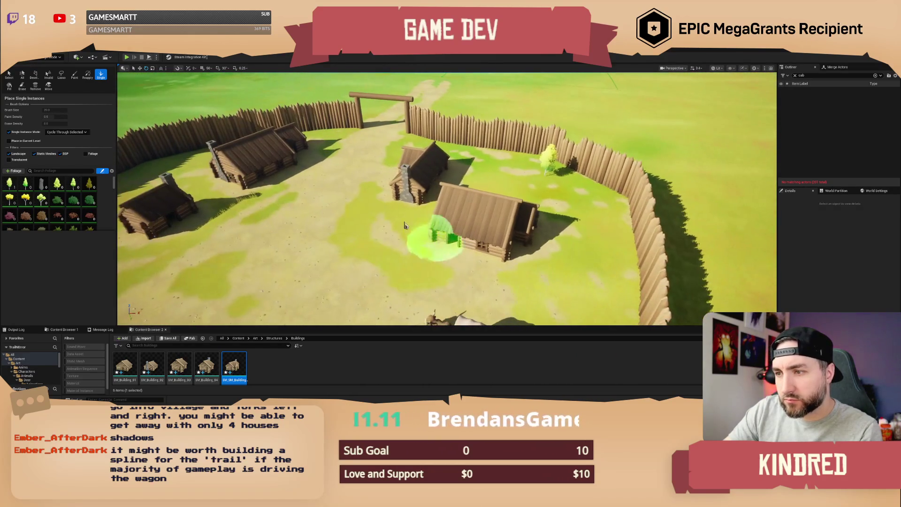
pyautogui.moveTo(424, 232); pyautogui.dragTo(369, 203)
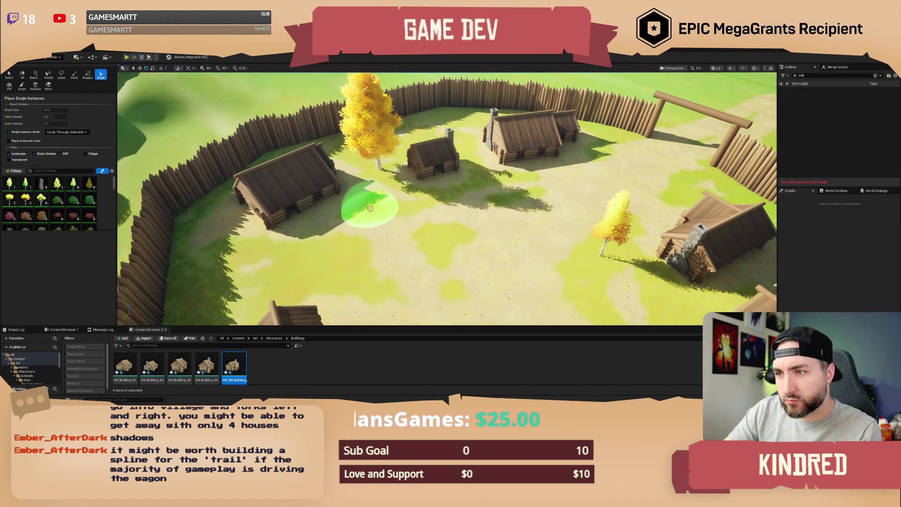
pyautogui.moveTo(474, 219)
pyautogui.mouseDown()
pyautogui.moveTo(425, 211)
pyautogui.moveTo(458, 205)
pyautogui.moveTo(451, 202)
pyautogui.moveTo(432, 206)
pyautogui.mouseUp()
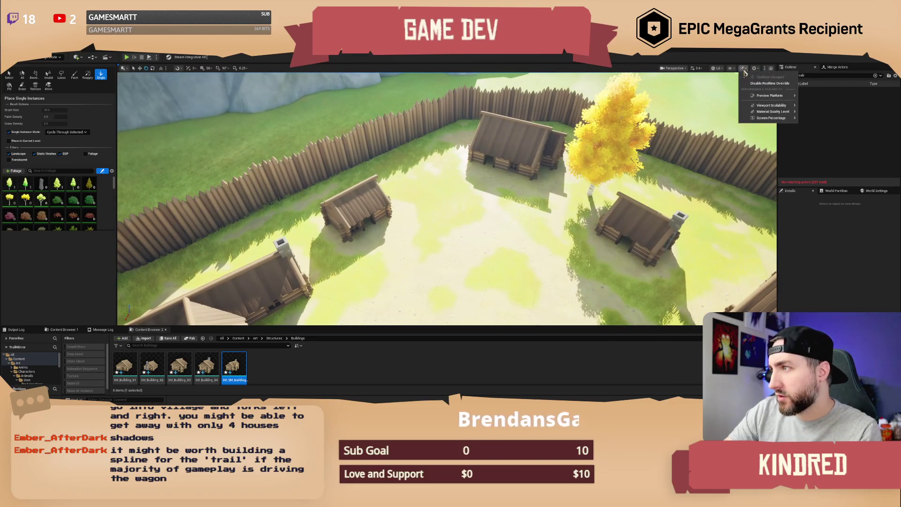
pyautogui.moveTo(780, 107)
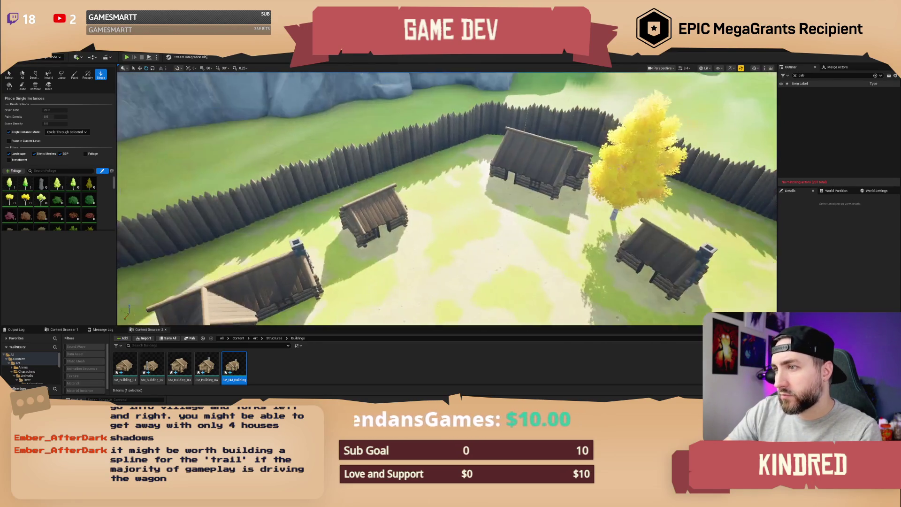
pyautogui.scroll(3, 447, 200)
pyautogui.click(452, 174)
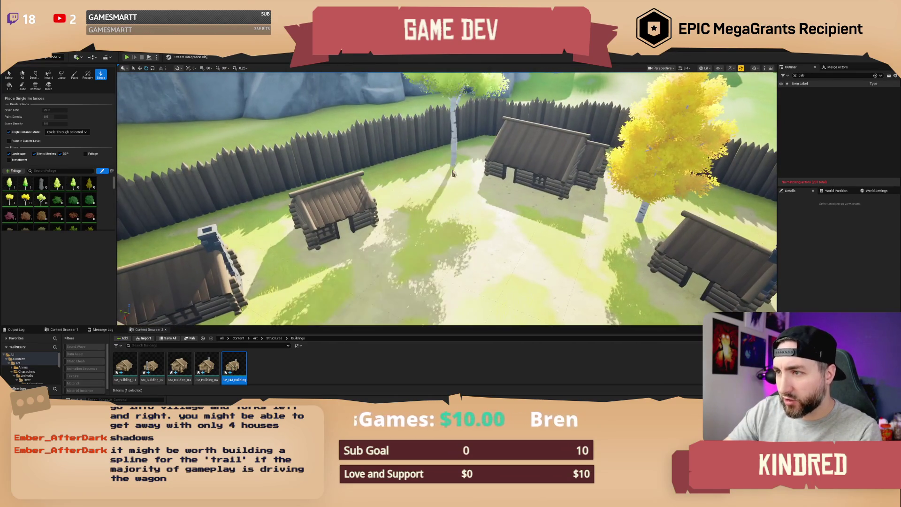
# Fly across the walled village to review the placed trees around the houses and wagon
pyautogui.scroll(-5, 426, 199)
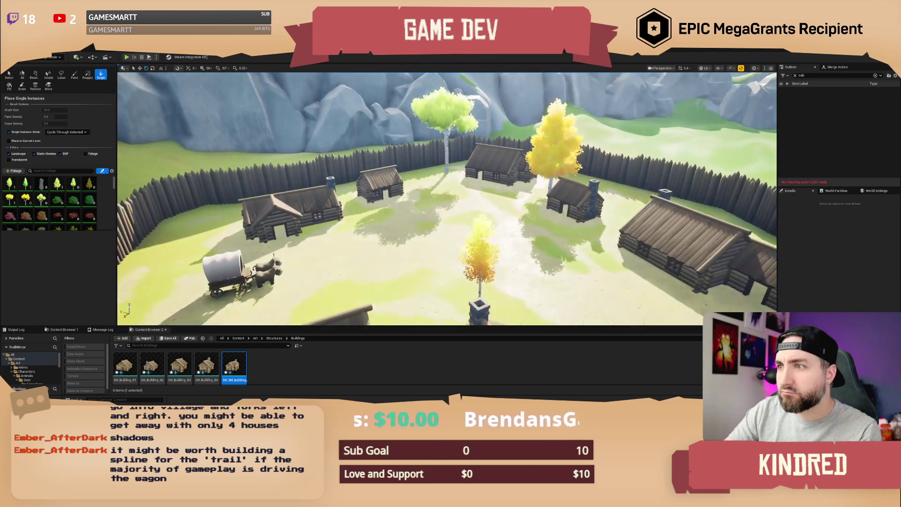
pyautogui.scroll(-2, 447, 200)
pyautogui.moveTo(468, 217)
pyautogui.mouseDown()
pyautogui.moveTo(329, 245)
pyautogui.moveTo(310, 235)
pyautogui.mouseUp()
pyautogui.moveTo(378, 215); pyautogui.dragTo(161, 207)
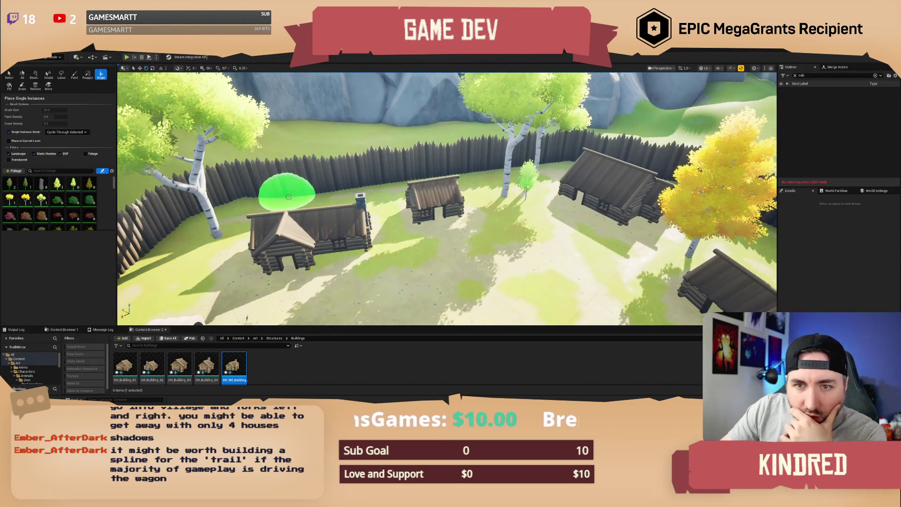
pyautogui.moveTo(476, 235); pyautogui.dragTo(471, 253)
pyautogui.moveTo(129, 240)
pyautogui.mouseDown()
pyautogui.moveTo(129, 230)
pyautogui.moveTo(129, 240)
pyautogui.mouseUp()
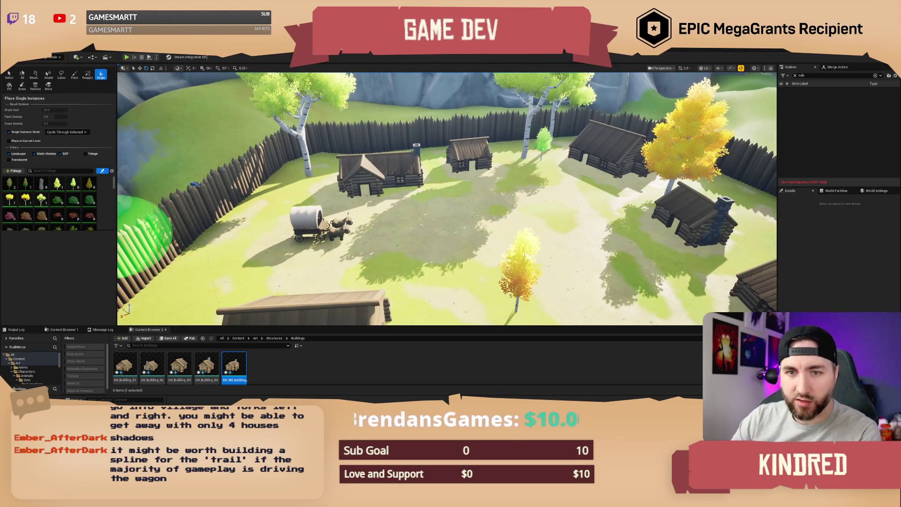
# Add three more tree types to the foliage selection and resize the foliage settings panel
pyautogui.click(41, 204)
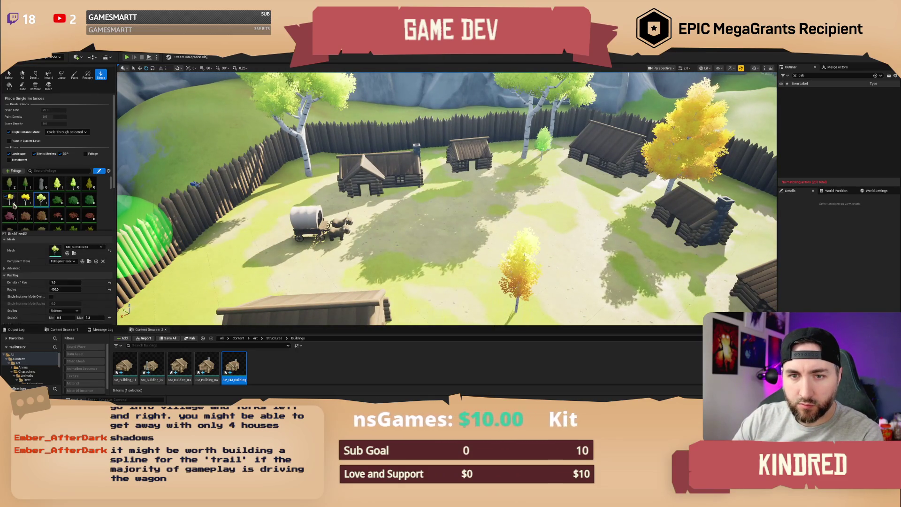
pyautogui.keyDown('shift'); pyautogui.click(60, 186); pyautogui.keyUp('shift')
pyautogui.scroll(-2, 92, 294)
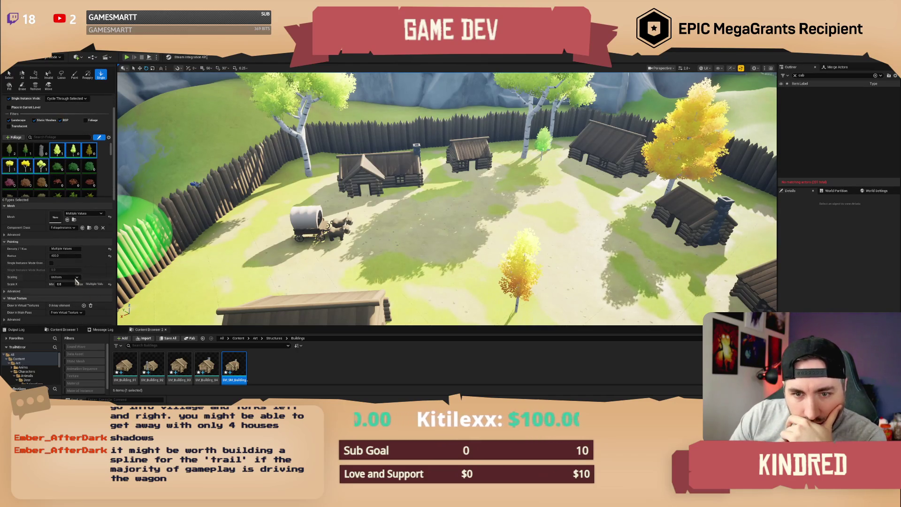
pyautogui.scroll(-1, 77, 280)
pyautogui.scroll(-2, 84, 281)
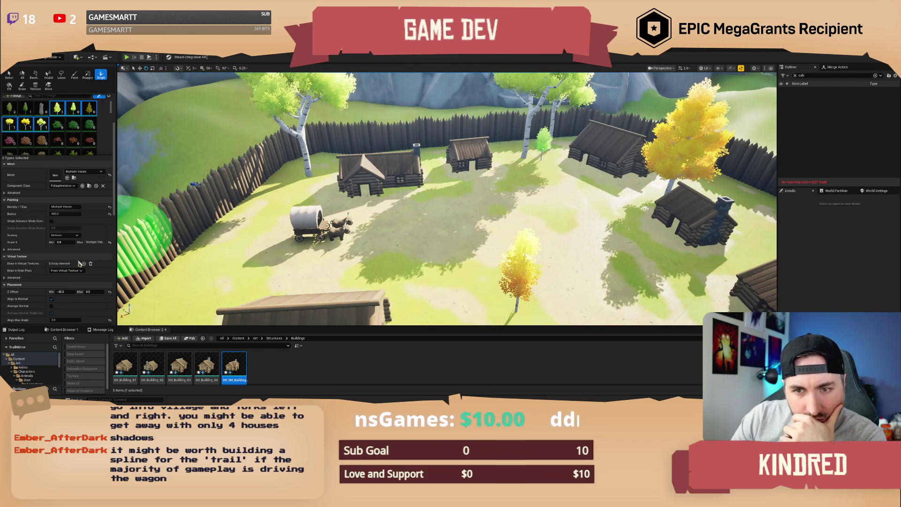
pyautogui.moveTo(117, 221); pyautogui.dragTo(167, 217)
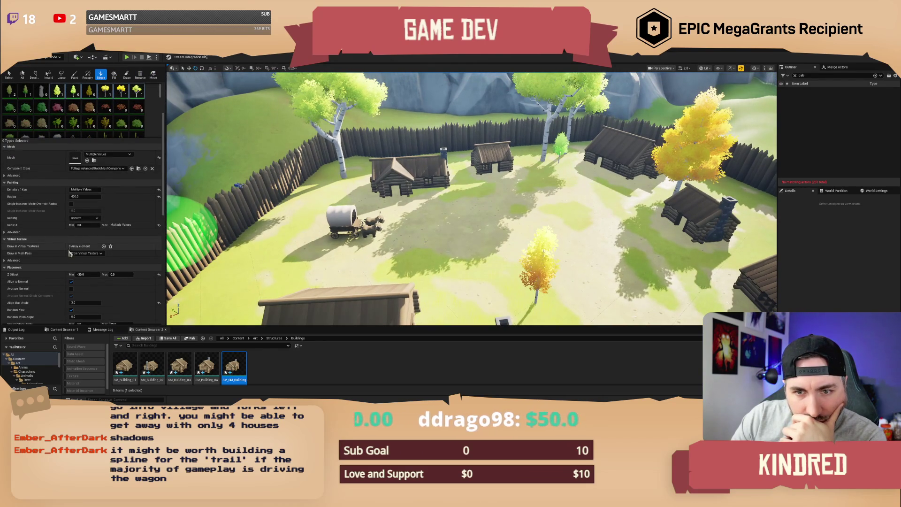
pyautogui.moveTo(166, 102)
pyautogui.mouseDown()
pyautogui.moveTo(121, 108)
pyautogui.moveTo(167, 108)
pyautogui.moveTo(130, 108)
pyautogui.mouseUp()
# Place a large leafy tree beside the fence inside the fort
pyautogui.moveTo(459, 238); pyautogui.dragTo(459, 238)
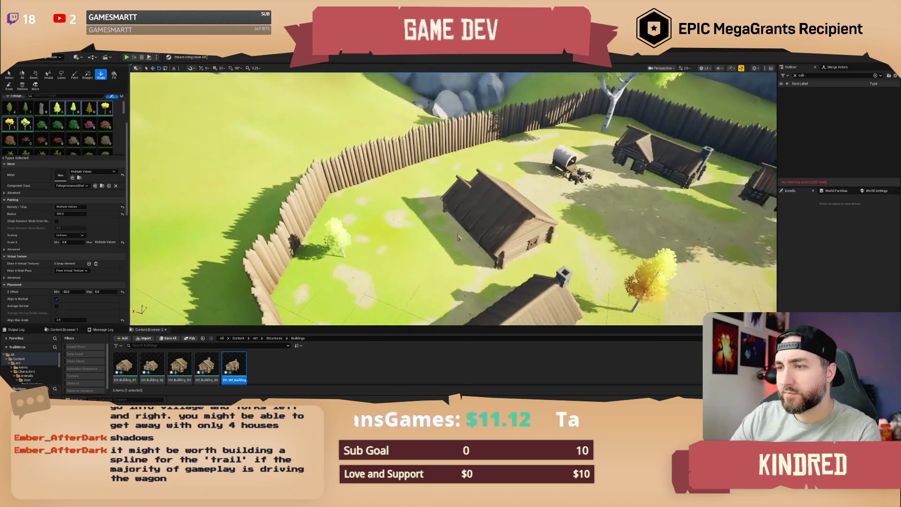
pyautogui.click(362, 209)
pyautogui.moveTo(362, 209); pyautogui.dragTo(362, 209)
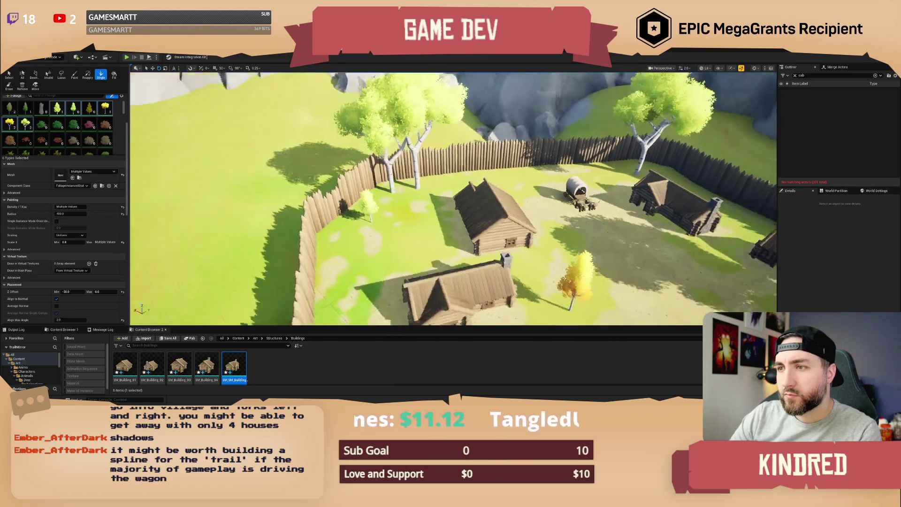
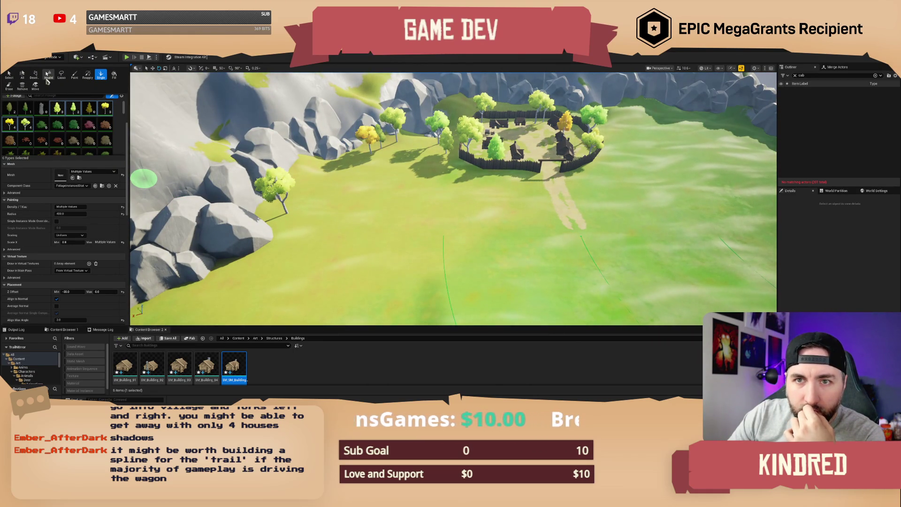
# Switch the Foliage tool to Paint and review its brush settings in the details panel
pyautogui.click(74, 75)
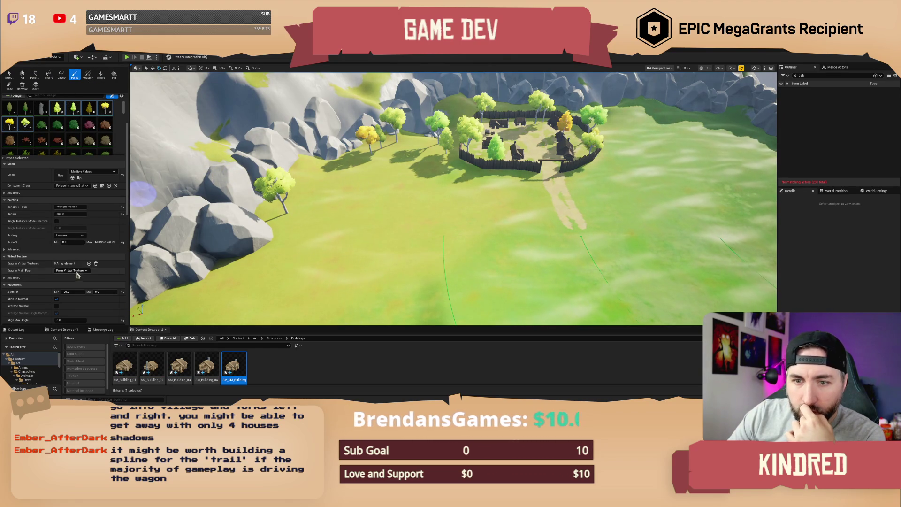
pyautogui.scroll(-2, 82, 279)
pyautogui.scroll(5, 82, 274)
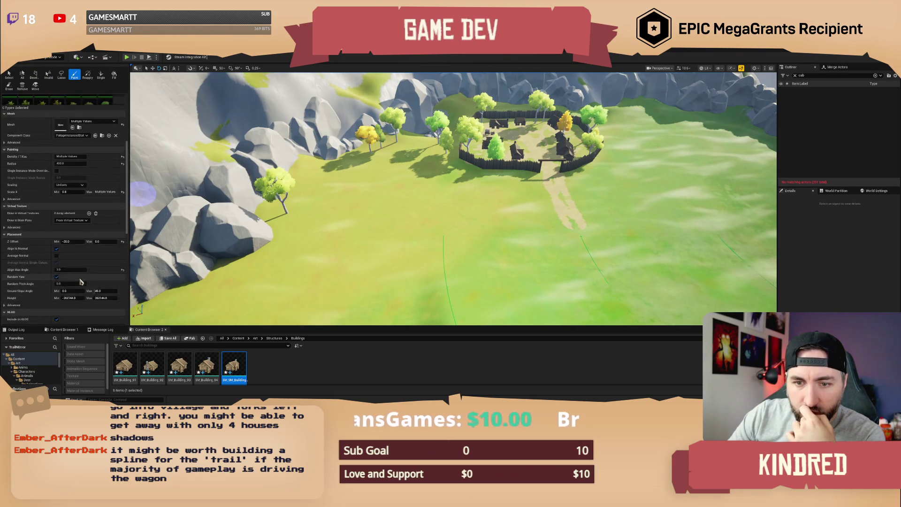
pyautogui.scroll(2, 81, 271)
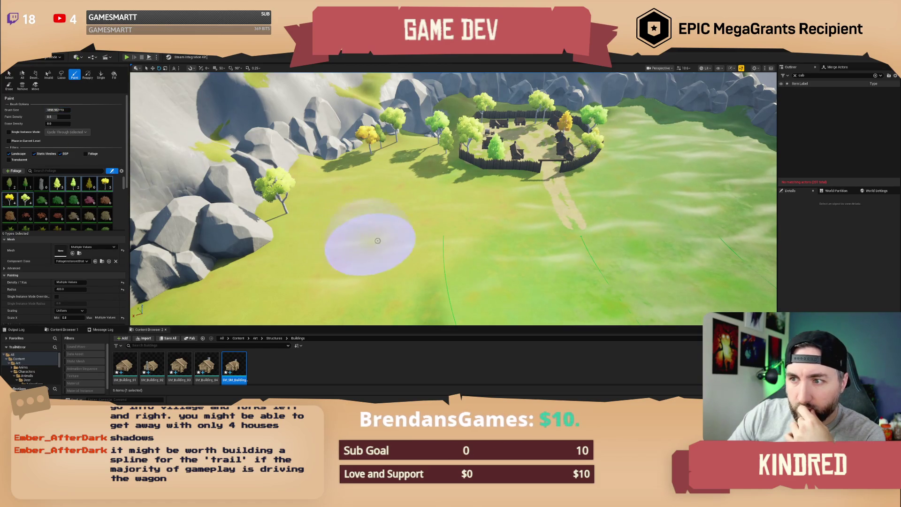
# Paint a trial tree cluster on the meadow, then erase it
pyautogui.click(399, 223)
pyautogui.scroll(-10, 515, 259)
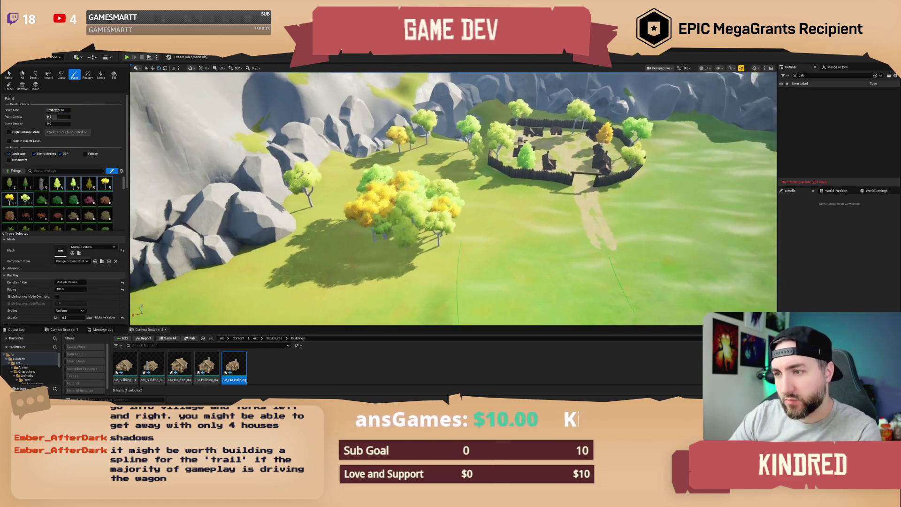
pyautogui.scroll(10, 453, 198)
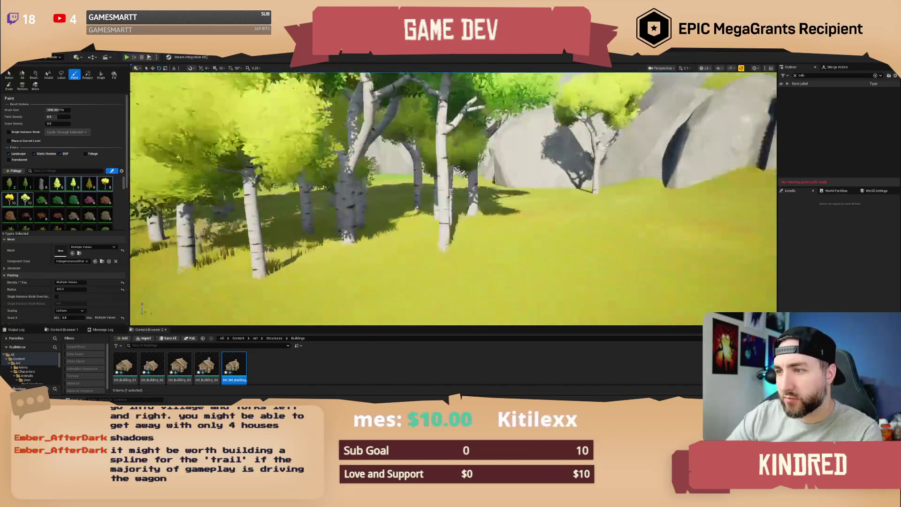
pyautogui.scroll(-10, 250, 90)
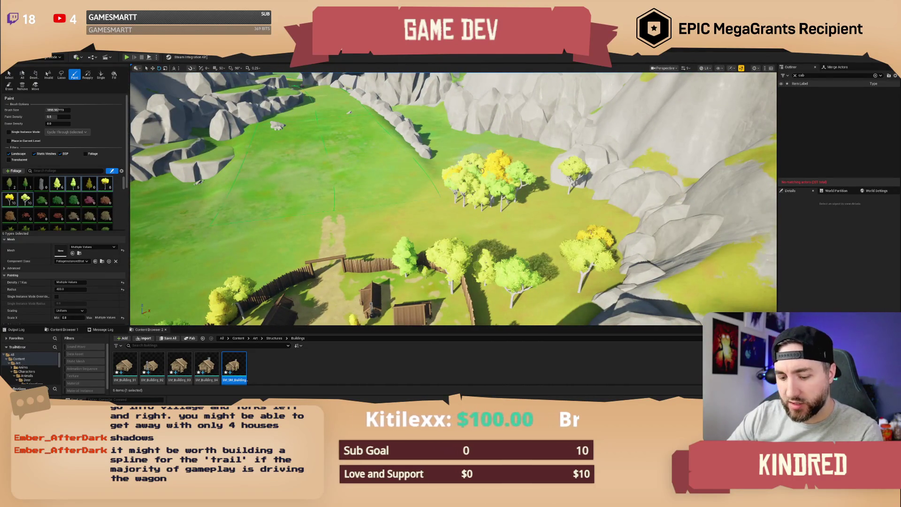
pyautogui.keyDown('shift'); pyautogui.click(517, 193); pyautogui.keyUp('shift')
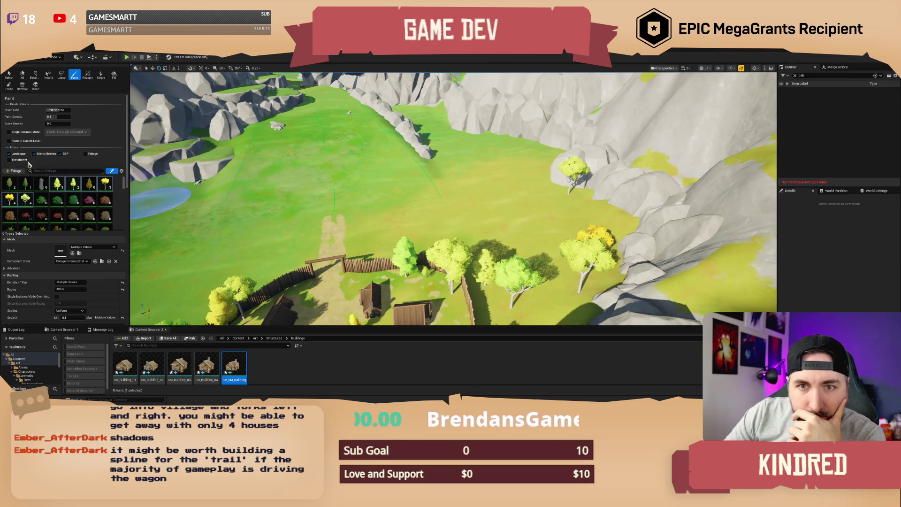
# Try paint density 0.2 with an undone test stroke, then set density to 0.15
pyautogui.click(53, 117)
pyautogui.write('0.2')
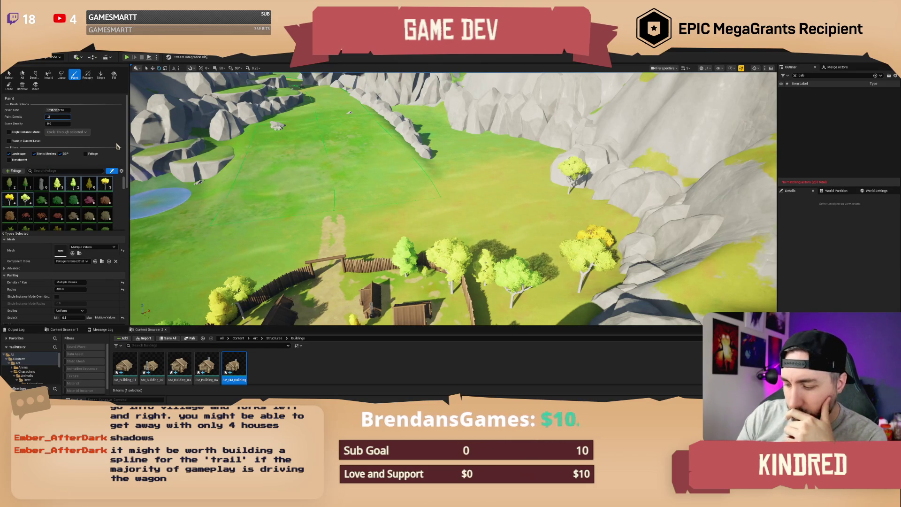
pyautogui.click(474, 171)
pyautogui.hotkey('ctrl', 'z')
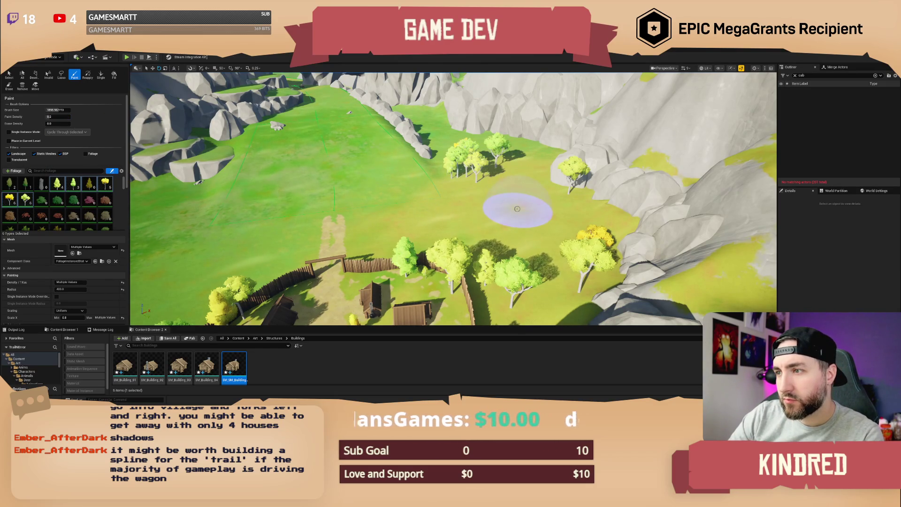
pyautogui.click(55, 117)
pyautogui.write('0.15')
pyautogui.press('Return')
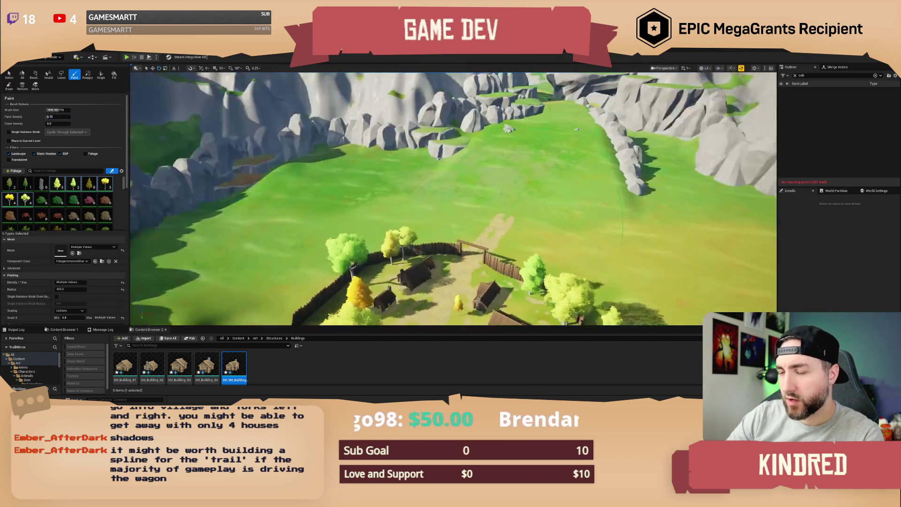
# Paint sweeps of green and autumn trees around the village and halve the brush to about 940
pyautogui.click(456, 174)
pyautogui.moveTo(457, 173)
pyautogui.mouseDown()
pyautogui.moveTo(423, 151)
pyautogui.moveTo(369, 187)
pyautogui.moveTo(356, 183)
pyautogui.moveTo(409, 170)
pyautogui.moveTo(446, 180)
pyautogui.moveTo(411, 228)
pyautogui.moveTo(371, 235)
pyautogui.moveTo(448, 238)
pyautogui.moveTo(477, 195)
pyautogui.moveTo(463, 202)
pyautogui.moveTo(504, 246)
pyautogui.moveTo(469, 220)
pyautogui.moveTo(453, 235)
pyautogui.moveTo(443, 185)
pyautogui.moveTo(453, 217)
pyautogui.moveTo(412, 196)
pyautogui.moveTo(452, 180)
pyautogui.moveTo(423, 171)
pyautogui.moveTo(451, 197)
pyautogui.moveTo(472, 201)
pyautogui.moveTo(449, 214)
pyautogui.mouseUp()
pyautogui.moveTo(426, 257); pyautogui.dragTo(462, 216)
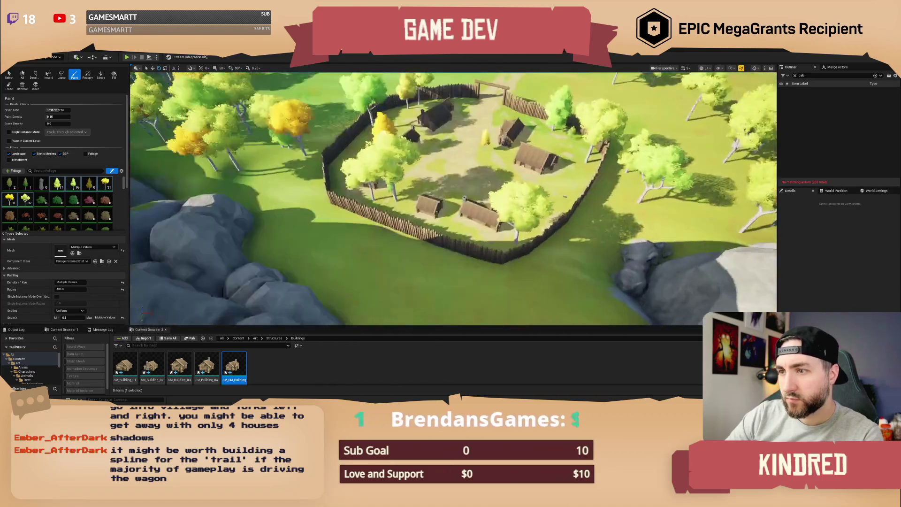
pyautogui.press('[')
pyautogui.press('[')
pyautogui.press('[')
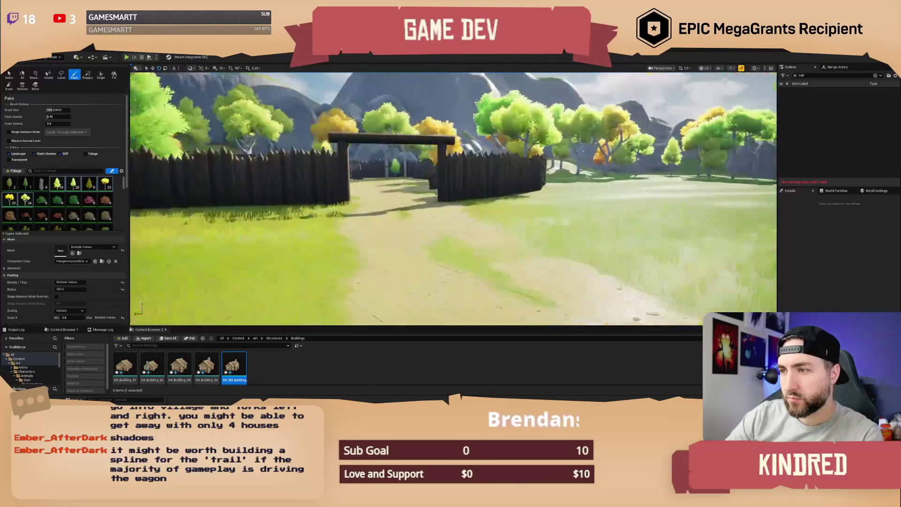
pyautogui.press('w')
pyautogui.press('w')
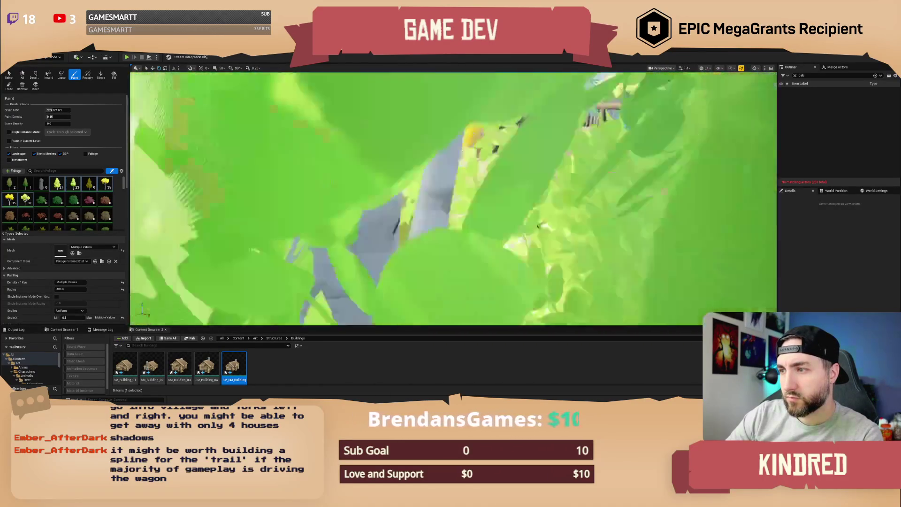
# Select FT_BirchSapling2 plus the first birch type and switch to the Single placement tool
pyautogui.press('w')
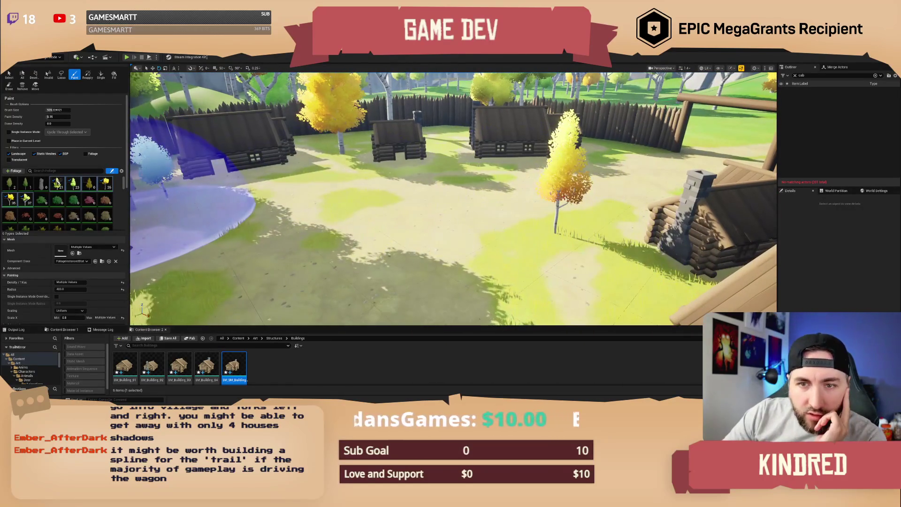
pyautogui.click(26, 184)
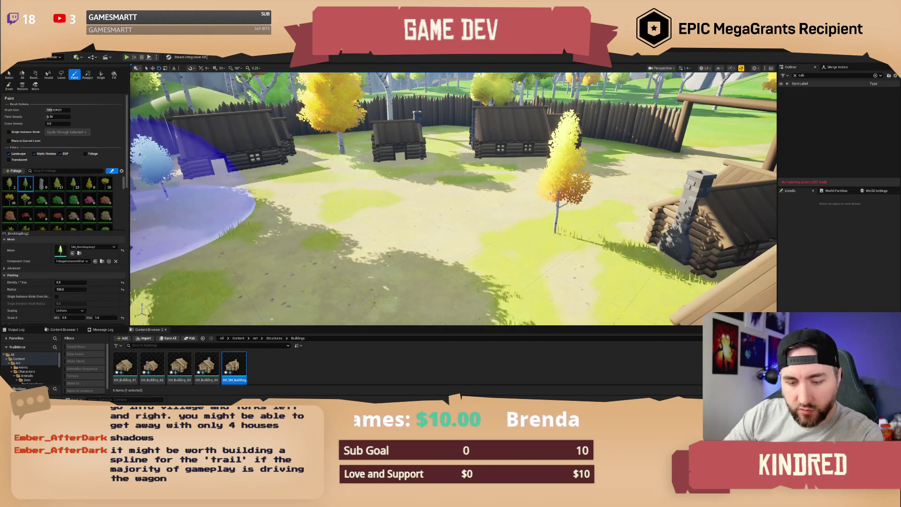
pyautogui.keyDown('ctrl'); pyautogui.click(10, 184); pyautogui.keyUp('ctrl')
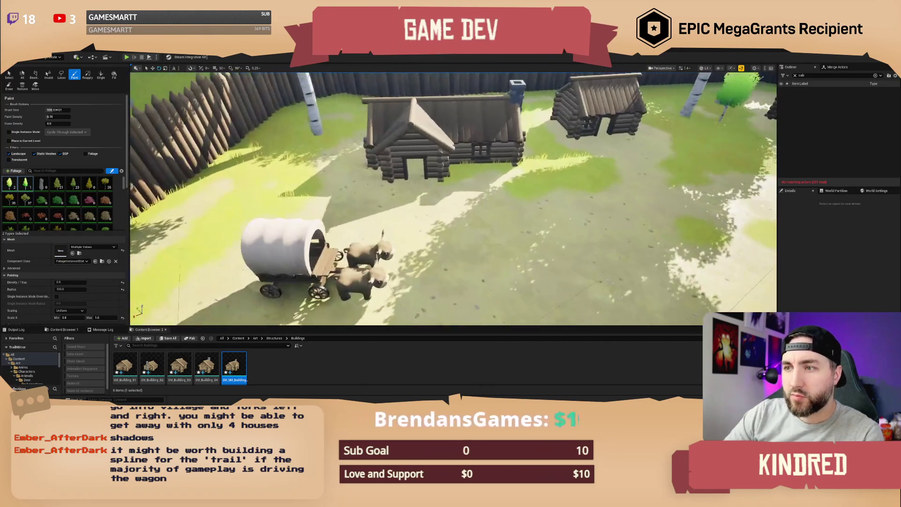
pyautogui.click(101, 75)
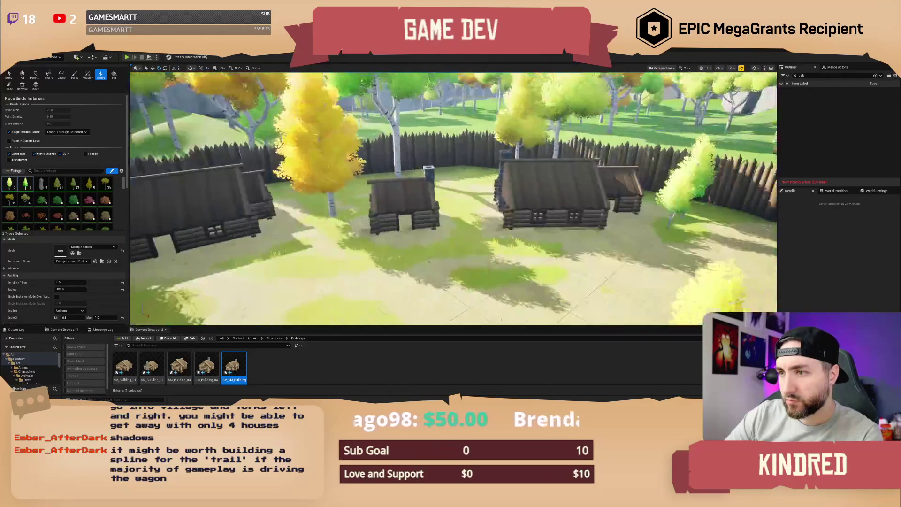
pyautogui.moveTo(458, 230); pyautogui.dragTo(458, 249)
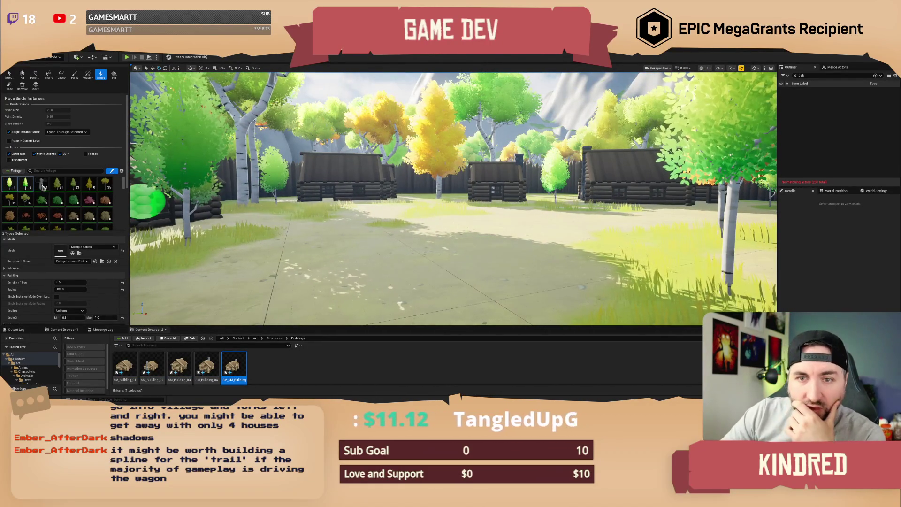
# Select FT_Bush1 and two more bush foliage types, flying toward the log houses
pyautogui.click(46, 202)
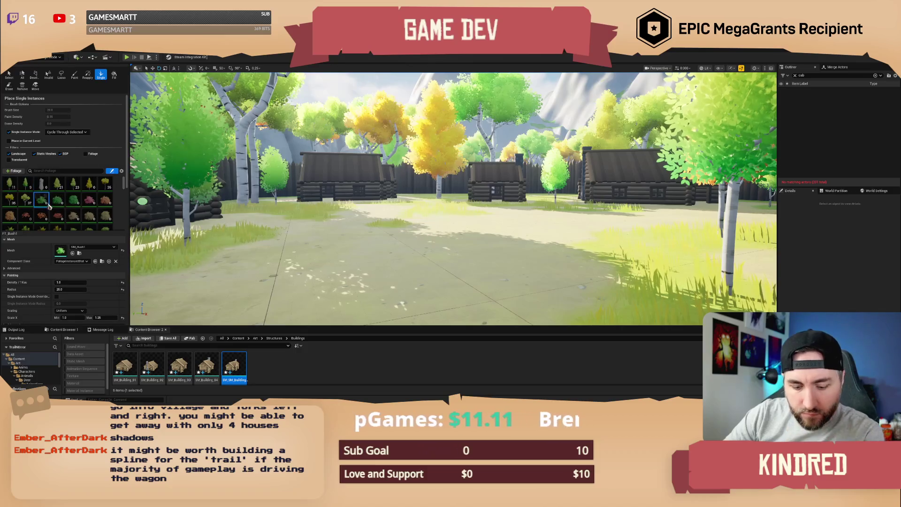
pyautogui.keyDown('shift'); pyautogui.click(74, 201); pyautogui.keyUp('shift')
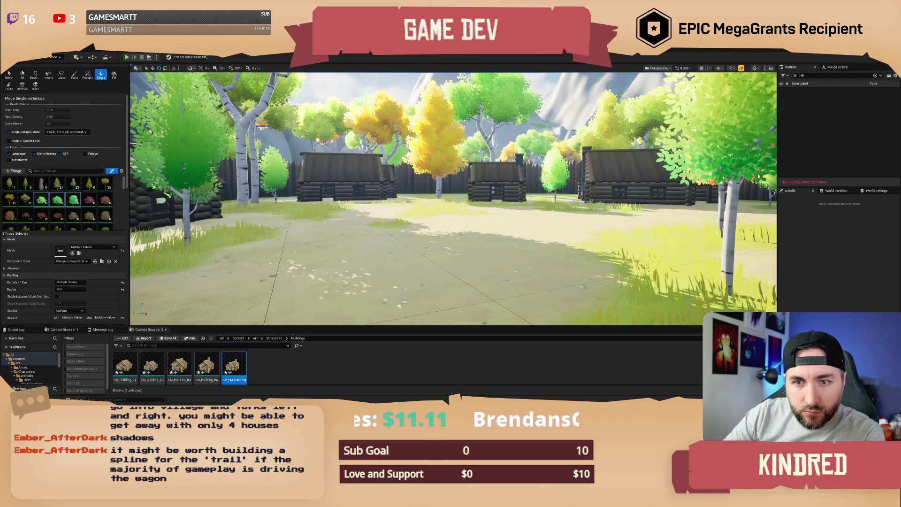
pyautogui.press('w')
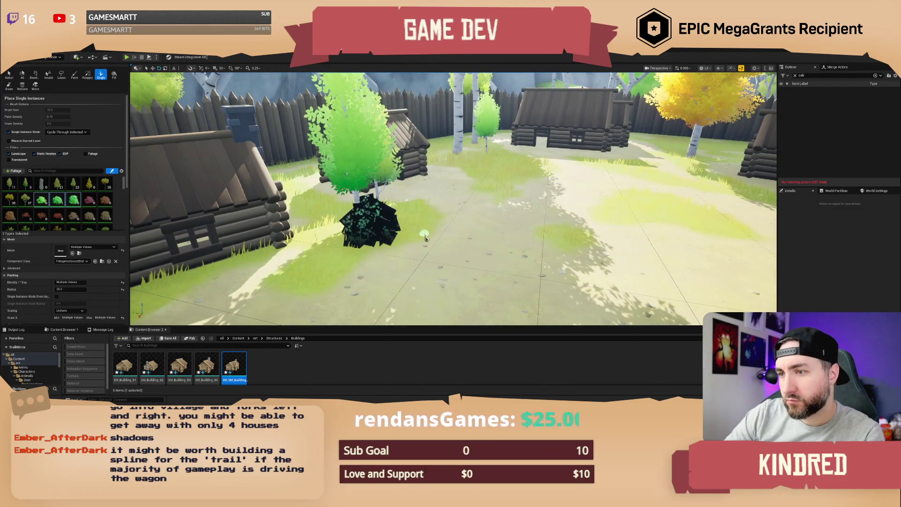
pyautogui.press('w')
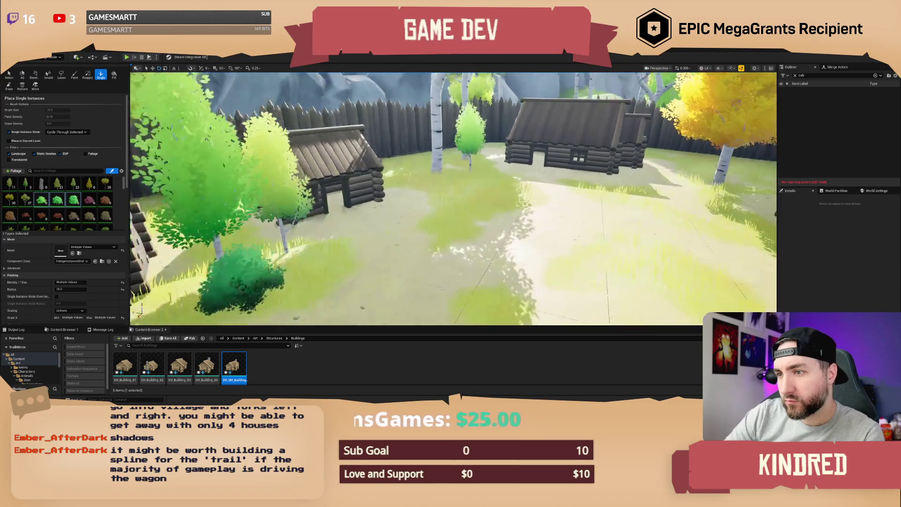
pyautogui.press('w')
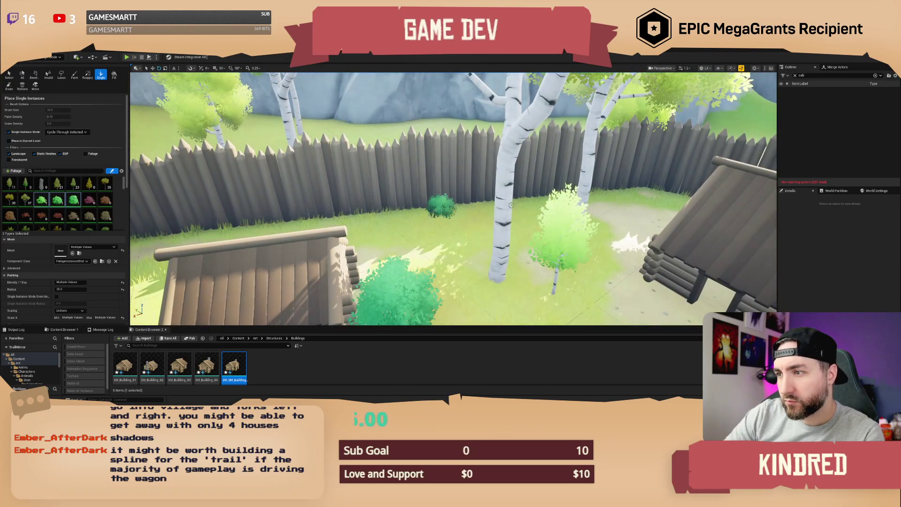
# Place a single bush beside the village gate, then move into the fenced yard
pyautogui.moveTo(429, 230); pyautogui.dragTo(329, 229)
pyautogui.moveTo(441, 206)
pyautogui.mouseDown()
pyautogui.moveTo(537, 207)
pyautogui.moveTo(519, 212)
pyautogui.moveTo(558, 195)
pyautogui.moveTo(591, 218)
pyautogui.moveTo(561, 207)
pyautogui.mouseUp()
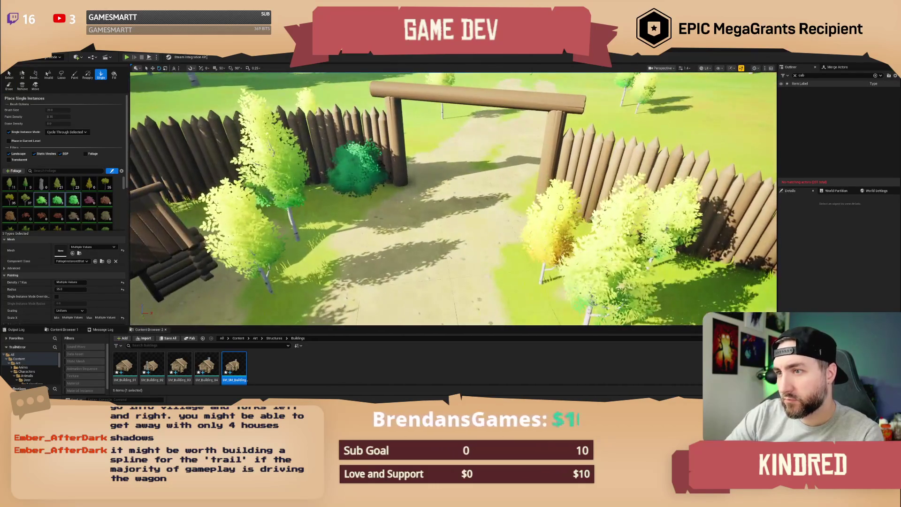
pyautogui.moveTo(467, 202); pyautogui.dragTo(404, 202)
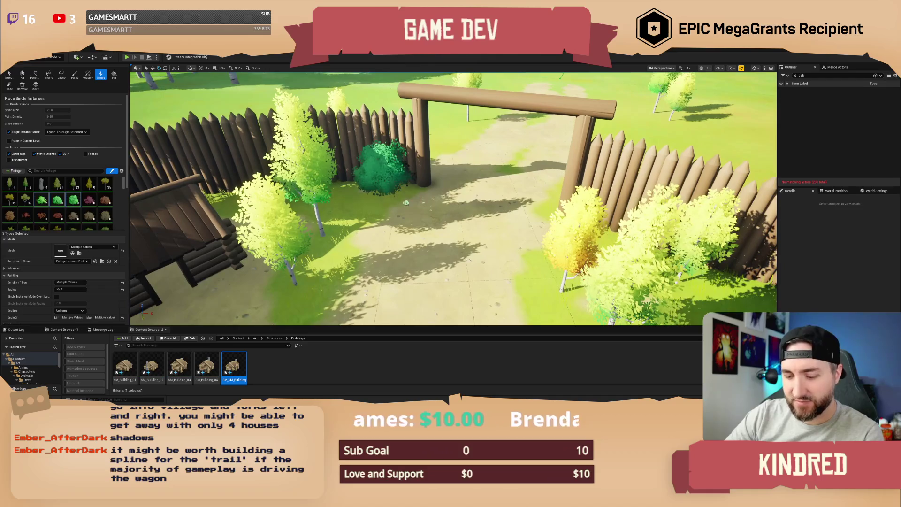
pyautogui.click(404, 202)
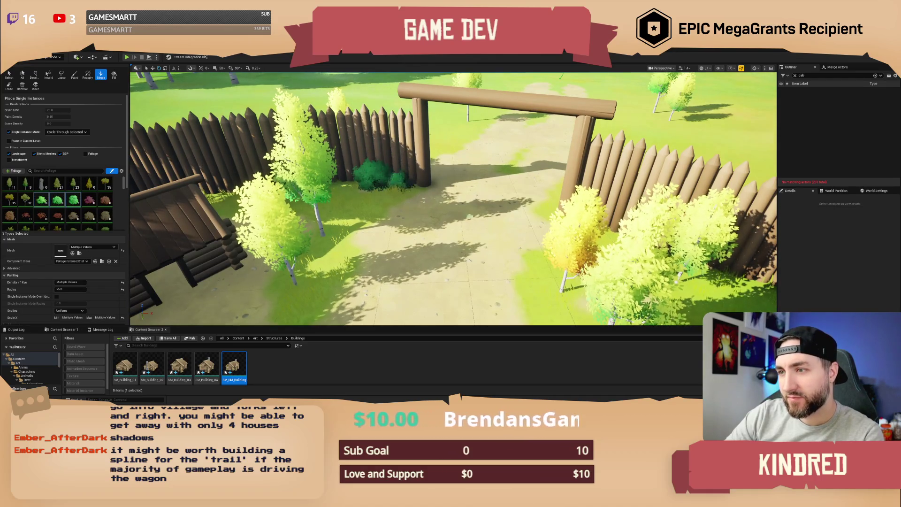
pyautogui.moveTo(451, 206)
pyautogui.mouseDown()
pyautogui.moveTo(462, 226)
pyautogui.moveTo(503, 212)
pyautogui.moveTo(461, 227)
pyautogui.mouseUp()
pyautogui.moveTo(498, 203)
pyautogui.mouseDown()
pyautogui.moveTo(483, 219)
pyautogui.moveTo(453, 219)
pyautogui.moveTo(471, 221)
pyautogui.moveTo(479, 204)
pyautogui.moveTo(508, 206)
pyautogui.mouseUp()
pyautogui.click(746, 70)
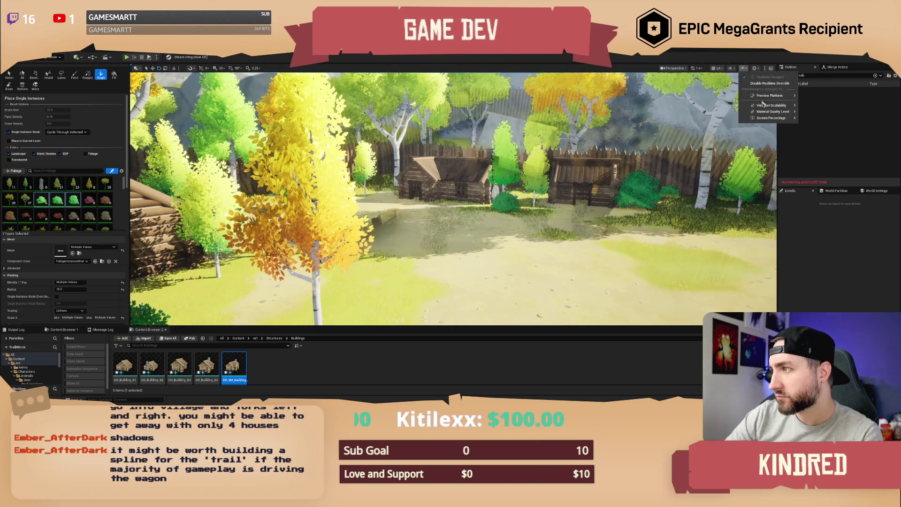
# Change every viewport scalability group from Epic to the High preset
pyautogui.moveTo(772, 116)
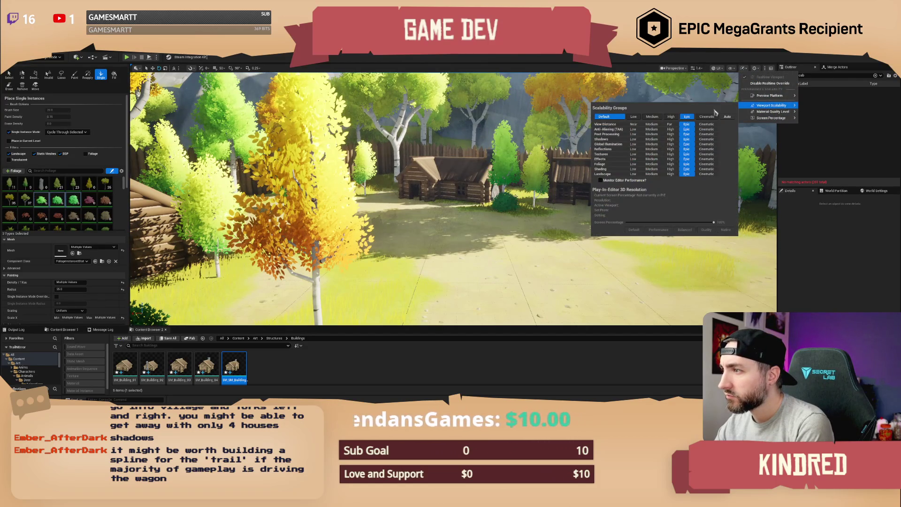
pyautogui.click(672, 118)
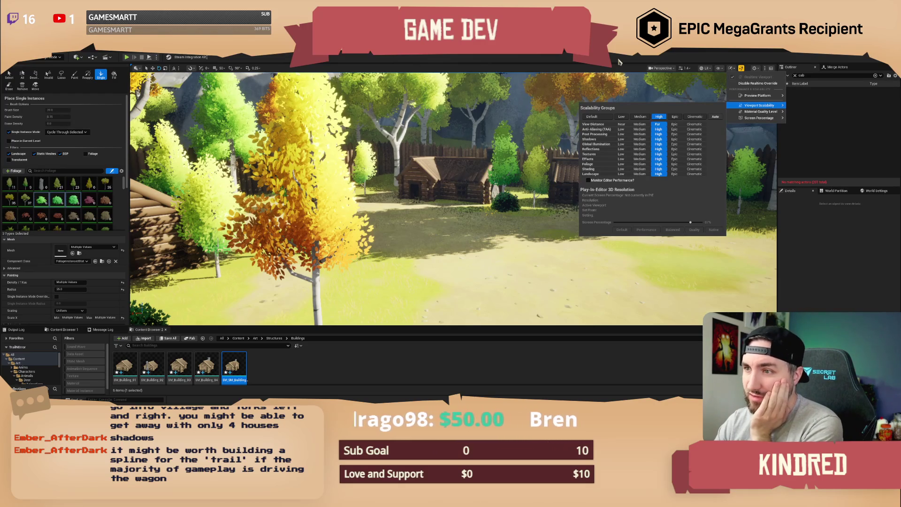
pyautogui.press('Escape')
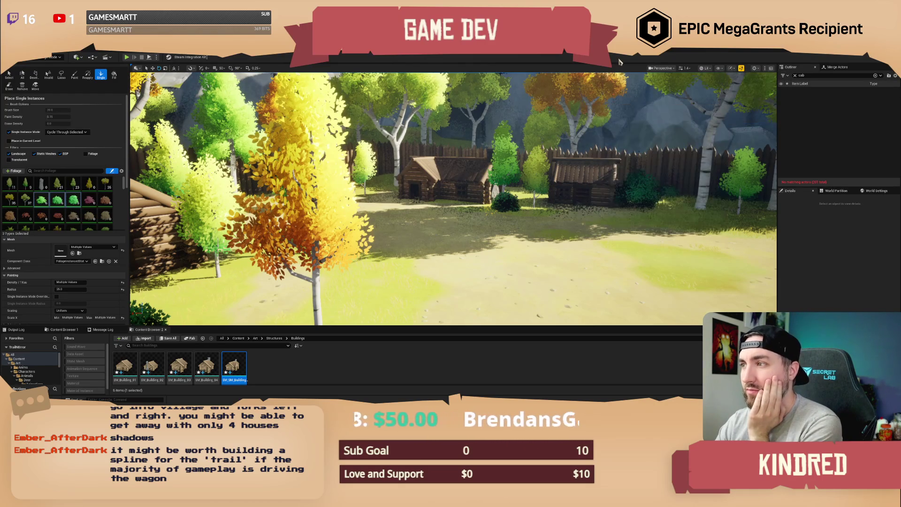
# Place a green bush on the dirt path between the cabins, past the covered wagon
pyautogui.press('w')
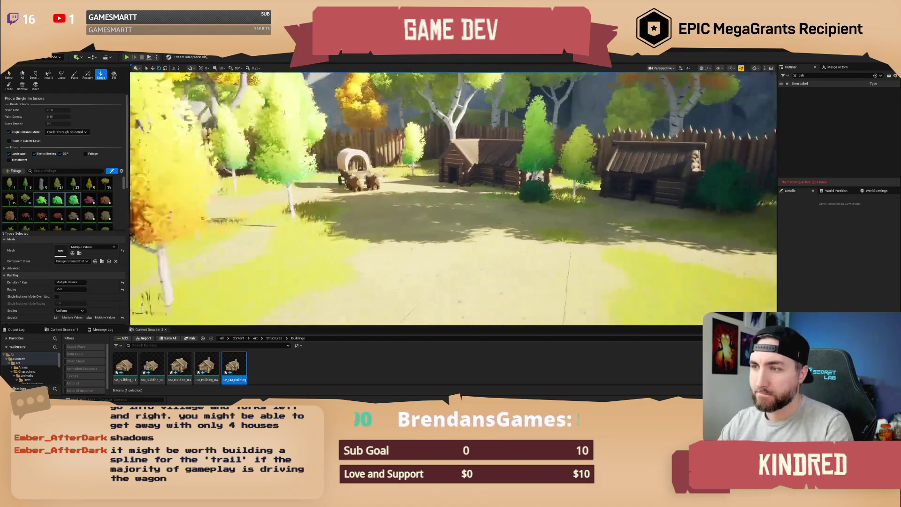
pyautogui.press('w')
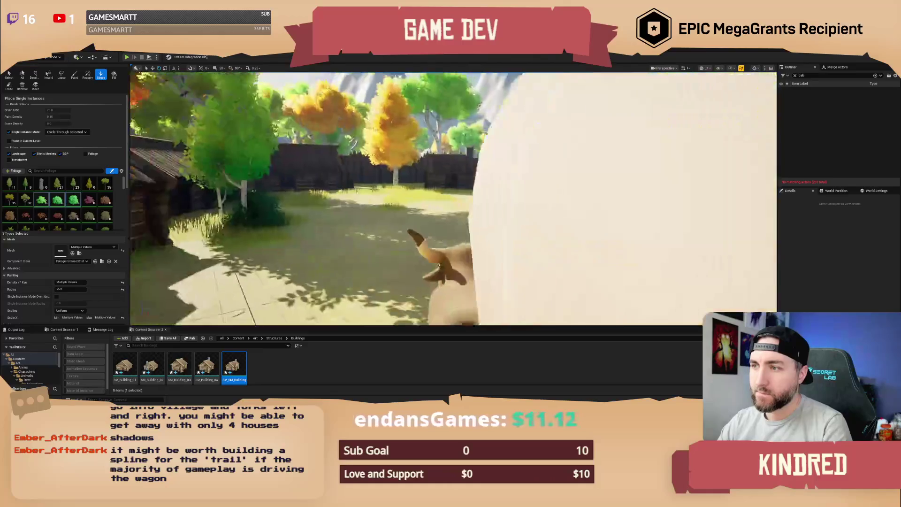
pyautogui.press('w')
pyautogui.click(527, 218)
pyautogui.press('s')
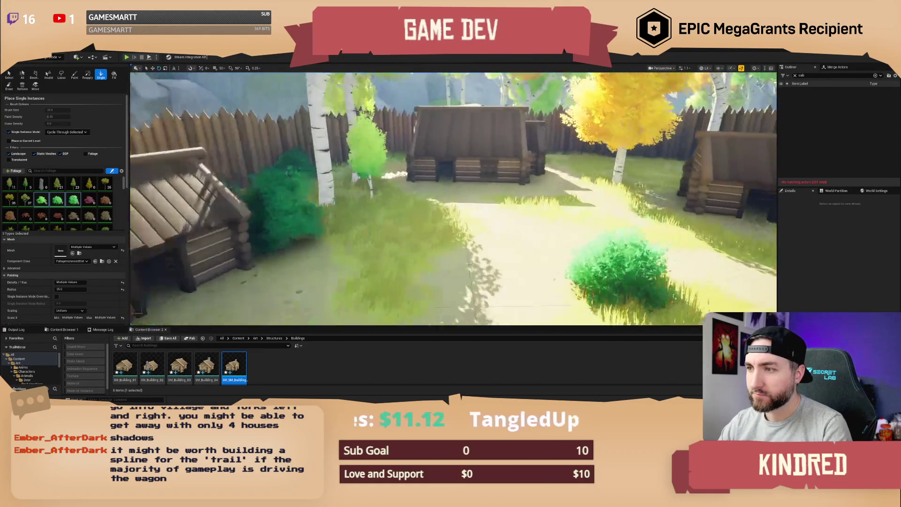
pyautogui.press('w')
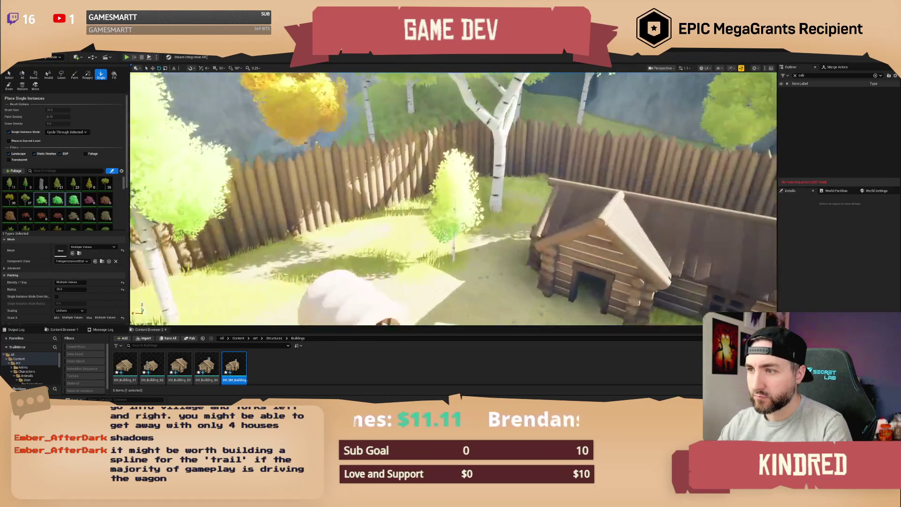
pyautogui.press('w')
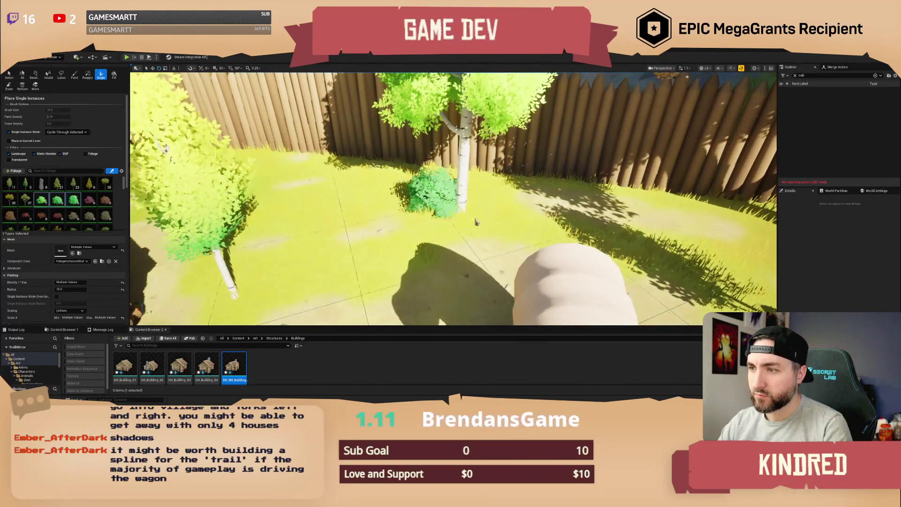
pyautogui.press('s')
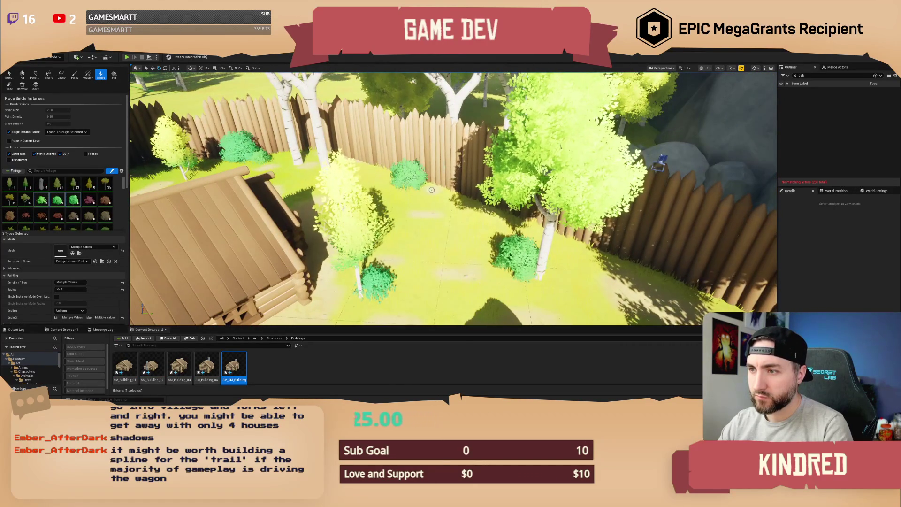
pyautogui.press('s')
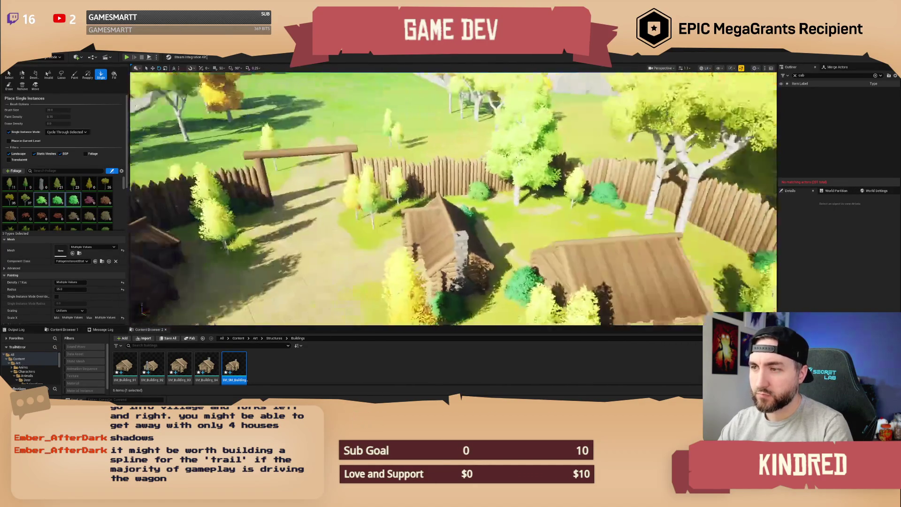
pyautogui.press('w')
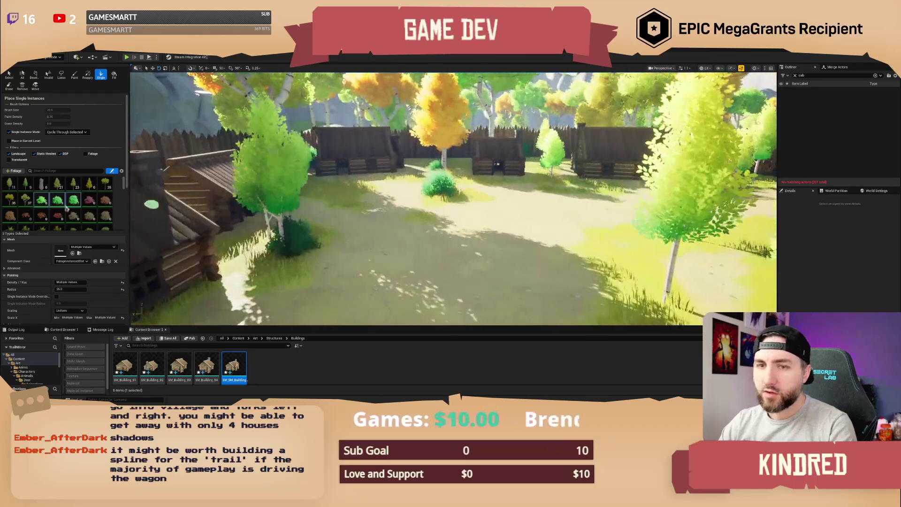
pyautogui.scroll(-5, 65, 208)
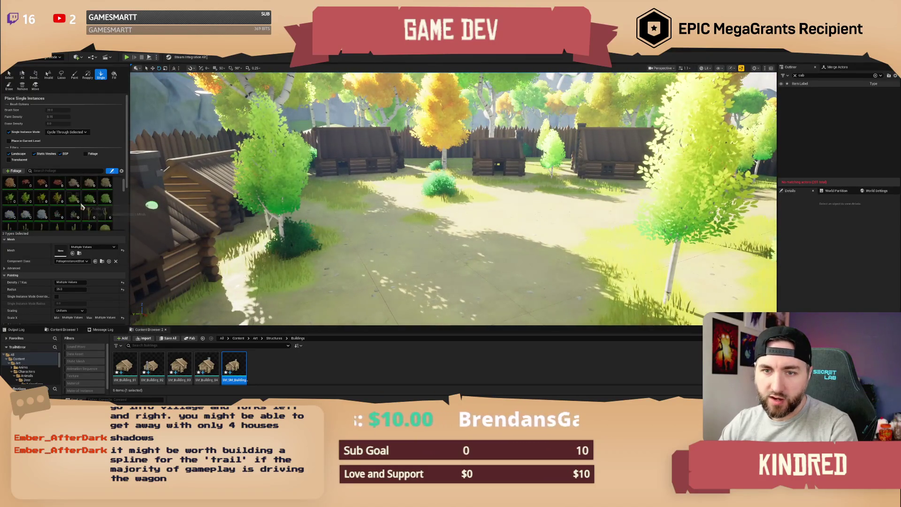
pyautogui.scroll(-5, 91, 210)
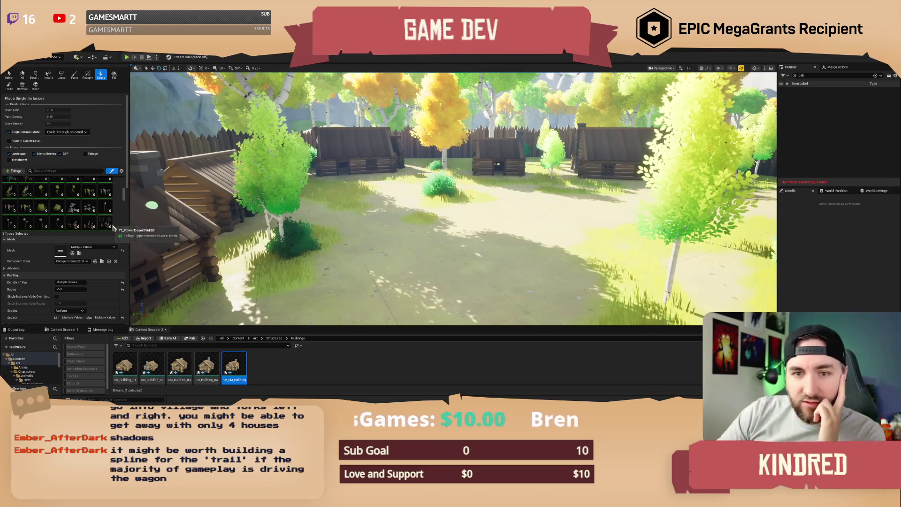
pyautogui.scroll(3, 99, 210)
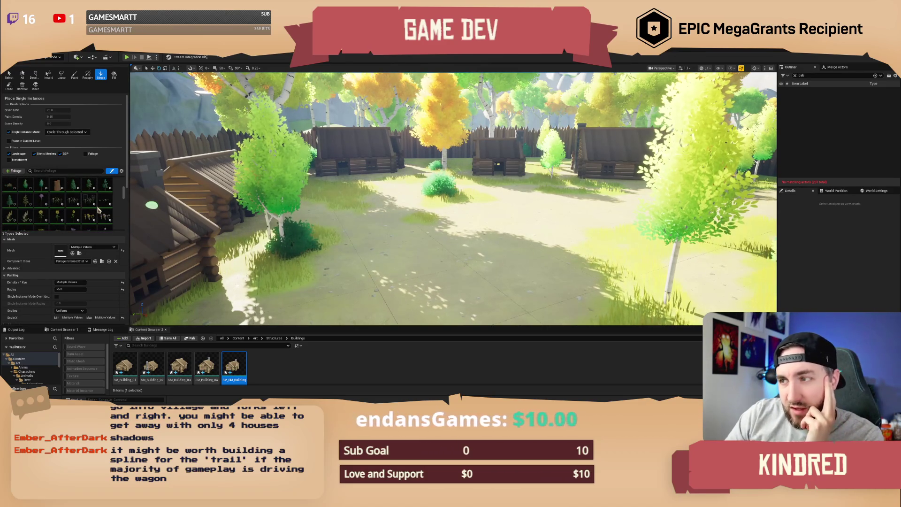
pyautogui.scroll(-5, 99, 210)
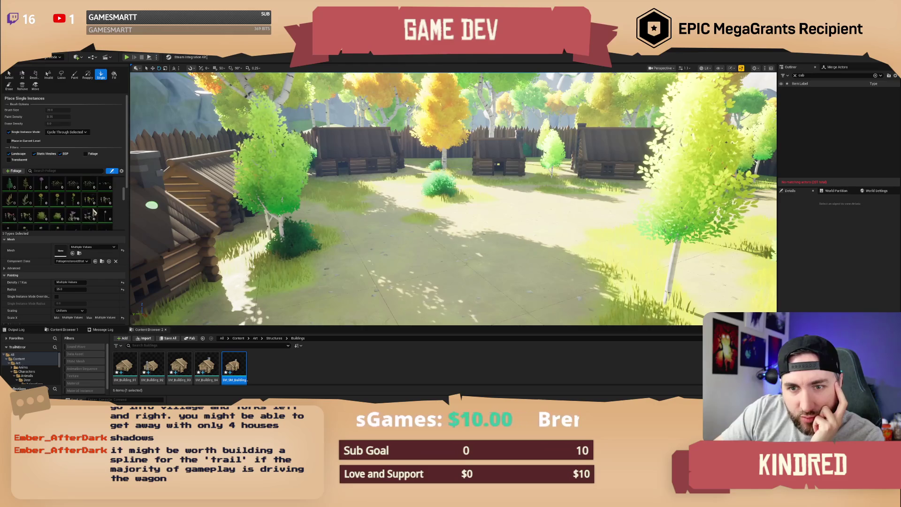
# Select all nine rock foliage types, from FT_RockClassic01 through the last rock thumbnail
pyautogui.scroll(5, 93, 212)
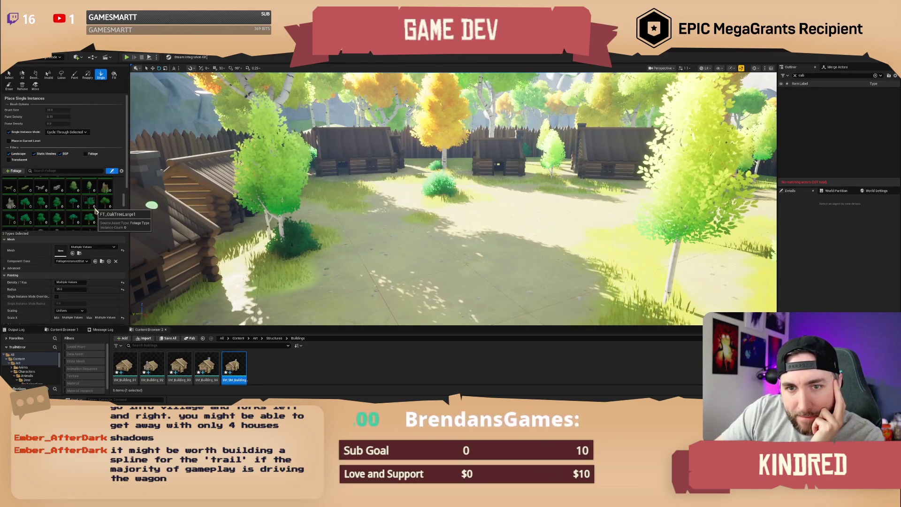
pyautogui.scroll(-4, 95, 211)
pyautogui.scroll(-2, 94, 212)
pyautogui.scroll(-2, 94, 212)
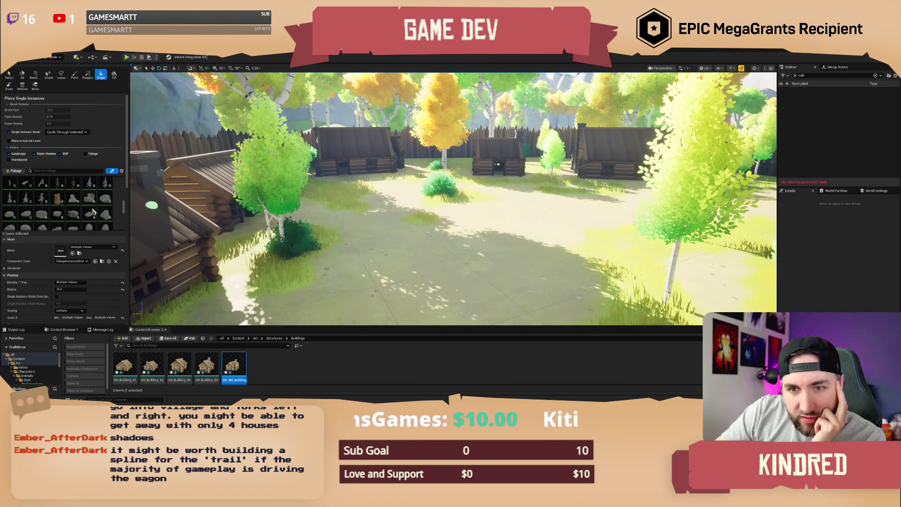
pyautogui.scroll(-1, 93, 209)
pyautogui.click(90, 195)
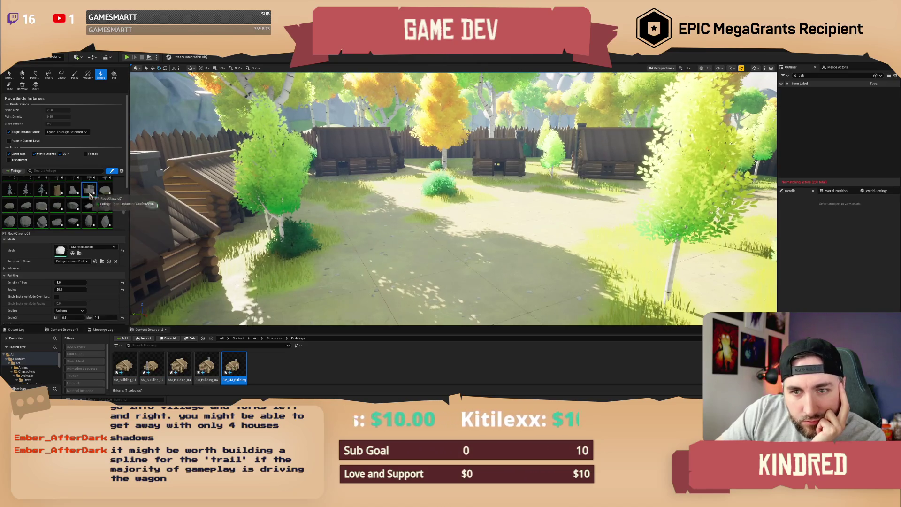
pyautogui.keyDown('shift'); pyautogui.click(104, 209); pyautogui.keyUp('shift')
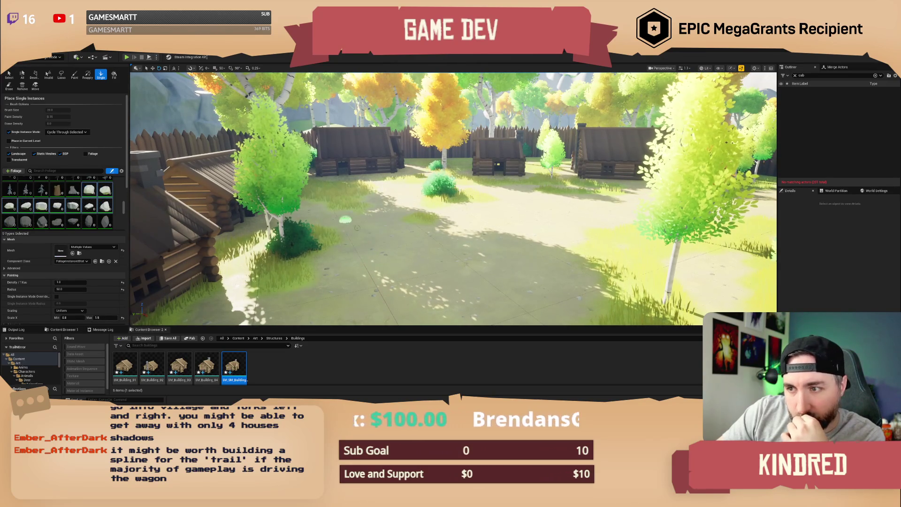
pyautogui.scroll(3, 469, 239)
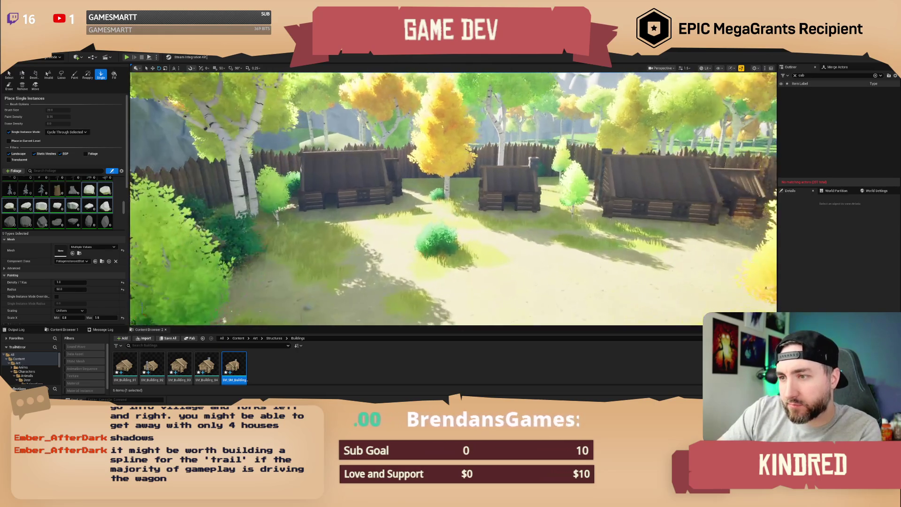
# Drop single grey rocks along the paths and grass near the cabins and gate
pyautogui.scroll(4, 463, 237)
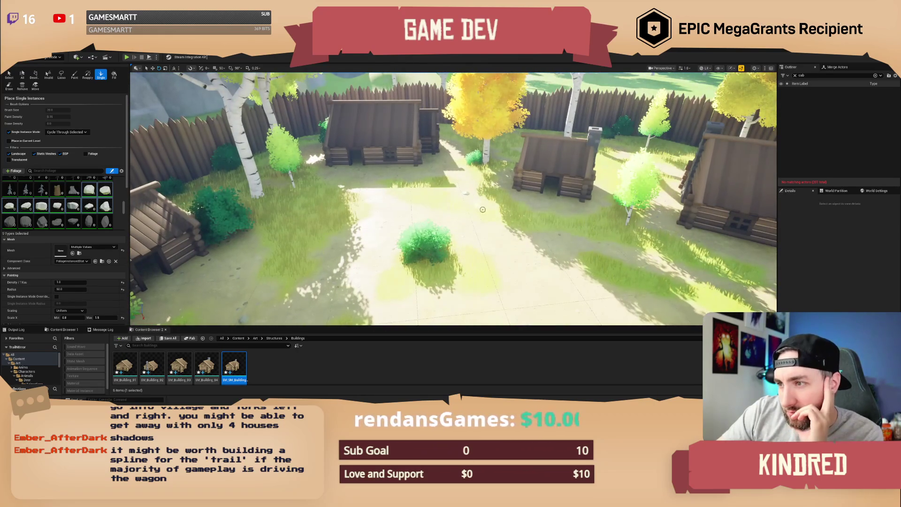
pyautogui.moveTo(468, 197); pyautogui.dragTo(517, 199)
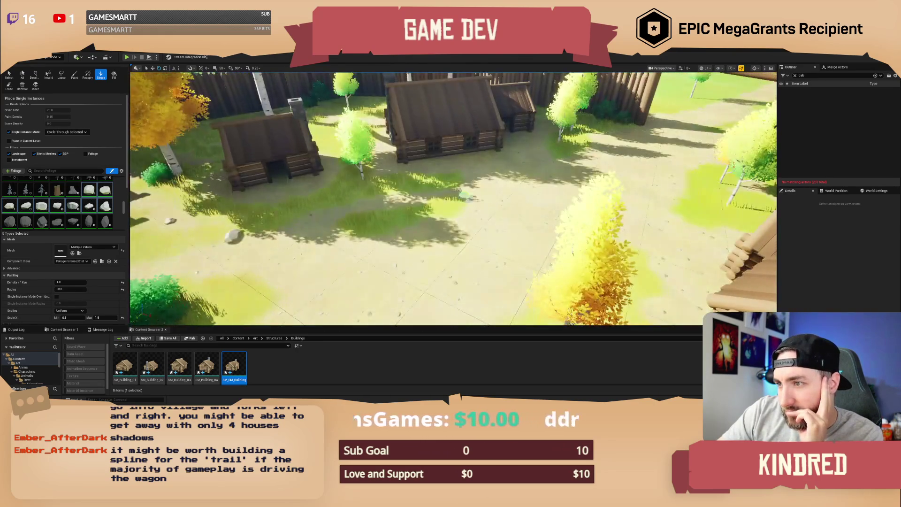
pyautogui.moveTo(464, 214); pyautogui.dragTo(470, 265)
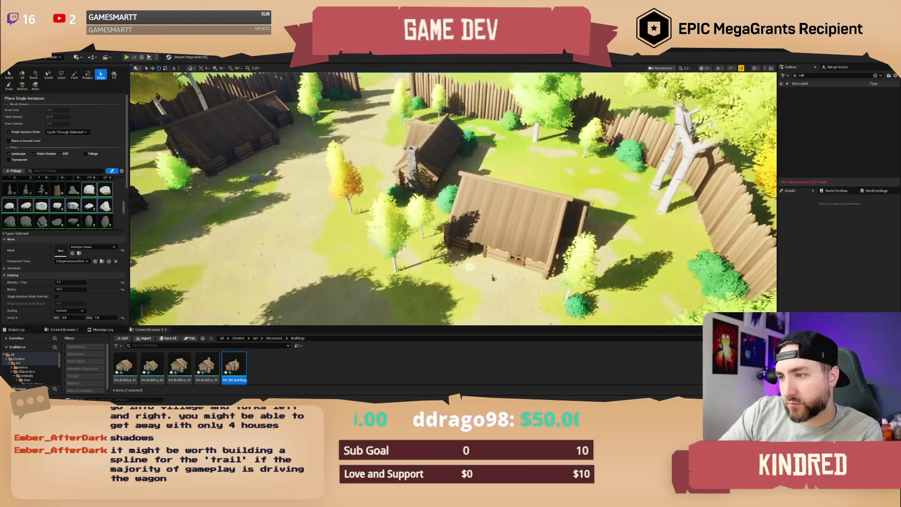
pyautogui.moveTo(511, 292); pyautogui.dragTo(470, 259)
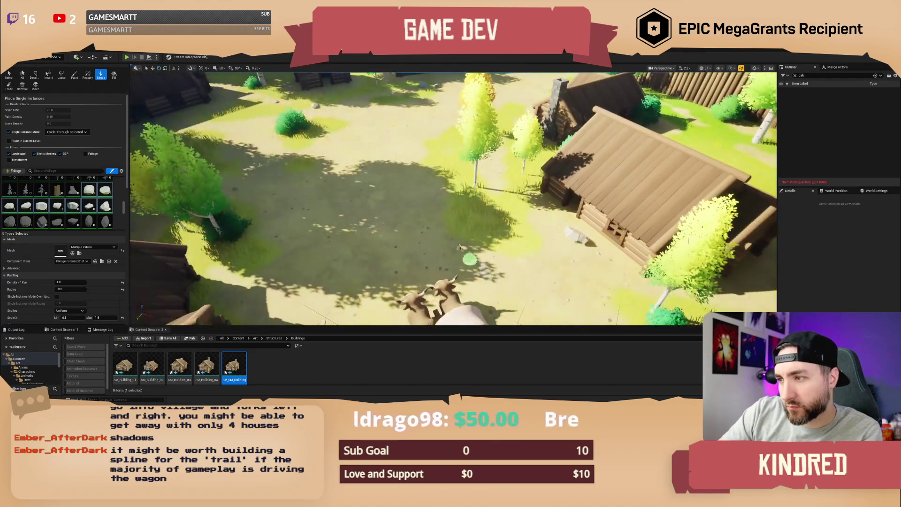
pyautogui.moveTo(406, 202); pyautogui.dragTo(375, 217)
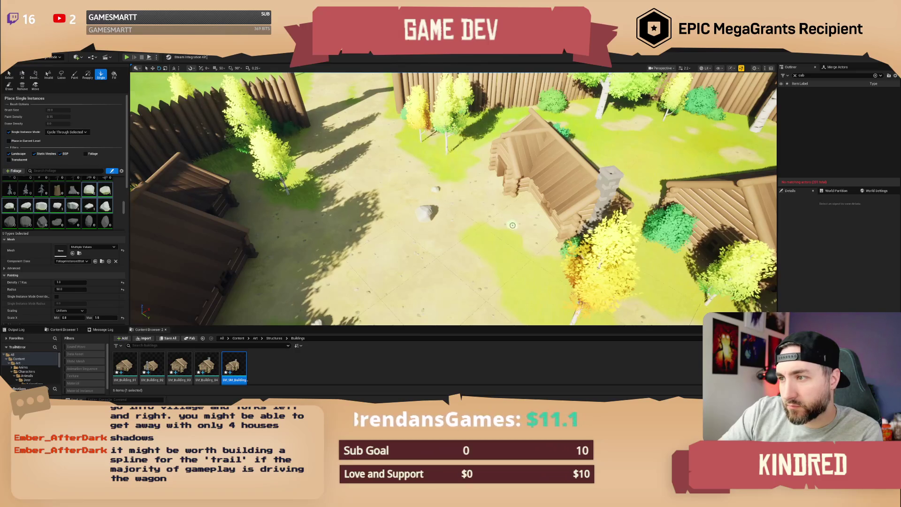
pyautogui.moveTo(534, 261)
pyautogui.mouseDown()
pyautogui.moveTo(446, 241)
pyautogui.moveTo(461, 239)
pyautogui.mouseUp()
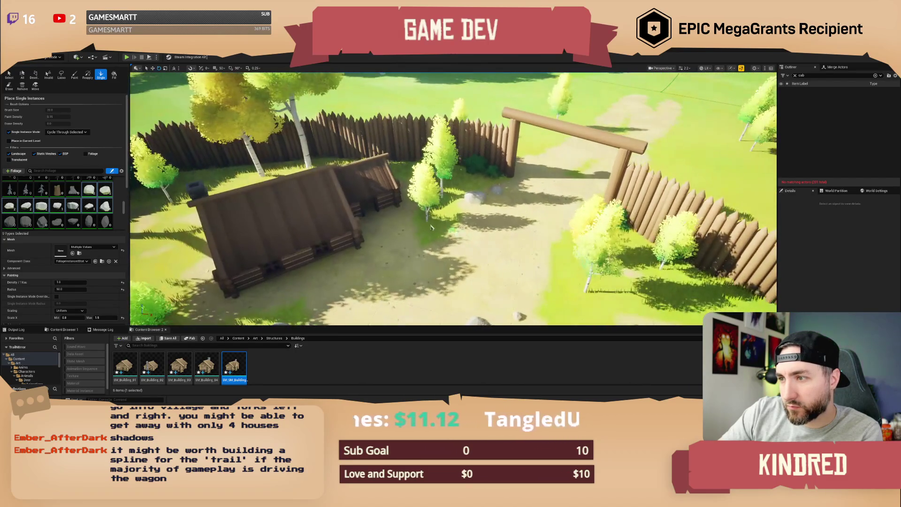
pyautogui.moveTo(409, 216)
pyautogui.mouseDown()
pyautogui.moveTo(390, 220)
pyautogui.moveTo(399, 214)
pyautogui.moveTo(374, 241)
pyautogui.mouseUp()
pyautogui.moveTo(434, 252); pyautogui.dragTo(434, 252)
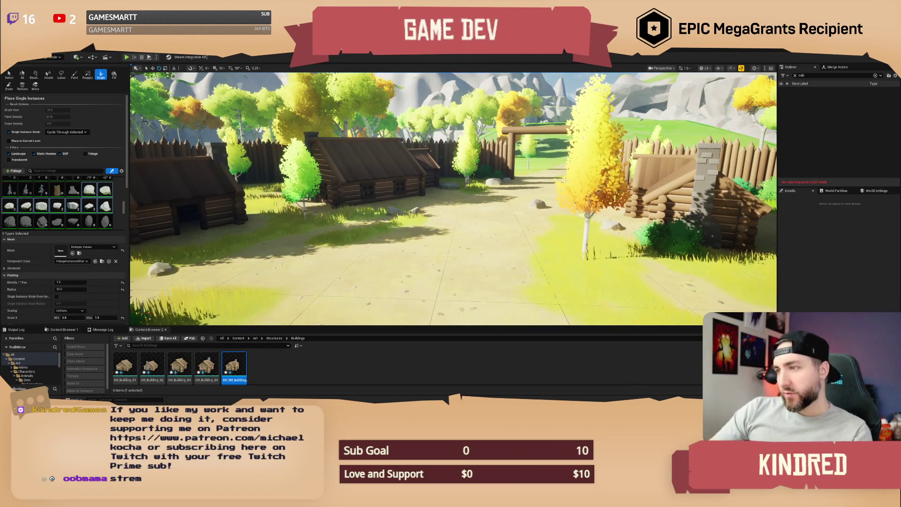
# Fly out through the wooden gate and up to an aerial view of the island
pyautogui.press('w')
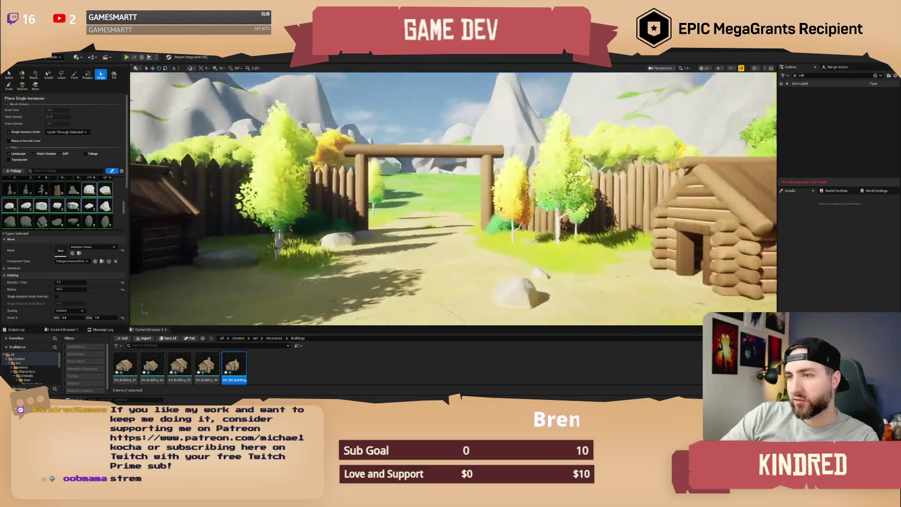
pyautogui.press('w')
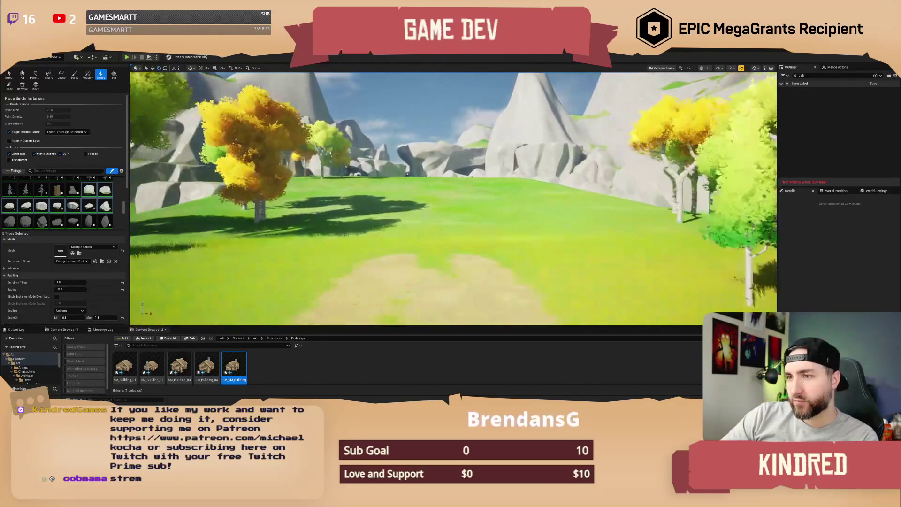
pyautogui.scroll(3, 454, 197)
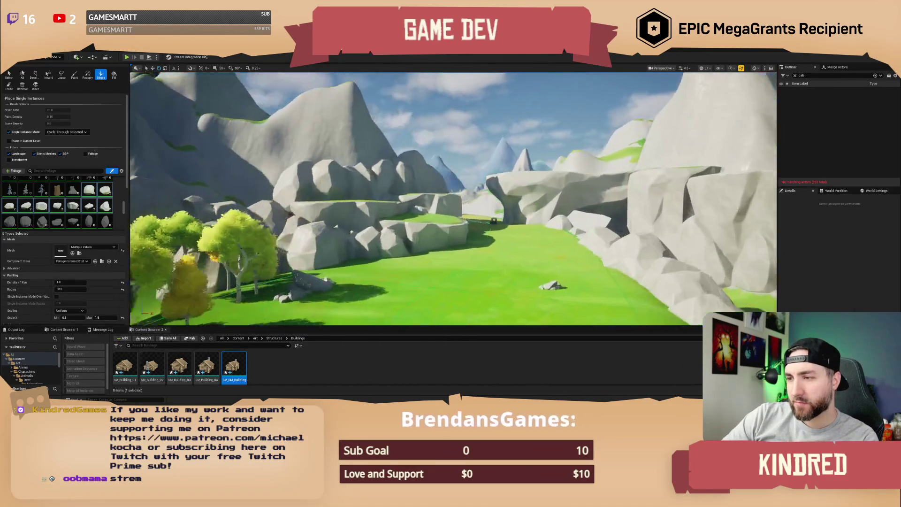
pyautogui.scroll(1, 453, 197)
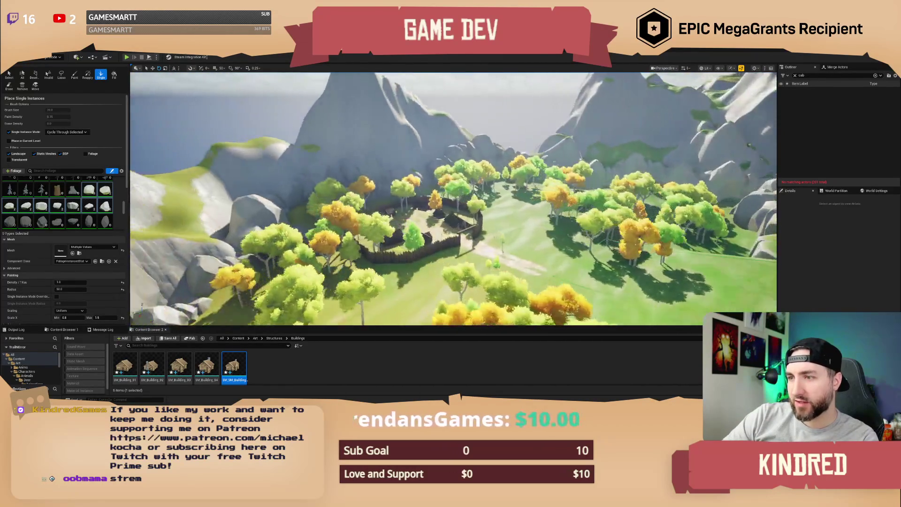
pyautogui.scroll(1, 454, 197)
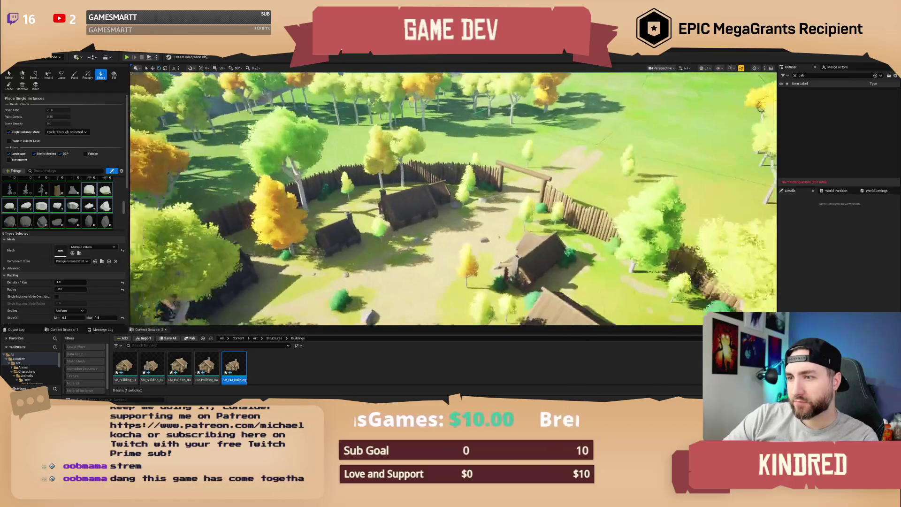
pyautogui.scroll(-3, 453, 198)
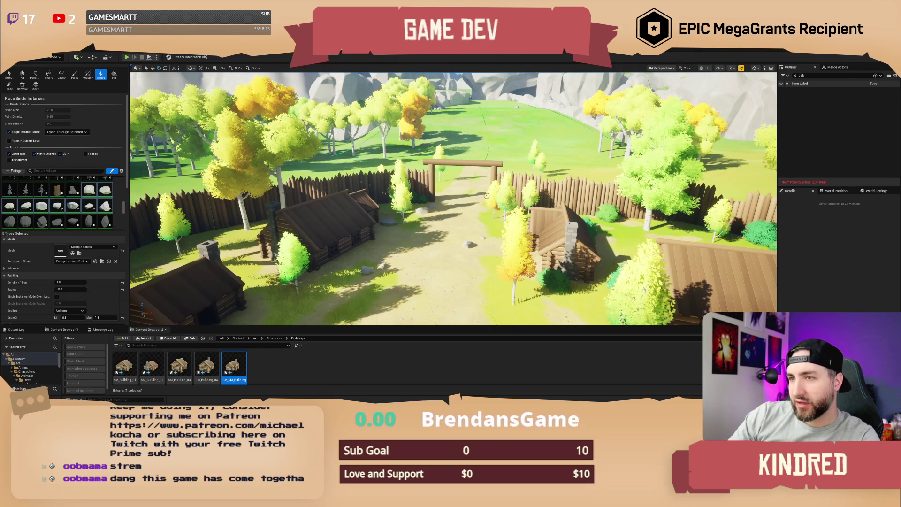
pyautogui.moveTo(526, 164)
pyautogui.mouseDown()
pyautogui.moveTo(705, 109)
pyautogui.moveTo(650, 104)
pyautogui.moveTo(659, 103)
pyautogui.mouseUp()
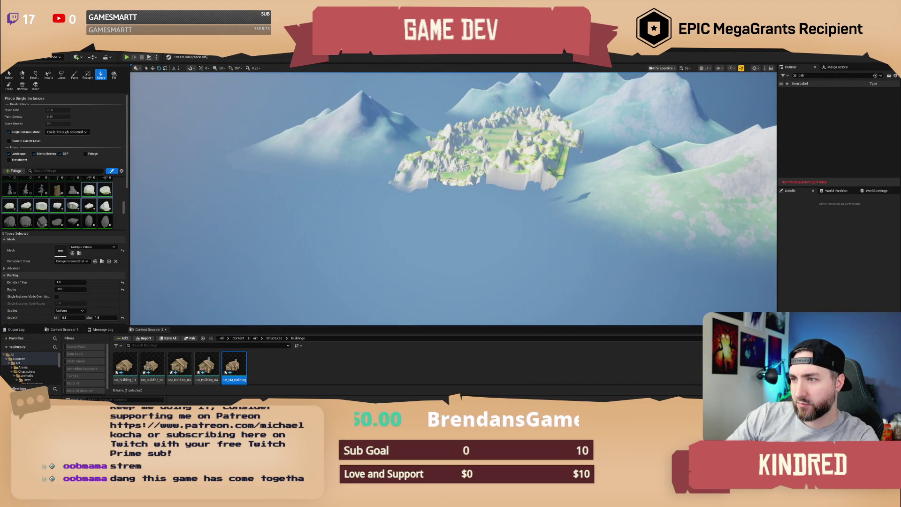
# Fly the camera in close to the floating island's trees and cliffs and back out
pyautogui.press('w')
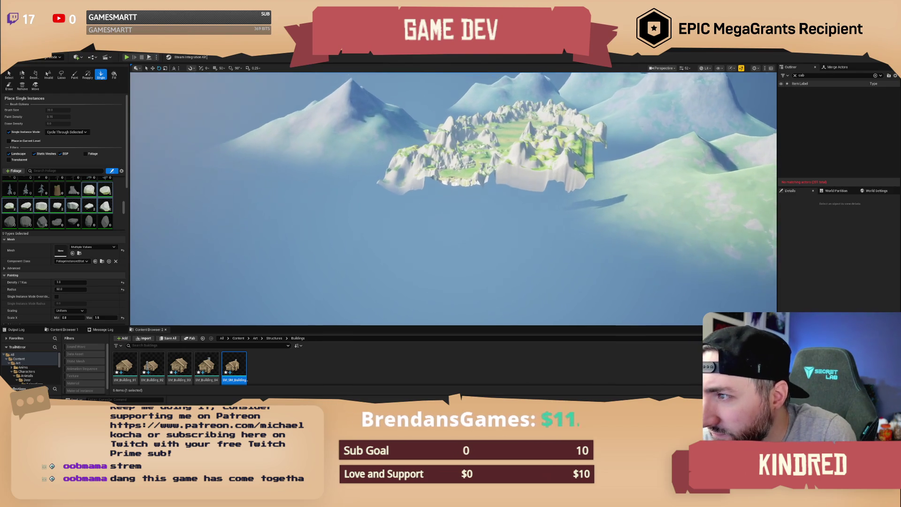
pyautogui.scroll(1, 454, 198)
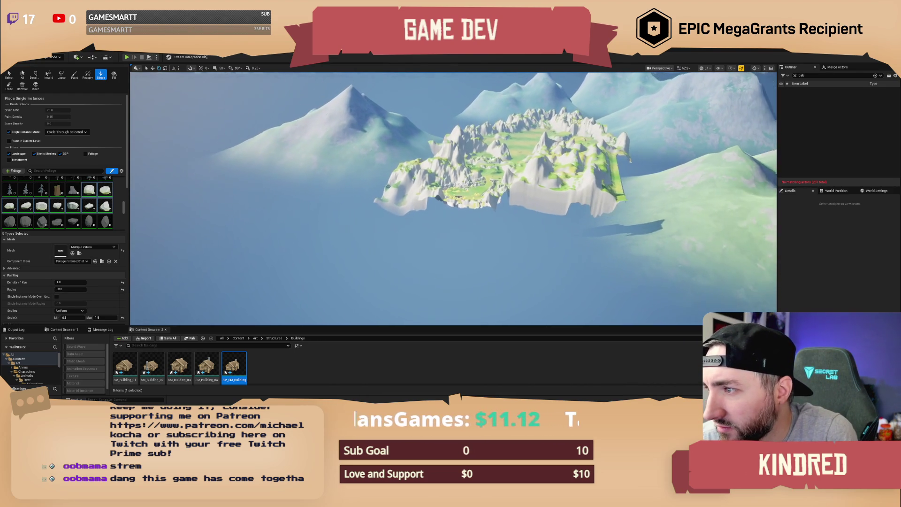
pyautogui.scroll(6, 499, 220)
pyautogui.press('s')
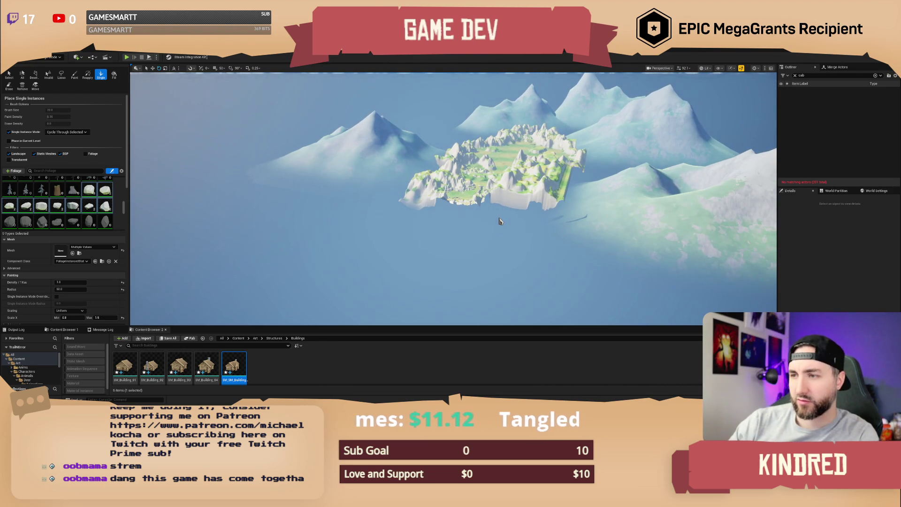
pyautogui.press('s')
pyautogui.press('w')
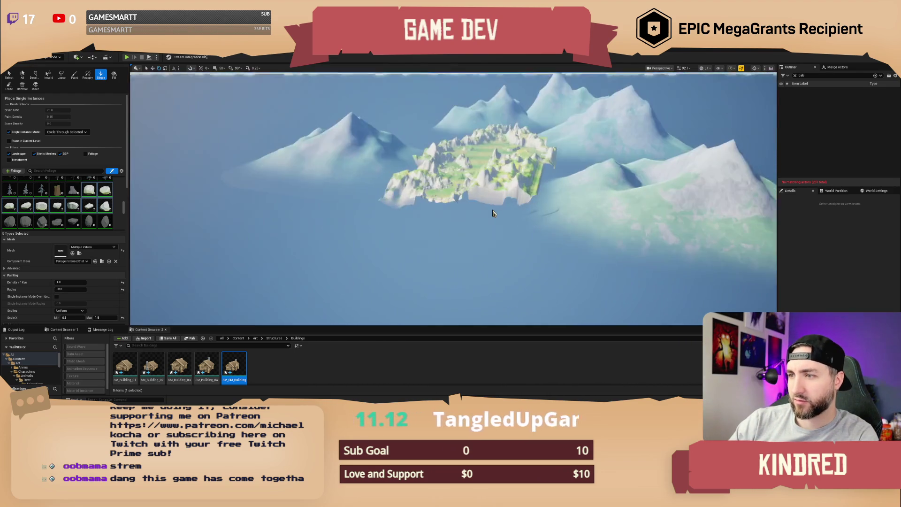
pyautogui.press('w')
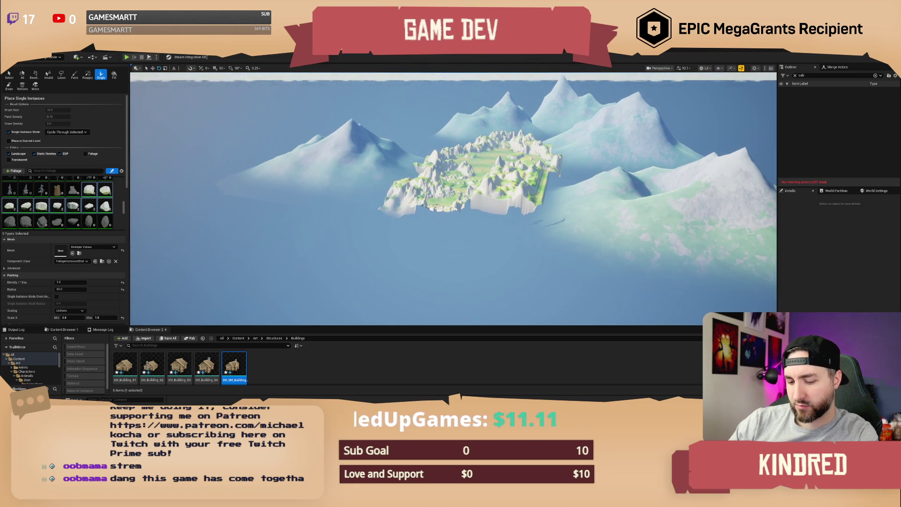
pyautogui.press('w')
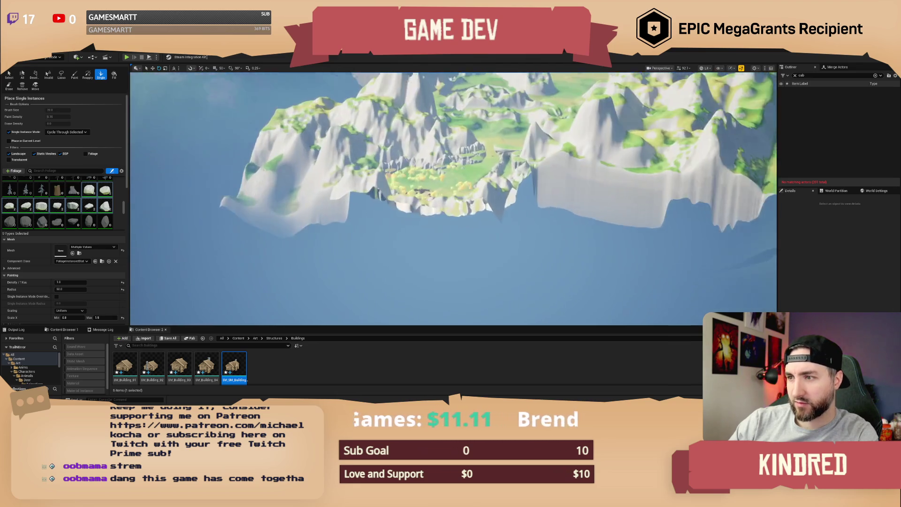
pyautogui.press('s')
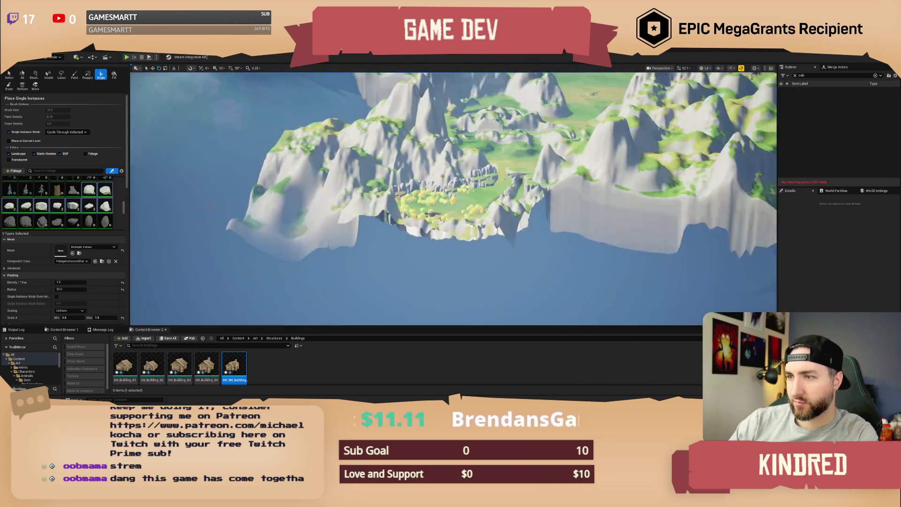
pyautogui.press('w')
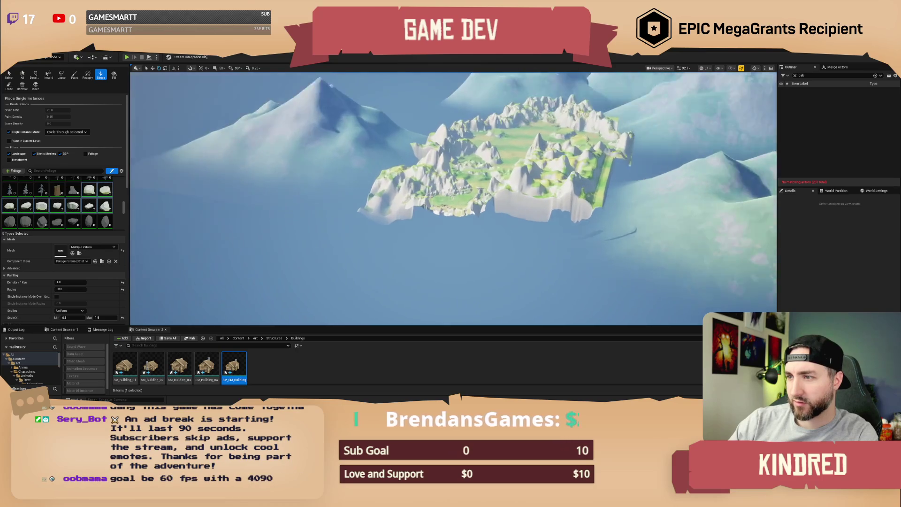
pyautogui.press('s')
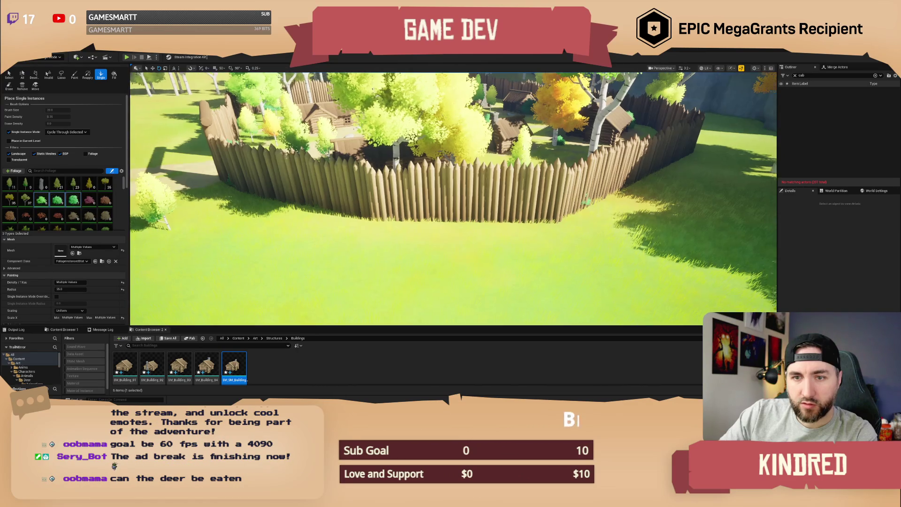
# Orbit from the fence and gateway, pulling back to show the cabins and surrounding forest
pyautogui.moveTo(330, 203); pyautogui.dragTo(330, 202)
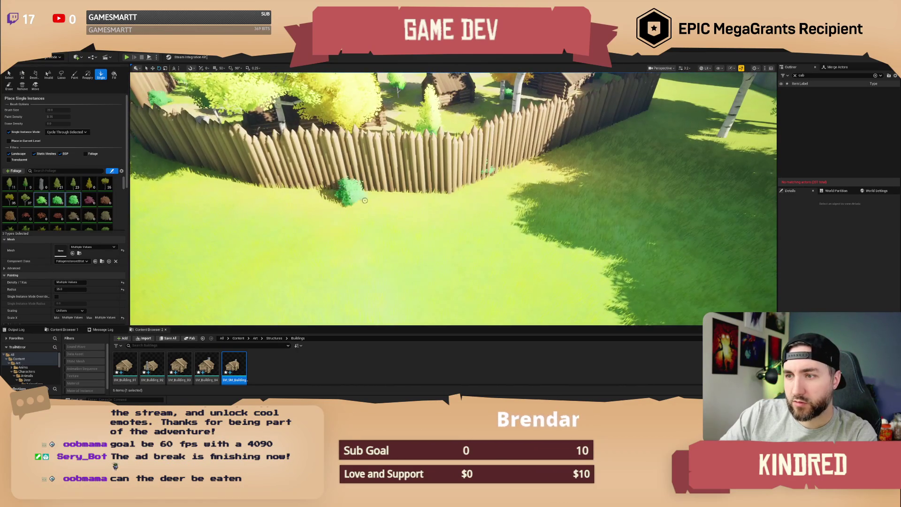
pyautogui.moveTo(399, 205); pyautogui.dragTo(354, 207)
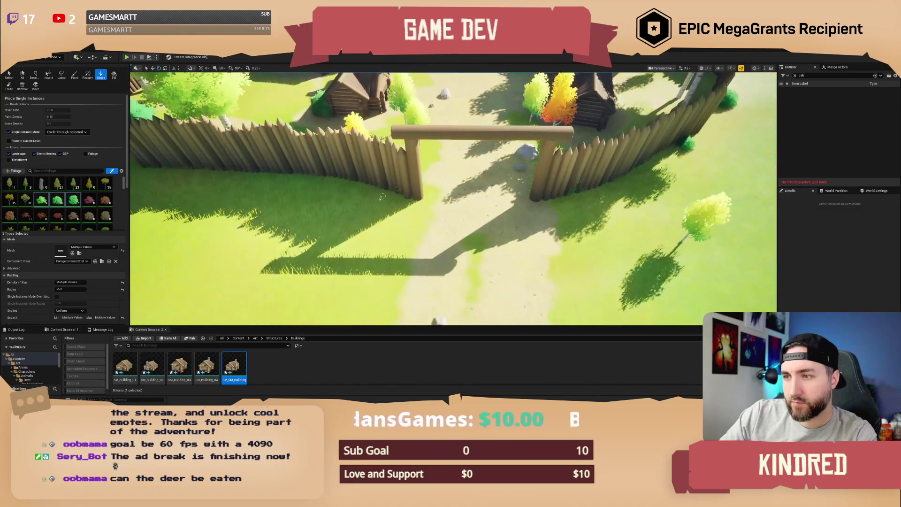
pyautogui.moveTo(412, 215)
pyautogui.mouseDown()
pyautogui.moveTo(455, 242)
pyautogui.moveTo(439, 241)
pyautogui.moveTo(446, 229)
pyautogui.mouseUp()
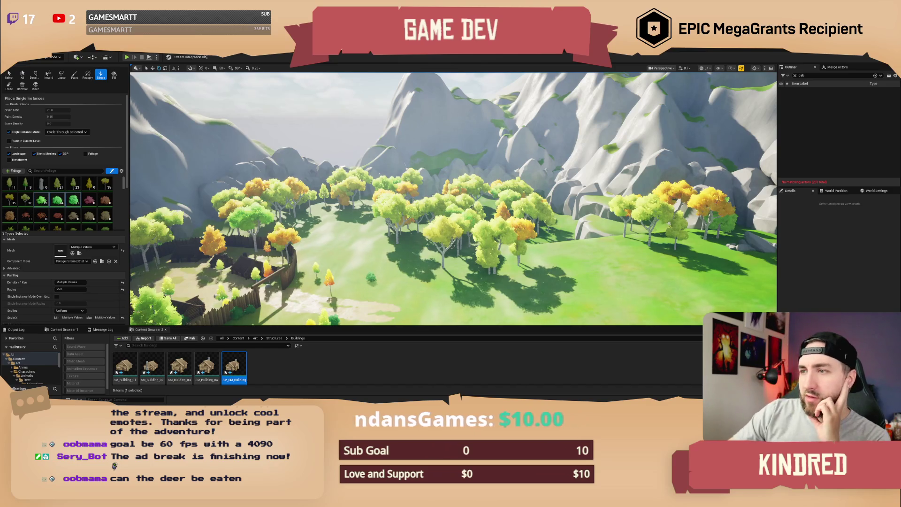
# Fly through the village gate to the log cabin and back out to the meadow
pyautogui.press('w')
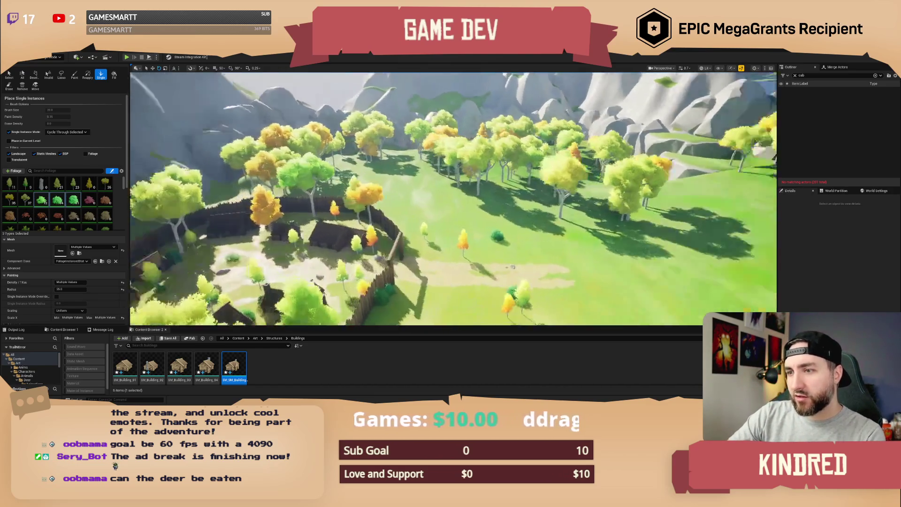
pyautogui.press('s')
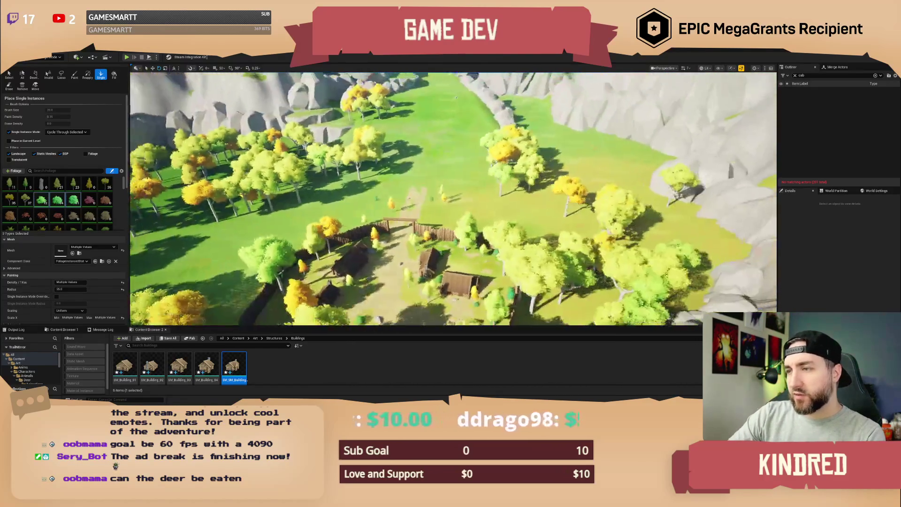
pyautogui.press('s')
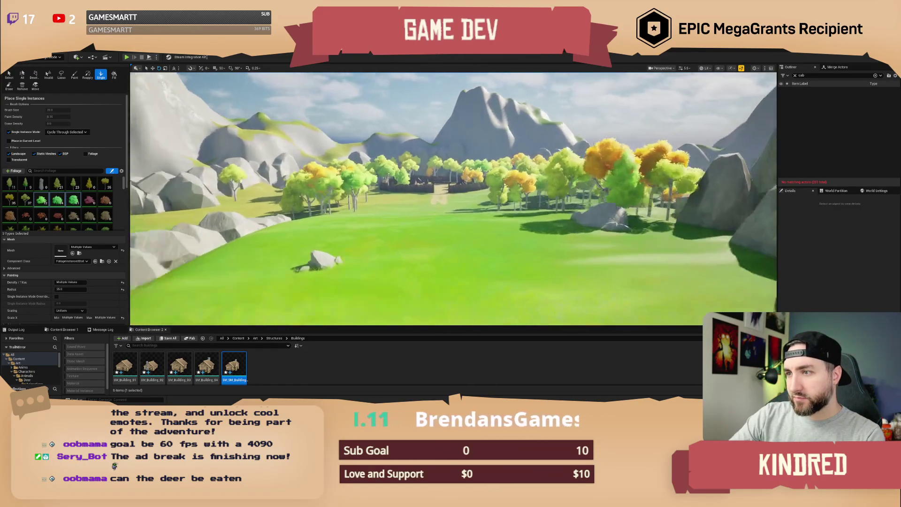
pyautogui.press('w')
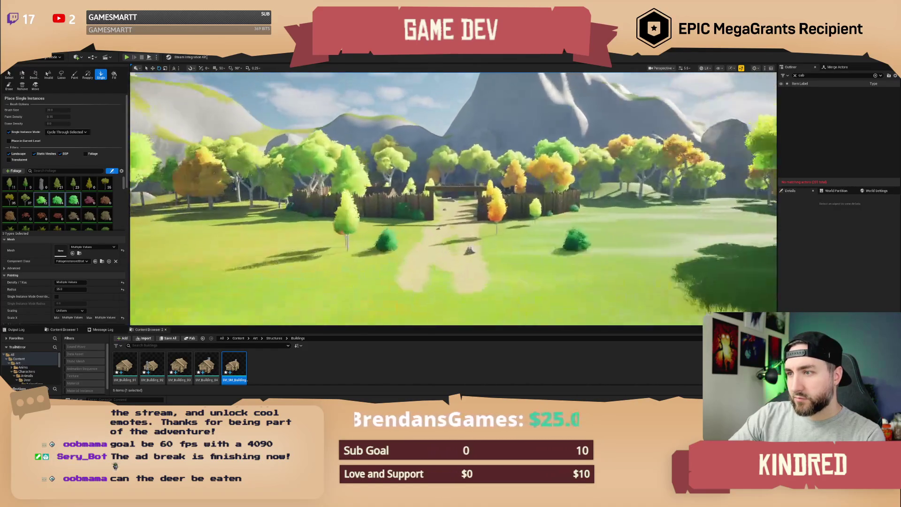
pyautogui.press('w')
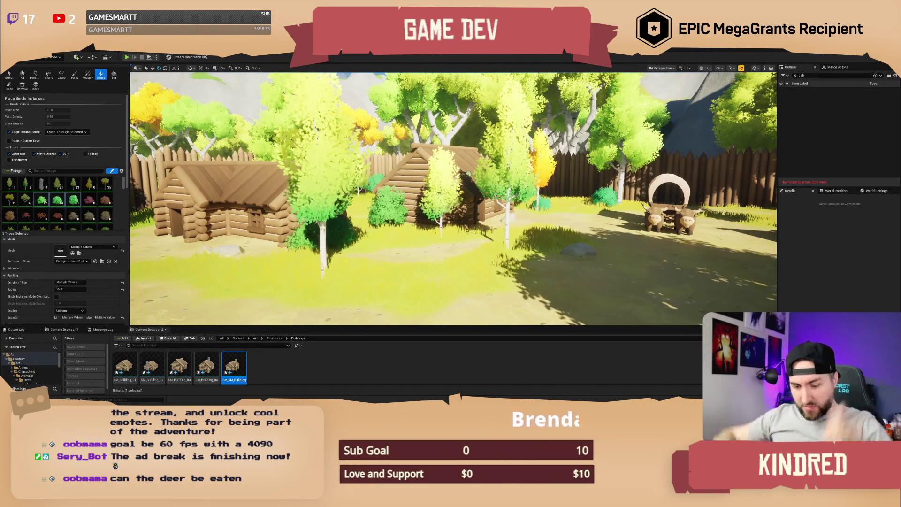
pyautogui.press('w')
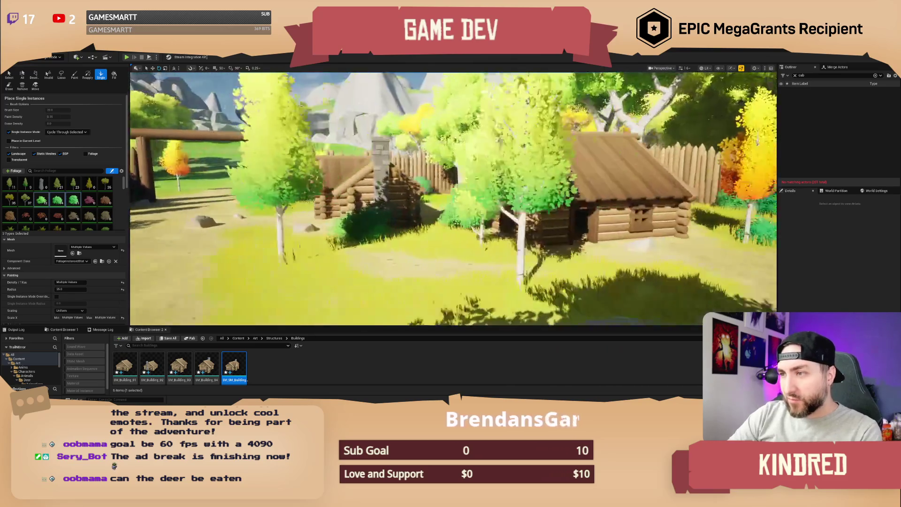
pyautogui.press('s')
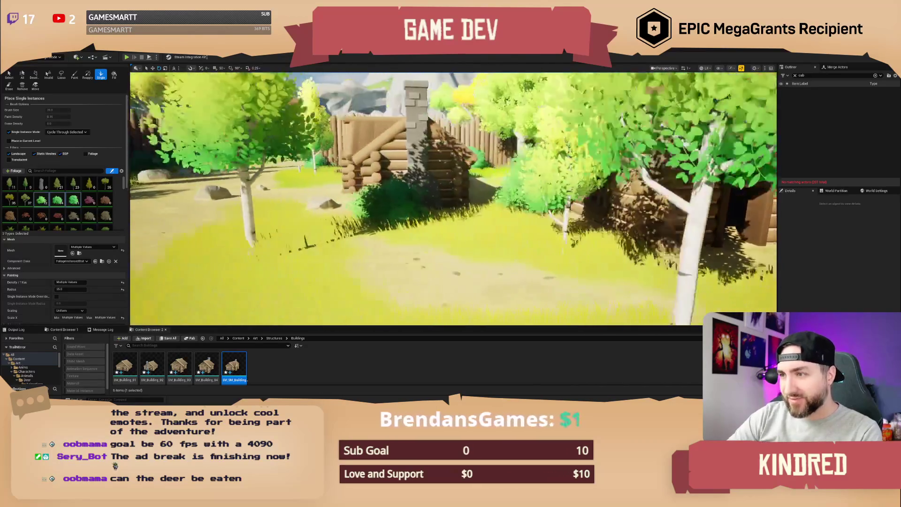
pyautogui.press('w')
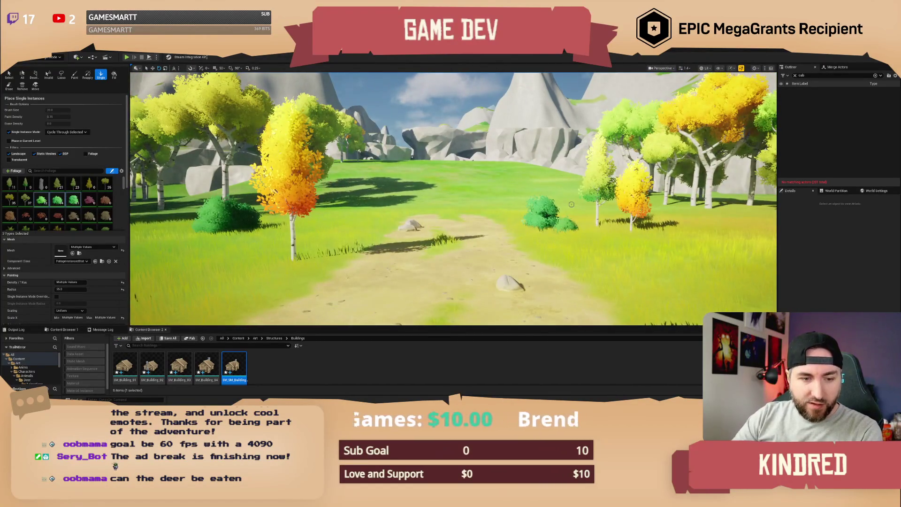
pyautogui.press('s')
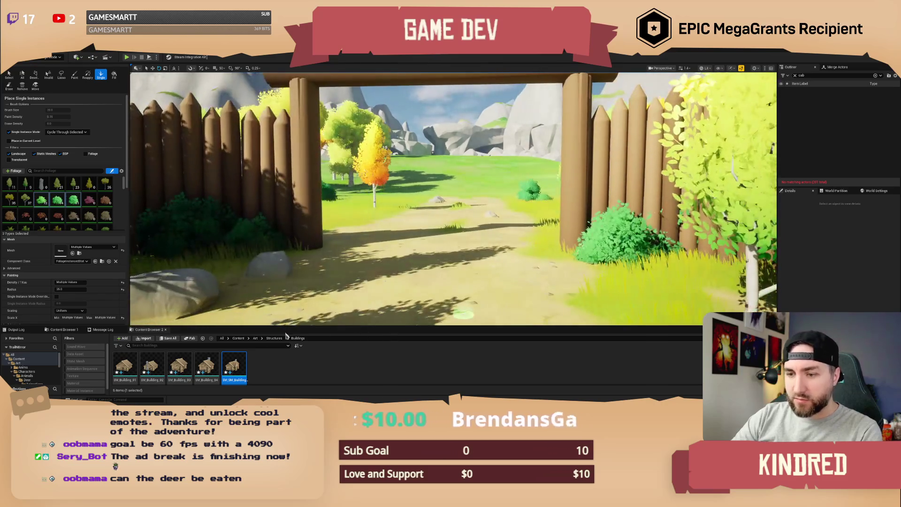
# Enlarge the asset browser and browse to Content > Art > Characters > Animals > Deer
pyautogui.click(239, 338)
pyautogui.moveTo(276, 330); pyautogui.dragTo(274, 305)
pyautogui.doubleClick(125, 340)
pyautogui.doubleClick(152, 340)
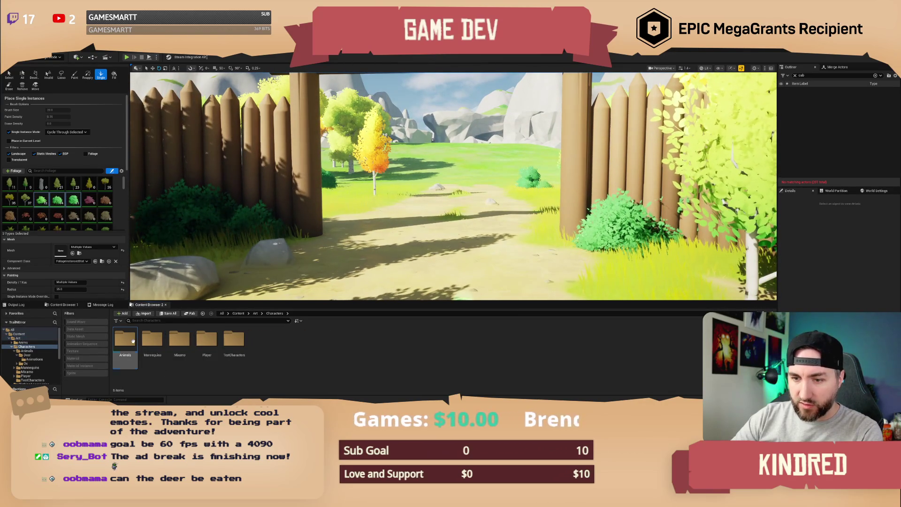
pyautogui.doubleClick(125, 341)
pyautogui.doubleClick(126, 343)
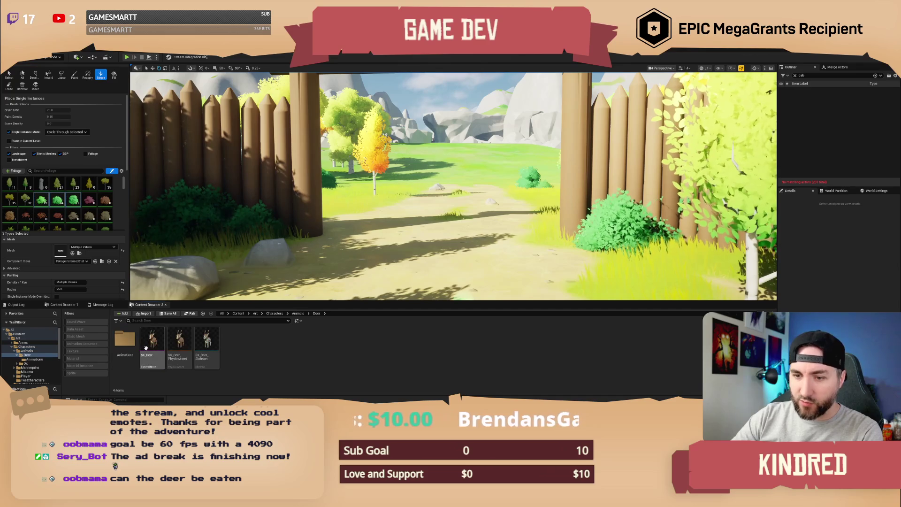
# Place an idling deer on the path by the gate and open Anim_Deer_Death
pyautogui.click(116, 343)
pyautogui.doubleClick(116, 343)
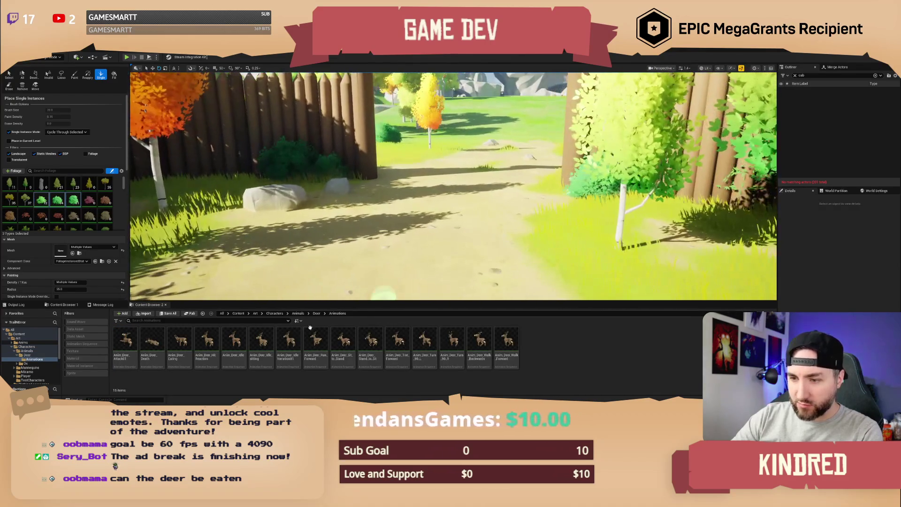
pyautogui.moveTo(372, 272); pyautogui.dragTo(504, 244)
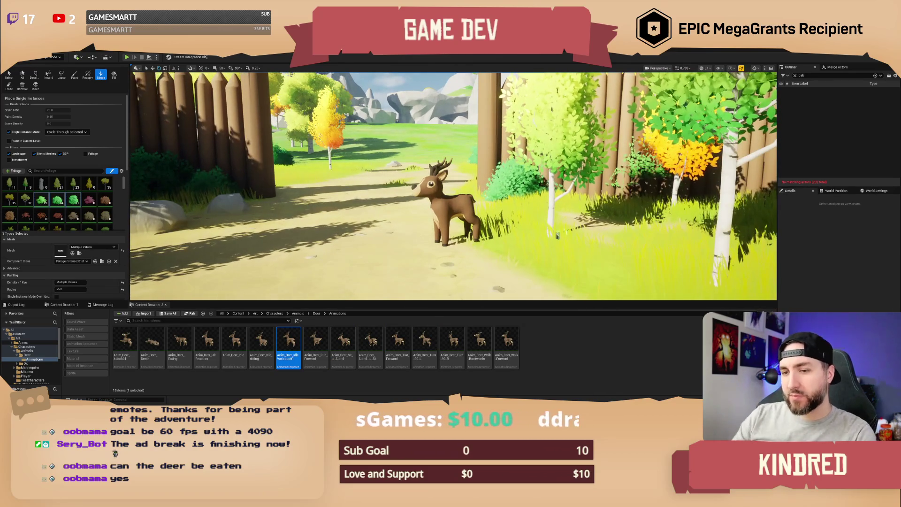
pyautogui.moveTo(153, 343)
pyautogui.mouseDown()
pyautogui.moveTo(287, 282)
pyautogui.moveTo(421, 254)
pyautogui.mouseUp()
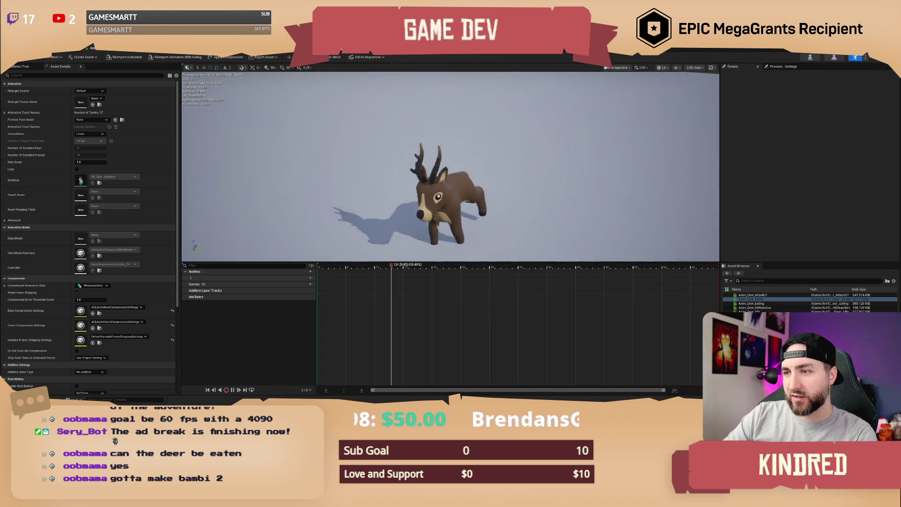
# Back in the level, browse to Art > Props and preview then close SM_Food_Meat_Raw
pyautogui.moveTo(379, 176); pyautogui.dragTo(378, 175)
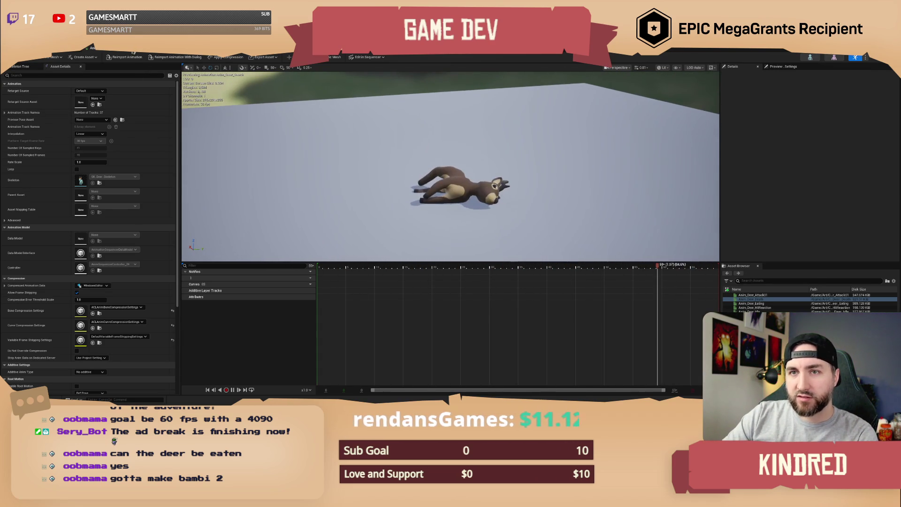
pyautogui.hotkey('alt', 'Tab')
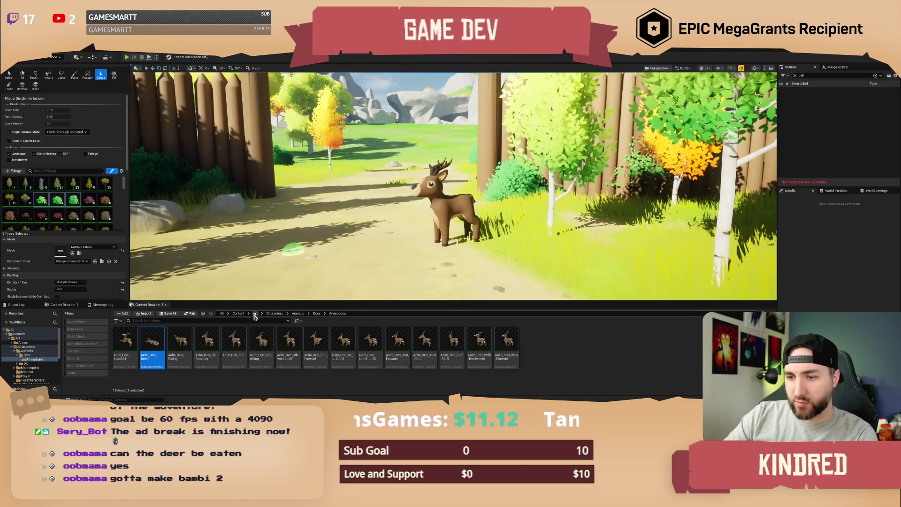
pyautogui.click(255, 313)
pyautogui.doubleClick(261, 341)
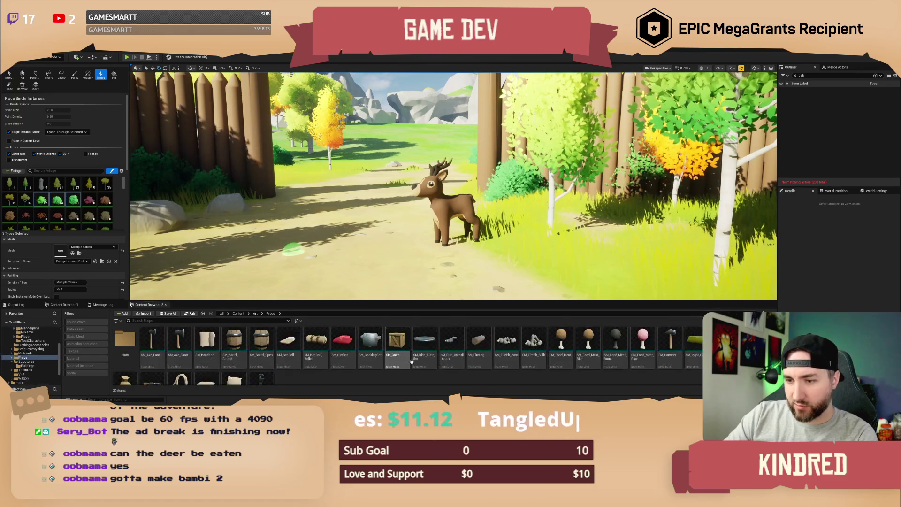
pyautogui.click(643, 342)
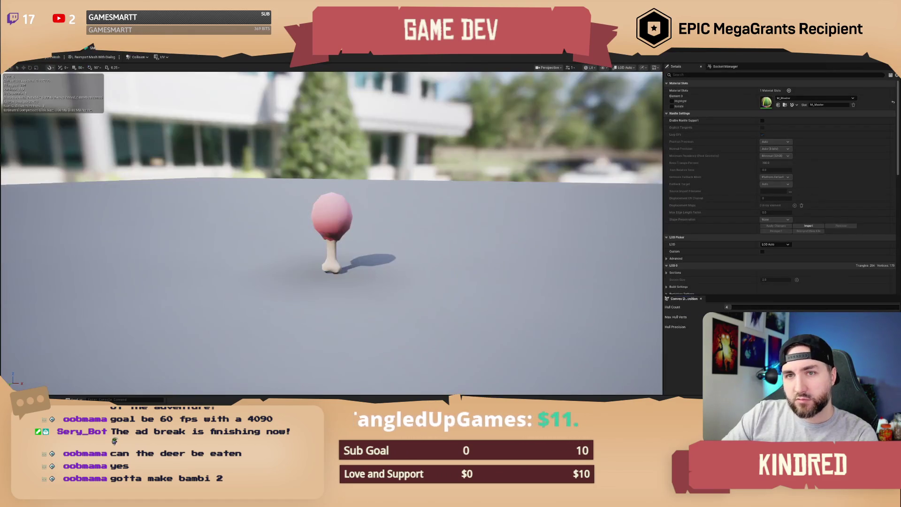
pyautogui.click(86, 48)
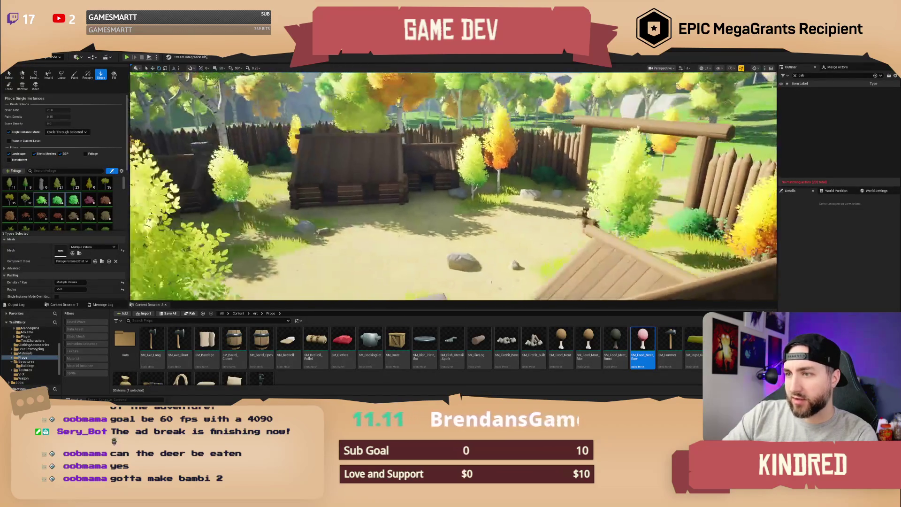
# Switch to Selection mode (Shift+1), fly forward over the meadow, and pick the crate mesh
pyautogui.click(54, 58)
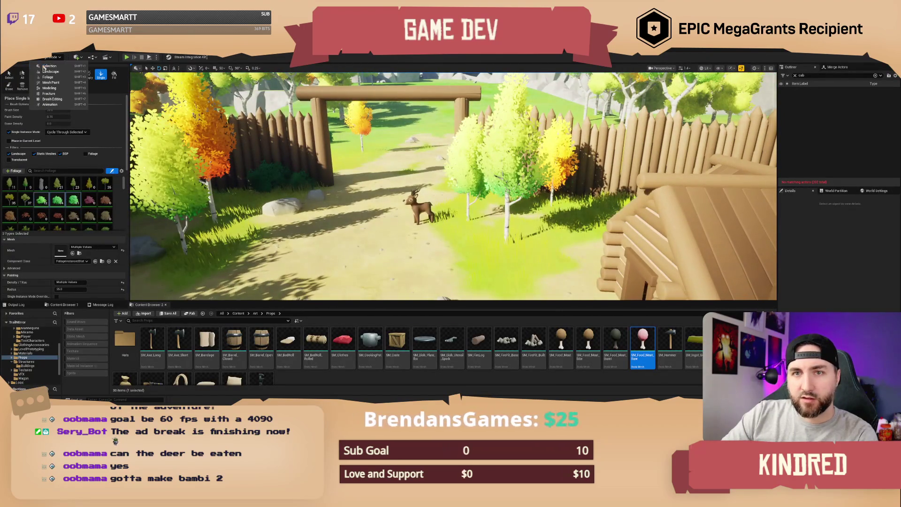
pyautogui.hotkey('shift', '1')
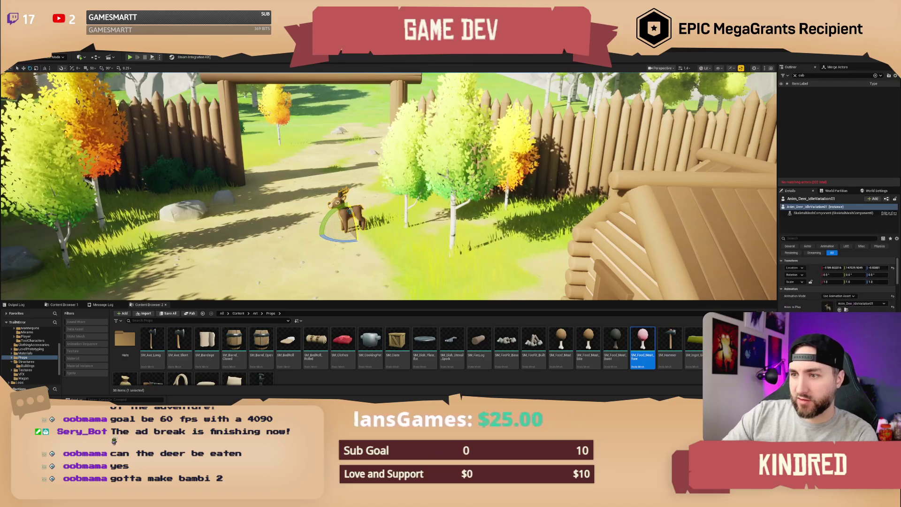
pyautogui.scroll(3, 389, 186)
pyautogui.press('w')
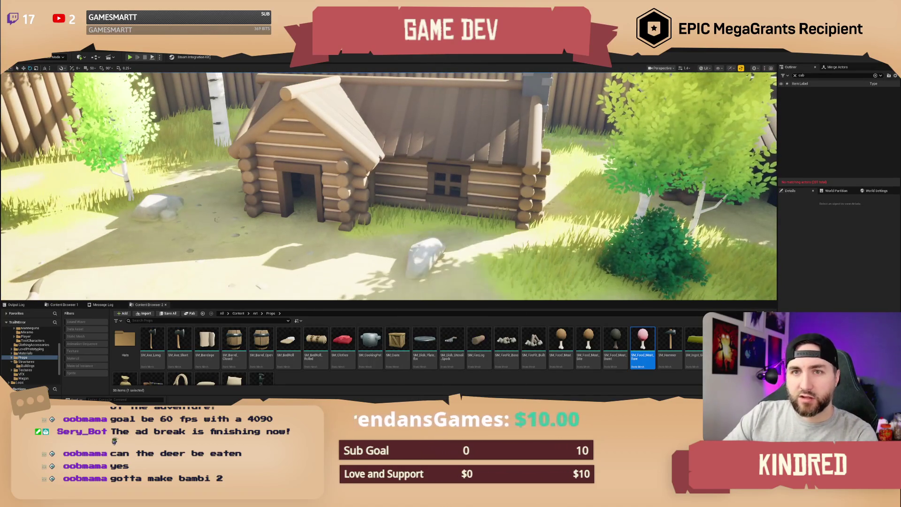
pyautogui.click(397, 345)
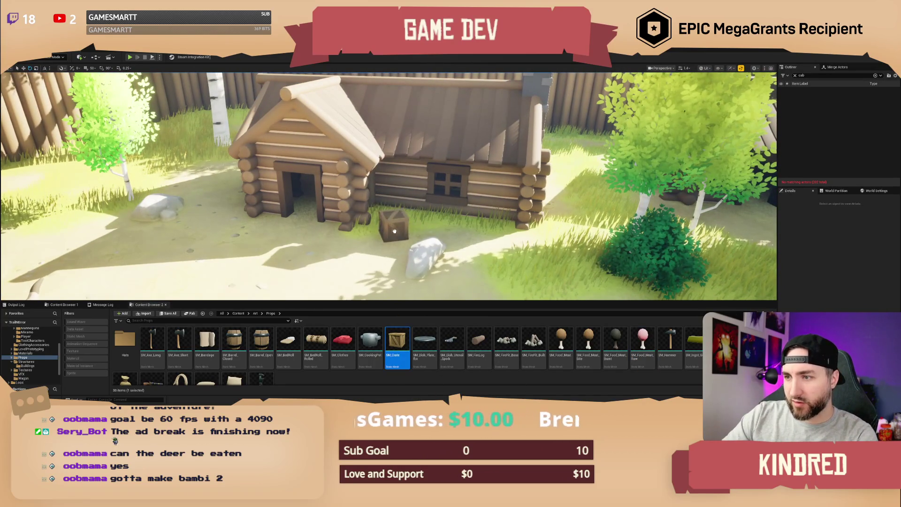
# Stack SM_Crate by the log cabin, two on the grass and one on top, and frame the stack
pyautogui.moveTo(395, 231); pyautogui.dragTo(394, 231)
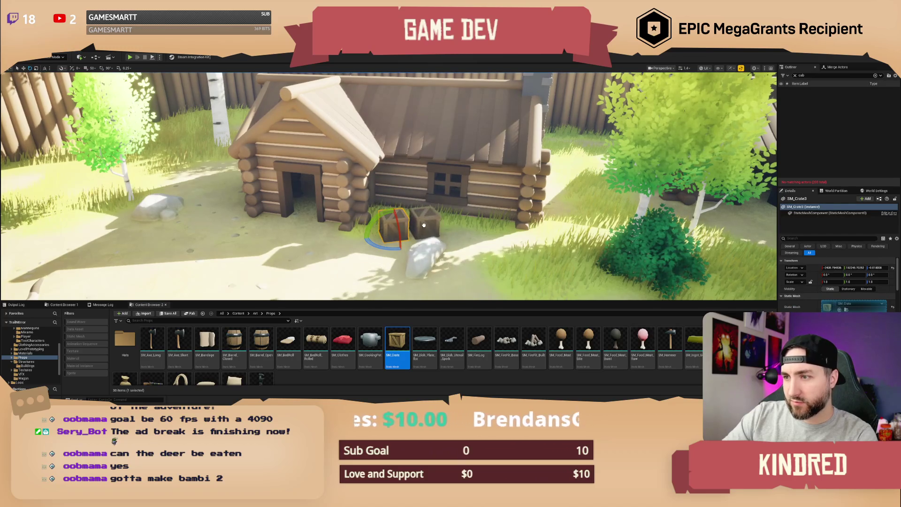
pyautogui.click(424, 225)
pyautogui.moveTo(397, 343)
pyautogui.mouseDown()
pyautogui.moveTo(413, 262)
pyautogui.moveTo(392, 187)
pyautogui.moveTo(390, 197)
pyautogui.moveTo(397, 178)
pyautogui.mouseUp()
pyautogui.press('f')
pyautogui.hotkey('ctrl', 'z')
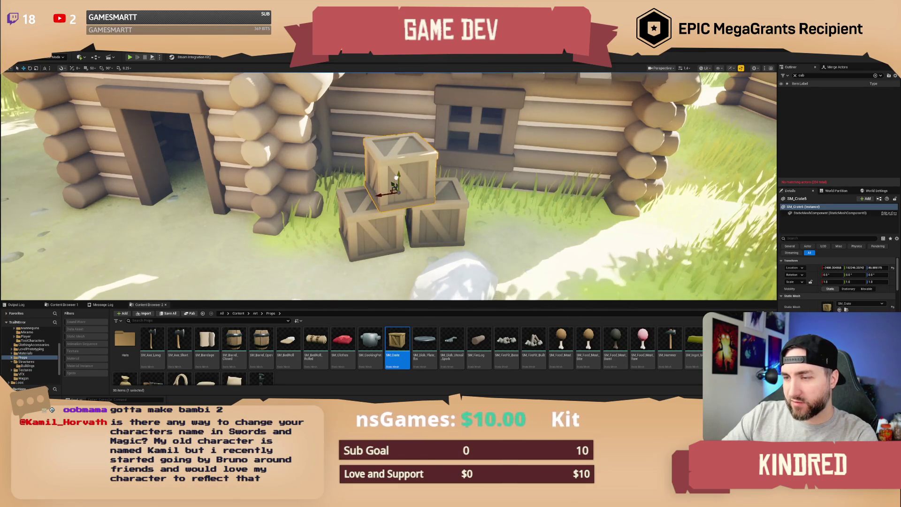
pyautogui.scroll(10, 397, 178)
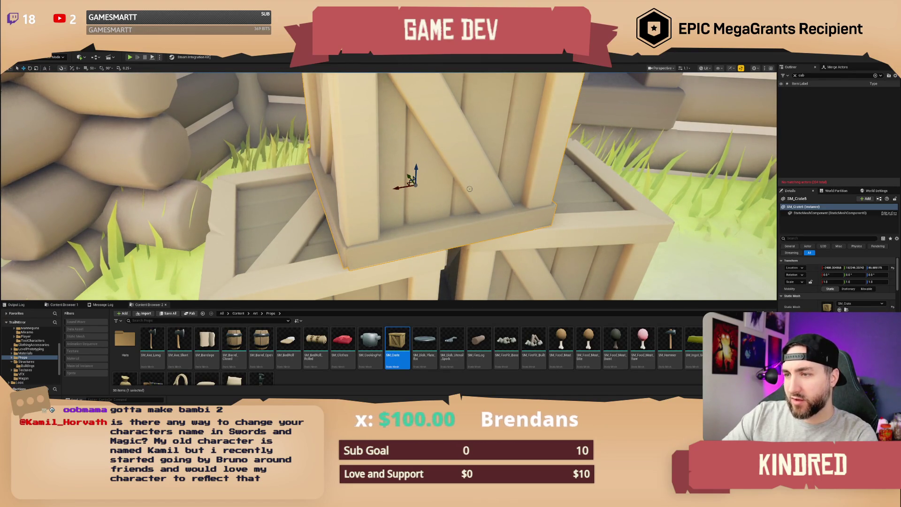
pyautogui.press('ctrl+Print')
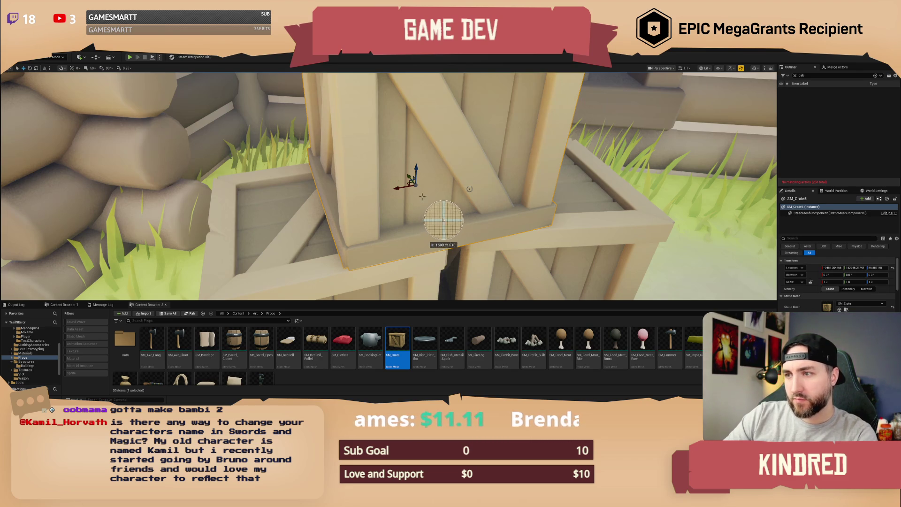
pyautogui.press('Escape')
pyautogui.scroll(-5, 389, 186)
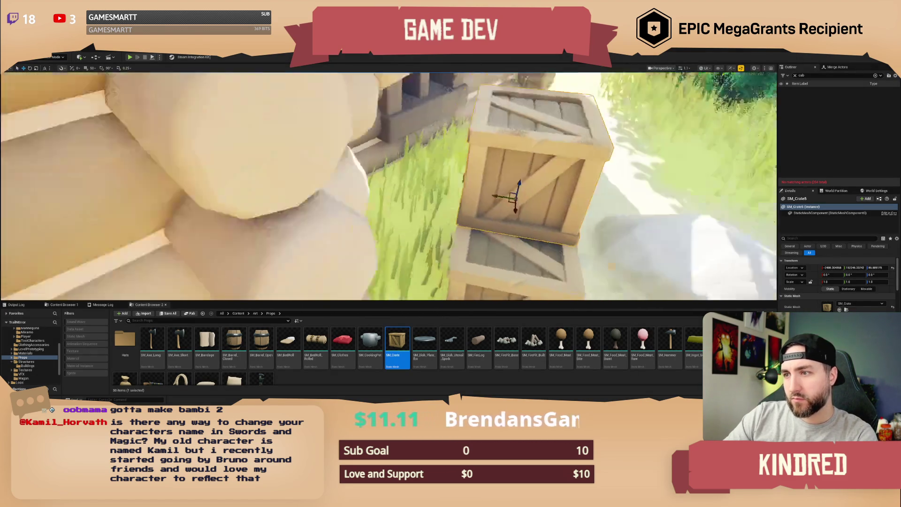
pyautogui.scroll(-2, 389, 186)
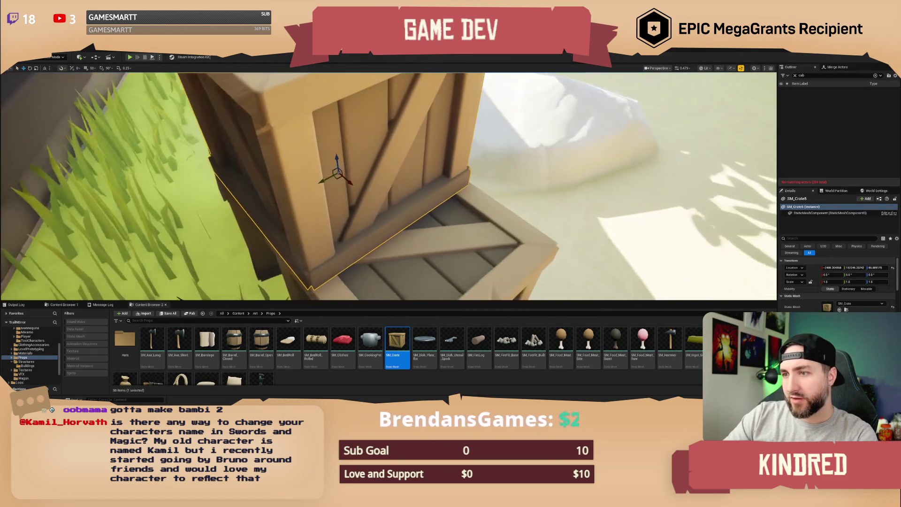
pyautogui.press('f')
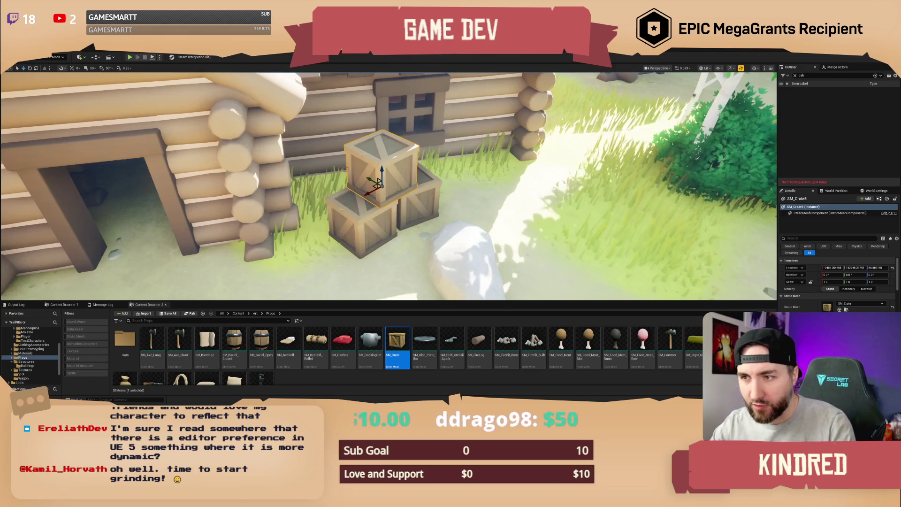
# Delete the extra top crate and zoom out to review the cabin and wagon
pyautogui.press('e')
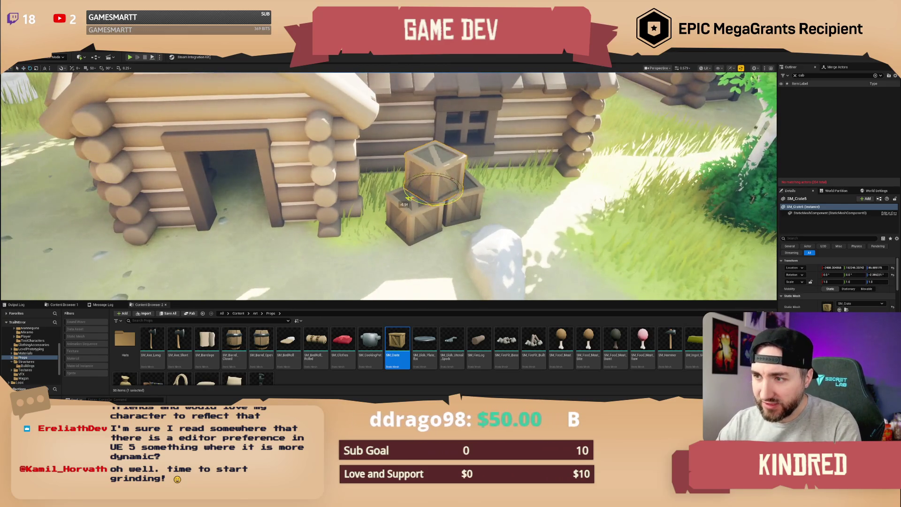
pyautogui.press('Delete')
pyautogui.scroll(-10, 505, 222)
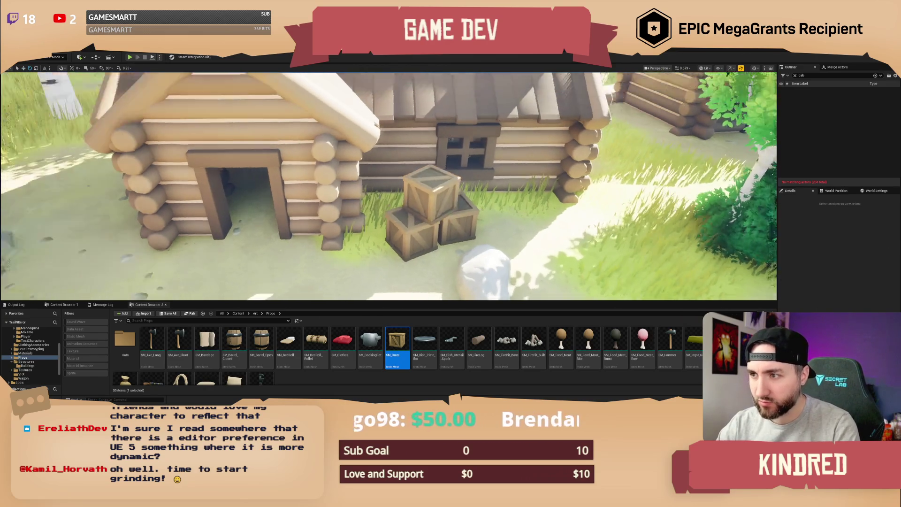
pyautogui.scroll(3, 516, 225)
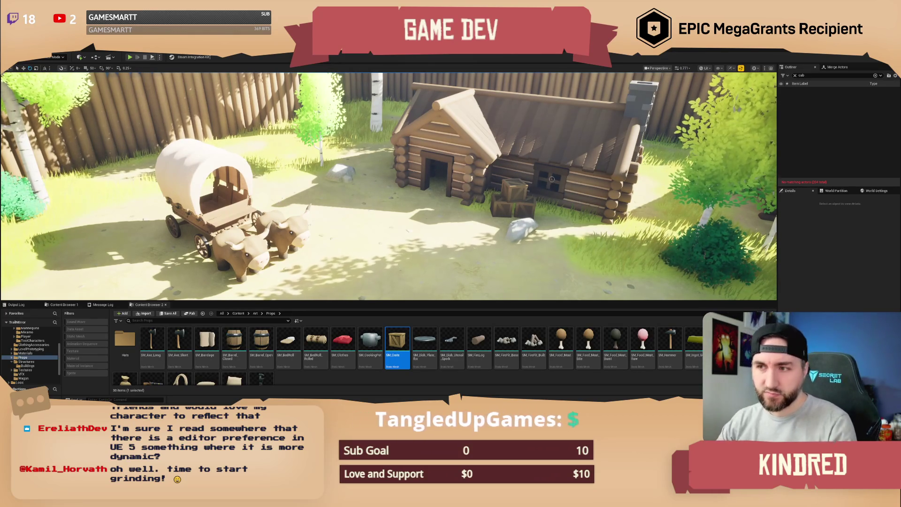
pyautogui.scroll(10, 389, 187)
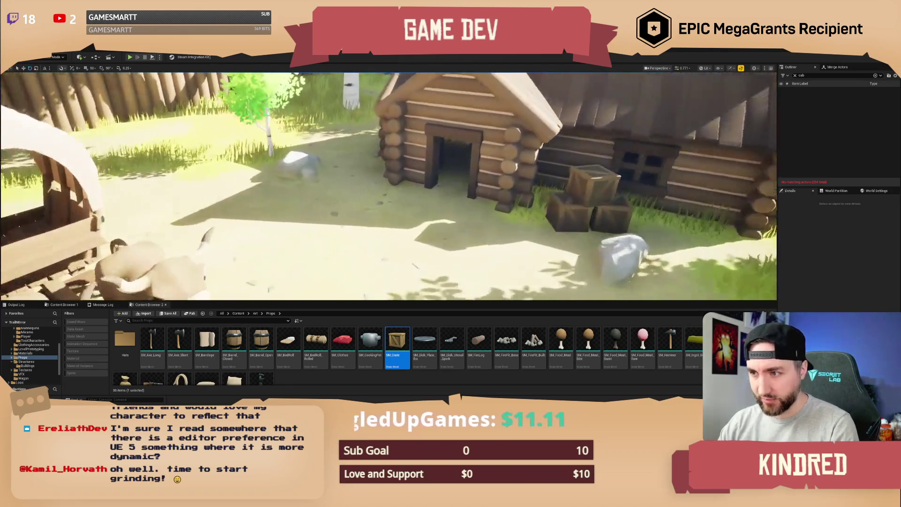
pyautogui.scroll(-5, 389, 187)
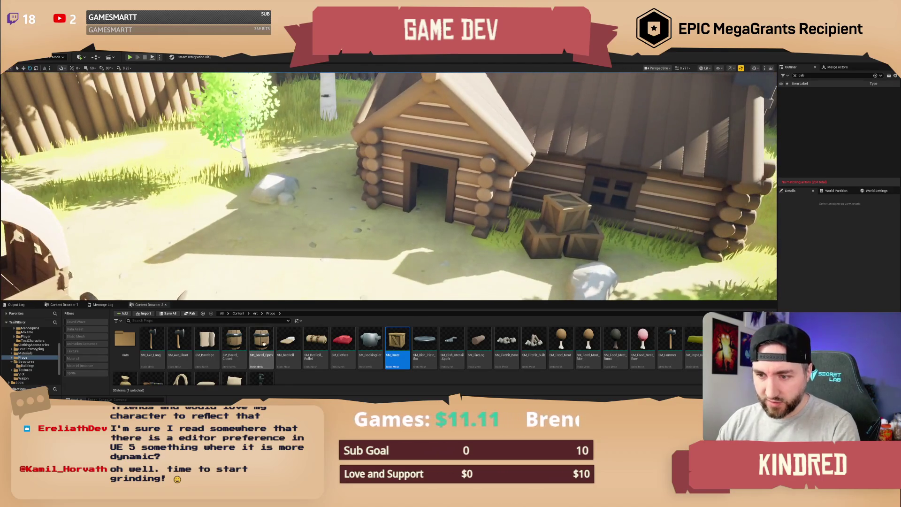
# Place SM_Barrel_Open beside the cabin door
pyautogui.moveTo(261, 340); pyautogui.dragTo(342, 247)
pyautogui.scroll(-5, 461, 247)
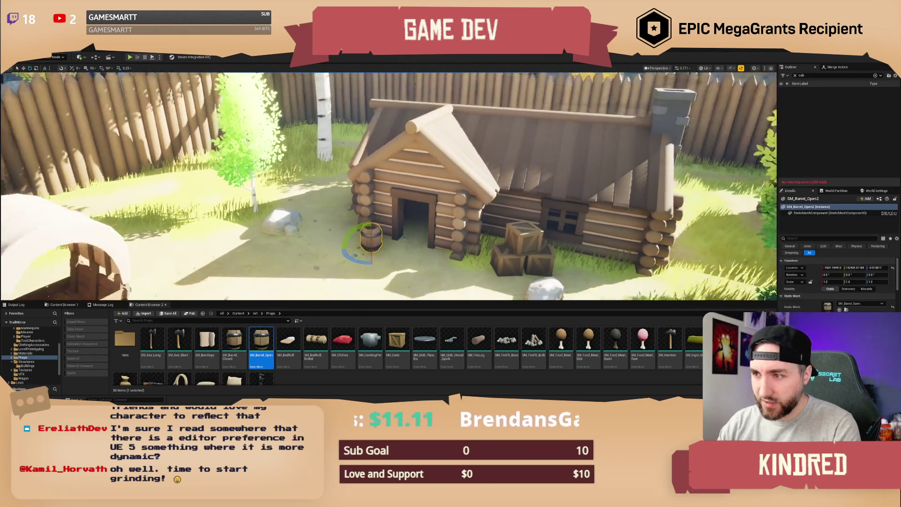
pyautogui.press('a')
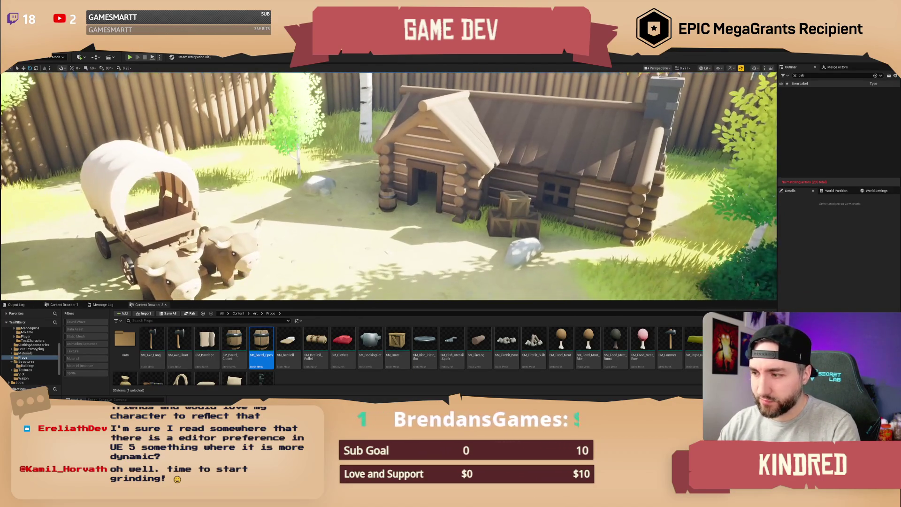
# Place SM_Barrel_Closed in the grass among the birches near another cabin
pyautogui.scroll(5, 389, 186)
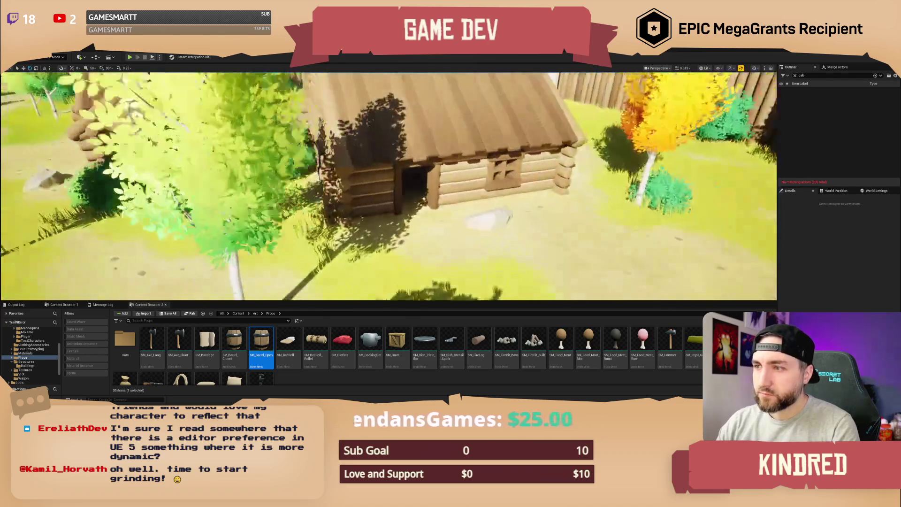
pyautogui.moveTo(234, 341); pyautogui.dragTo(329, 235)
pyautogui.press('s')
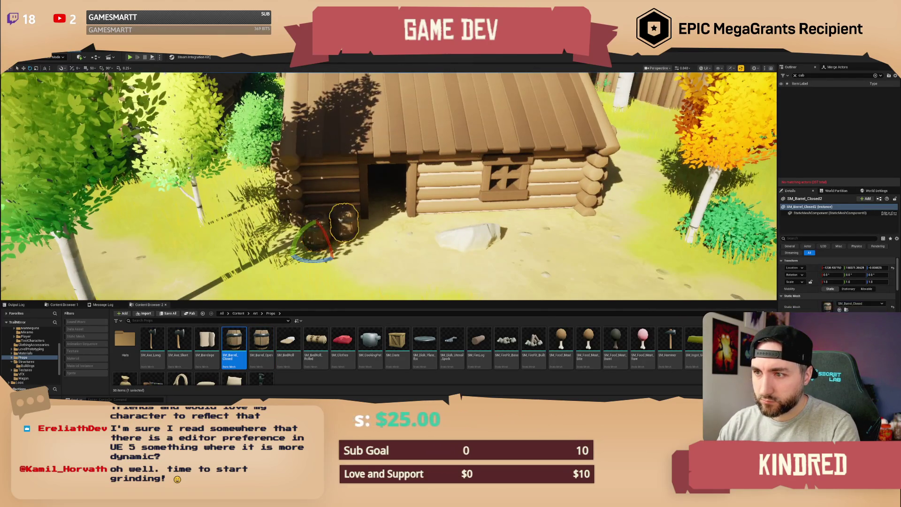
pyautogui.press('Escape')
pyautogui.press('a')
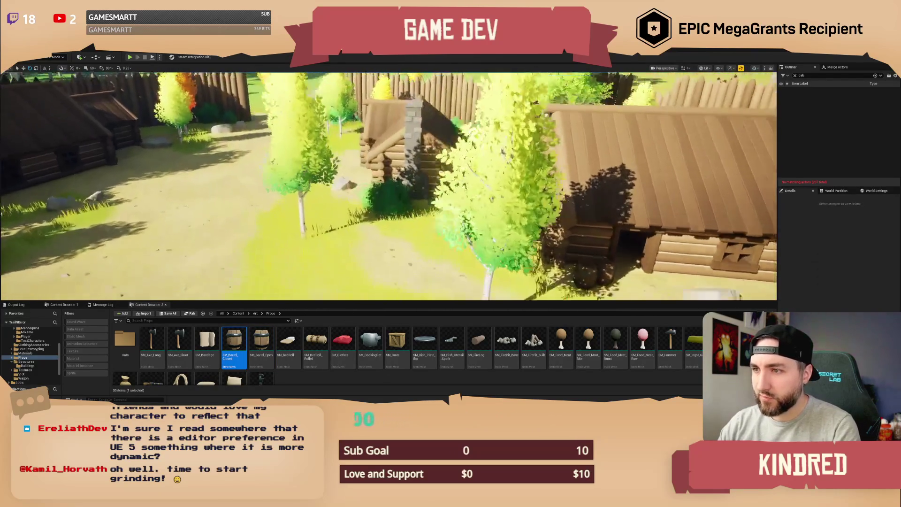
pyautogui.press('s')
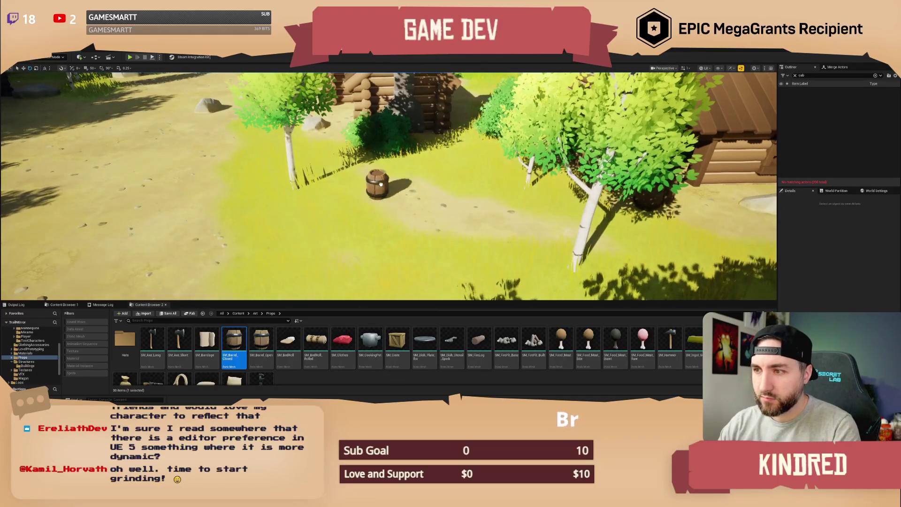
pyautogui.click(386, 189)
pyautogui.moveTo(397, 340); pyautogui.dragTo(403, 195)
pyautogui.moveTo(423, 244)
pyautogui.mouseDown()
pyautogui.moveTo(423, 263)
pyautogui.moveTo(375, 272)
pyautogui.moveTo(400, 268)
pyautogui.mouseUp()
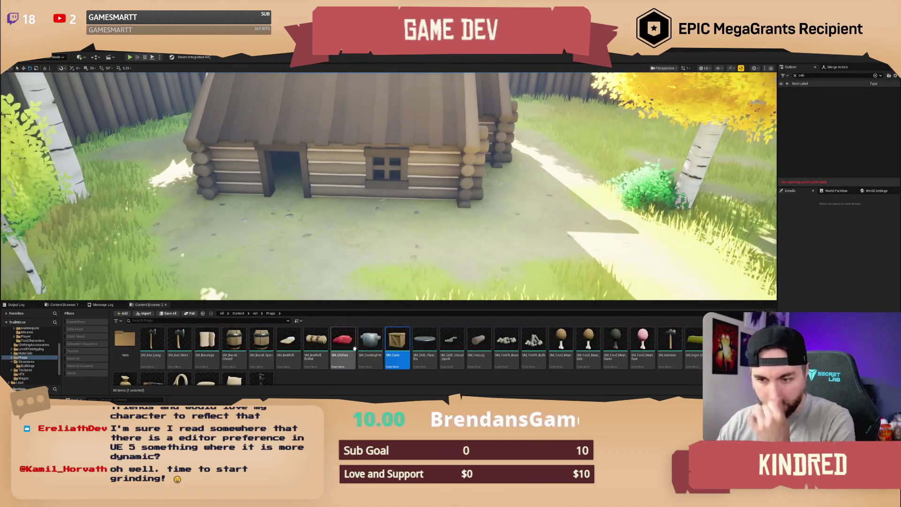
# Add a closed barrel beside the cabin door
pyautogui.rightClick(354, 349)
pyautogui.press('Escape')
pyautogui.moveTo(237, 344)
pyautogui.mouseDown()
pyautogui.moveTo(357, 209)
pyautogui.moveTo(329, 202)
pyautogui.moveTo(356, 214)
pyautogui.mouseUp()
pyautogui.scroll(-1, 288, 347)
# Place SM_Sack_Down by the barrels, turn and raise it, then stack a duplicate on top
pyautogui.moveTo(206, 374); pyautogui.dragTo(331, 220)
pyautogui.scroll(5, 331, 221)
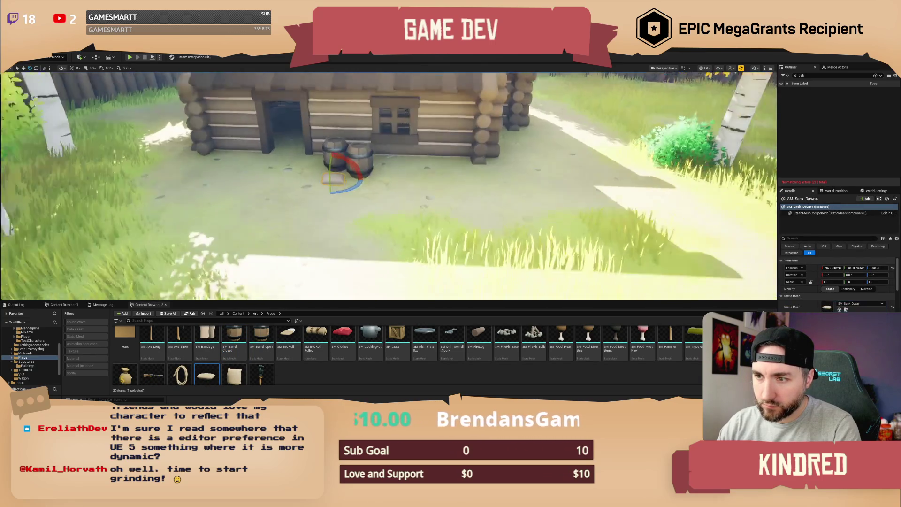
pyautogui.moveTo(378, 268); pyautogui.dragTo(400, 267)
pyautogui.press('w')
pyautogui.moveTo(369, 237)
pyautogui.mouseDown()
pyautogui.moveTo(369, 229)
pyautogui.moveTo(352, 256)
pyautogui.moveTo(369, 220)
pyautogui.moveTo(375, 234)
pyautogui.moveTo(390, 222)
pyautogui.moveTo(390, 235)
pyautogui.moveTo(408, 239)
pyautogui.moveTo(463, 235)
pyautogui.mouseUp()
pyautogui.press('e')
pyautogui.press('w')
pyautogui.hotkey('ctrl', 'd')
pyautogui.press('e')
pyautogui.press('Escape')
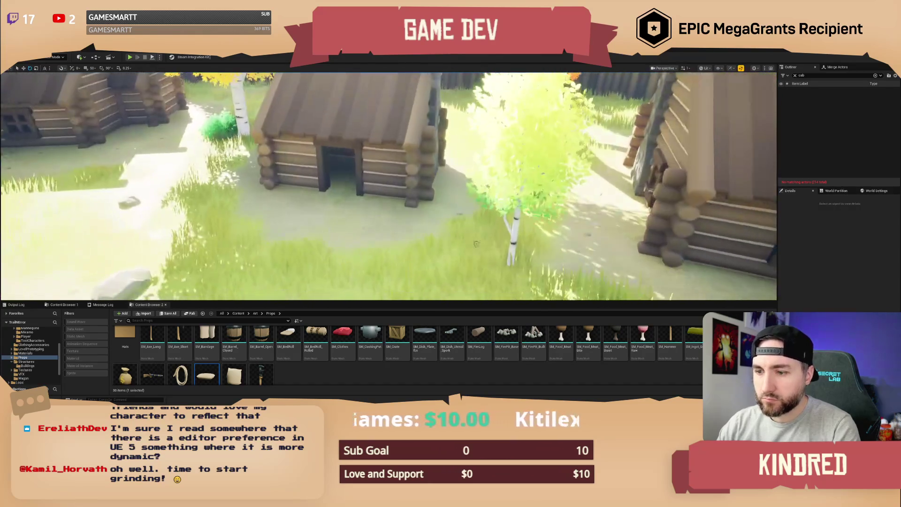
pyautogui.scroll(1, 530, 347)
# Place an upright sack, then a crate and a closed barrel in front of the cabin
pyautogui.scroll(-1, 259, 352)
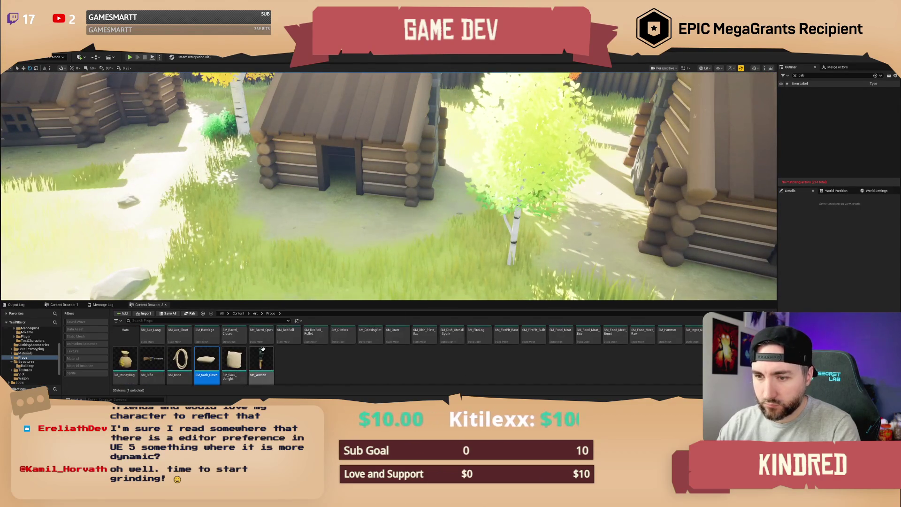
pyautogui.click(245, 360)
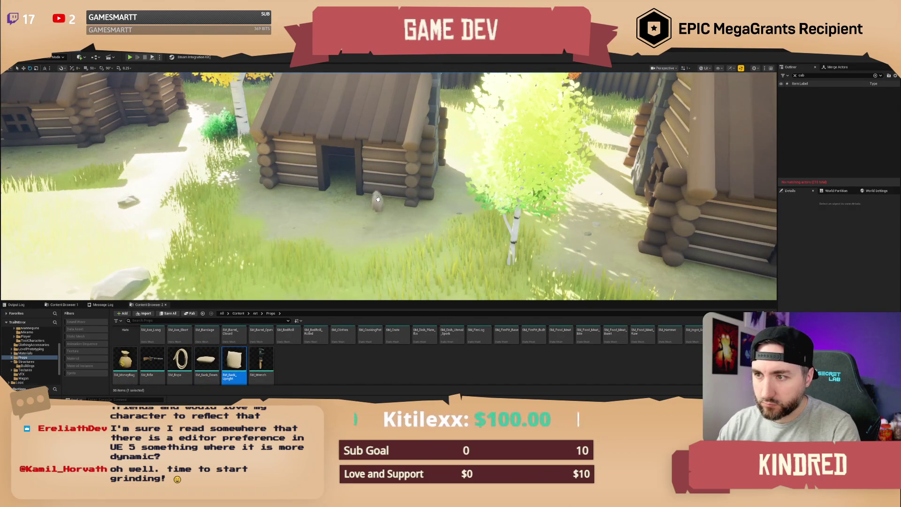
pyautogui.moveTo(361, 207); pyautogui.dragTo(361, 207)
pyautogui.press('Escape')
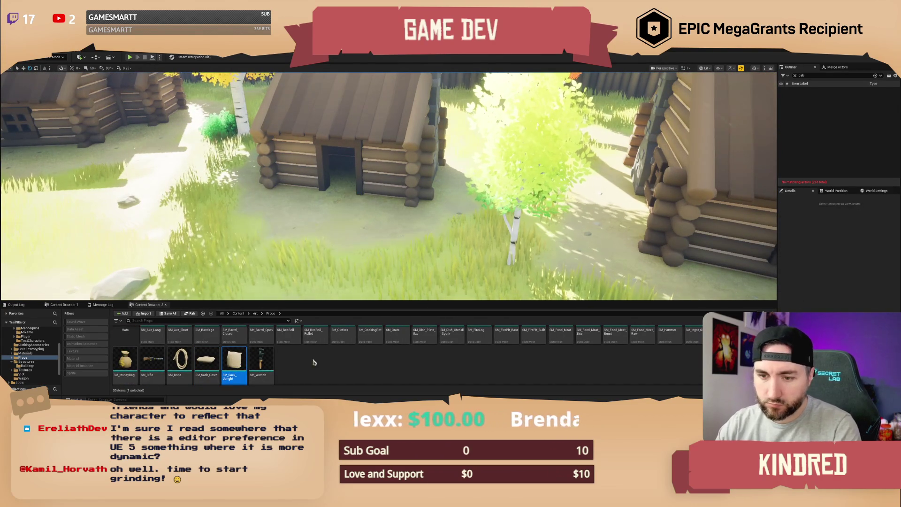
pyautogui.scroll(1, 344, 360)
pyautogui.moveTo(396, 341); pyautogui.dragTo(373, 200)
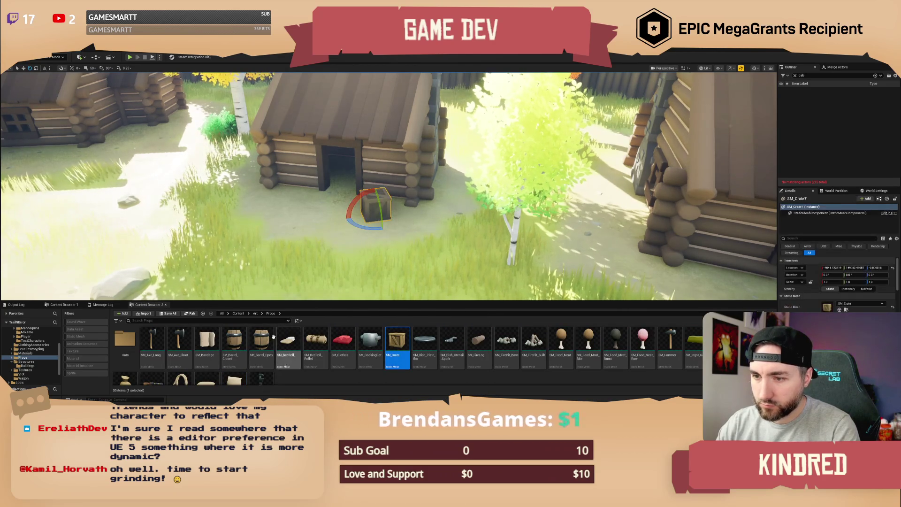
pyautogui.moveTo(230, 345)
pyautogui.mouseDown()
pyautogui.moveTo(399, 205)
pyautogui.moveTo(403, 218)
pyautogui.mouseUp()
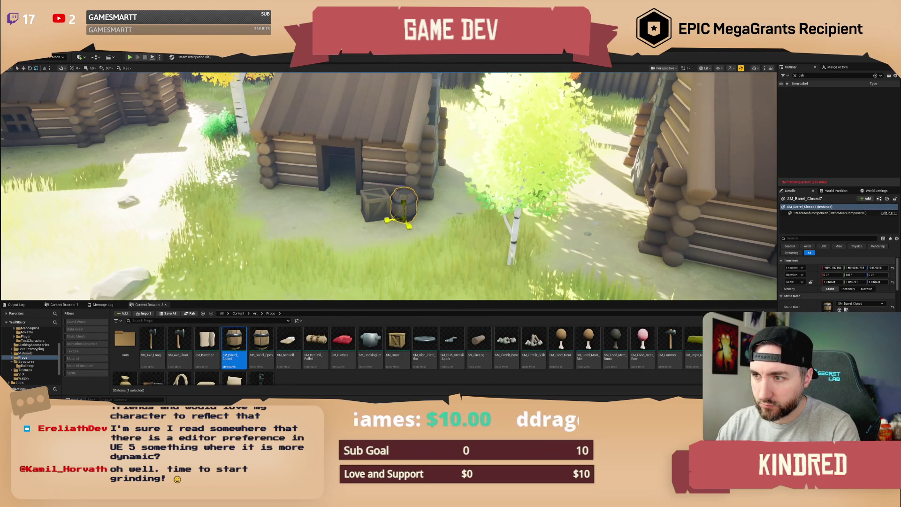
pyautogui.press('Escape')
pyautogui.moveTo(401, 222)
pyautogui.mouseDown()
pyautogui.moveTo(394, 263)
pyautogui.moveTo(451, 262)
pyautogui.moveTo(451, 277)
pyautogui.moveTo(409, 263)
pyautogui.mouseUp()
# Place another SM_Crate and SM_Barrel_Closed beside the boulder near the fence
pyautogui.click(397, 340)
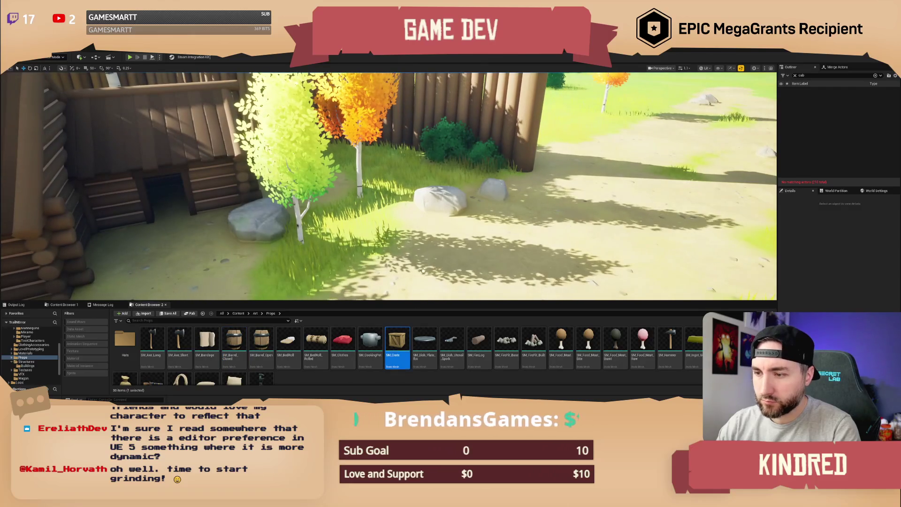
pyautogui.moveTo(415, 230); pyautogui.dragTo(412, 227)
pyautogui.moveTo(234, 341); pyautogui.dragTo(350, 295)
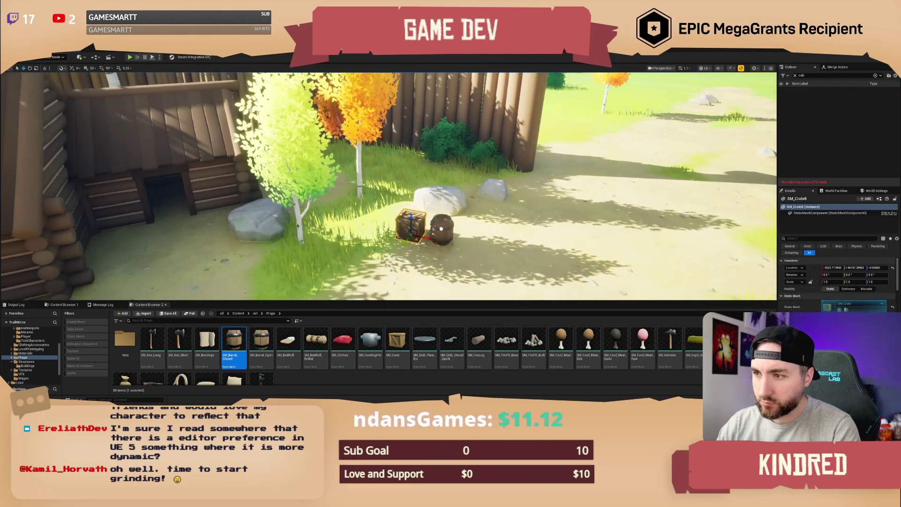
pyautogui.moveTo(430, 219); pyautogui.dragTo(430, 218)
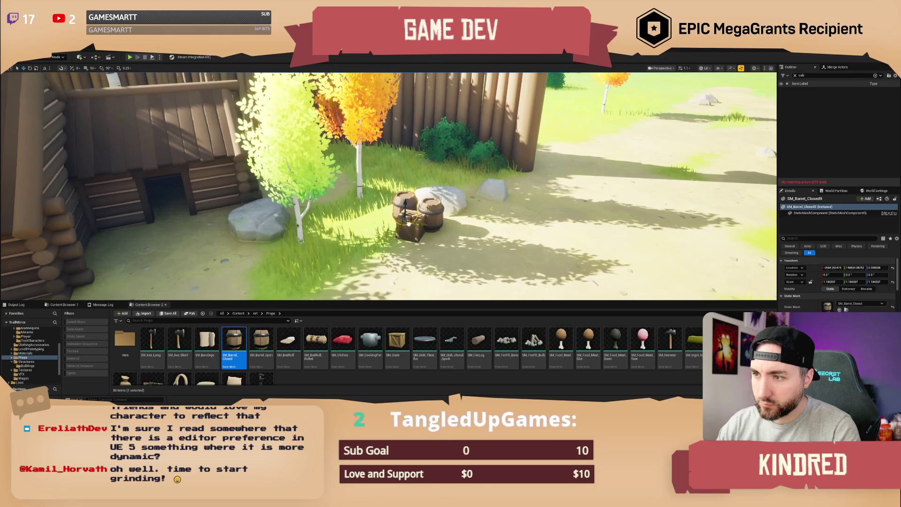
pyautogui.press('Escape')
pyautogui.scroll(5, 408, 223)
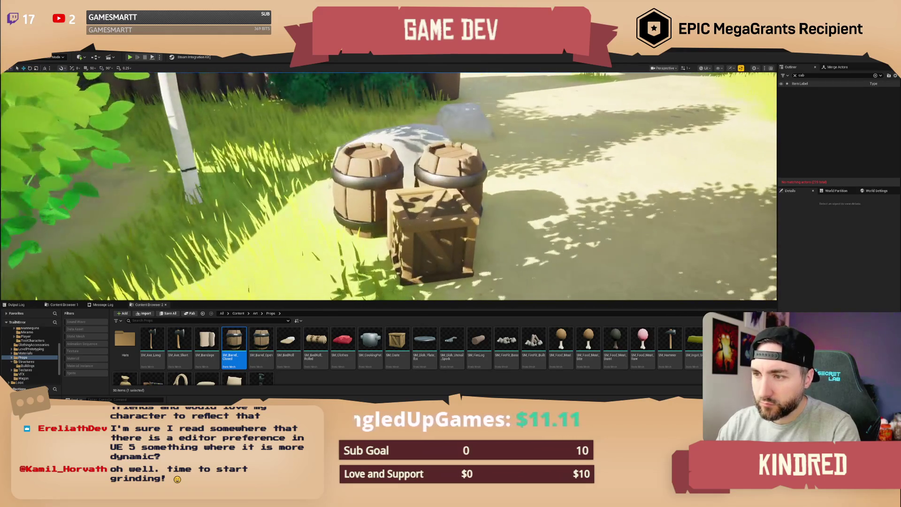
pyautogui.scroll(-5, 476, 216)
pyautogui.scroll(5, 477, 215)
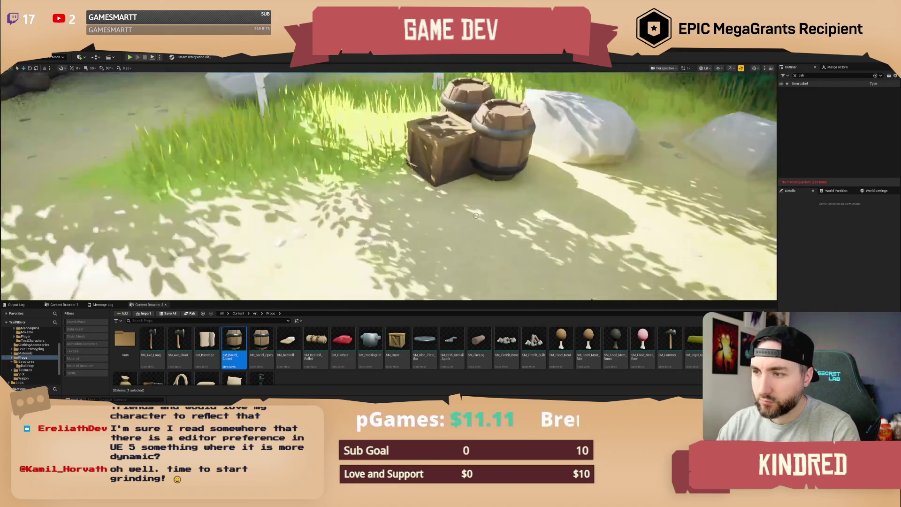
# Set a sack on the crate rotated about 45°, add an upright sack beside it, then fly out
pyautogui.click(441, 155)
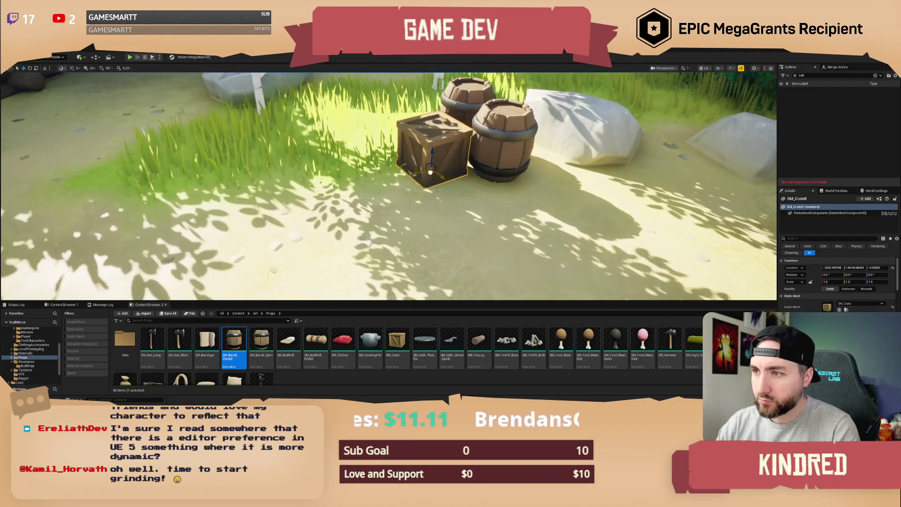
pyautogui.moveTo(207, 379); pyautogui.dragTo(436, 115)
pyautogui.press('e')
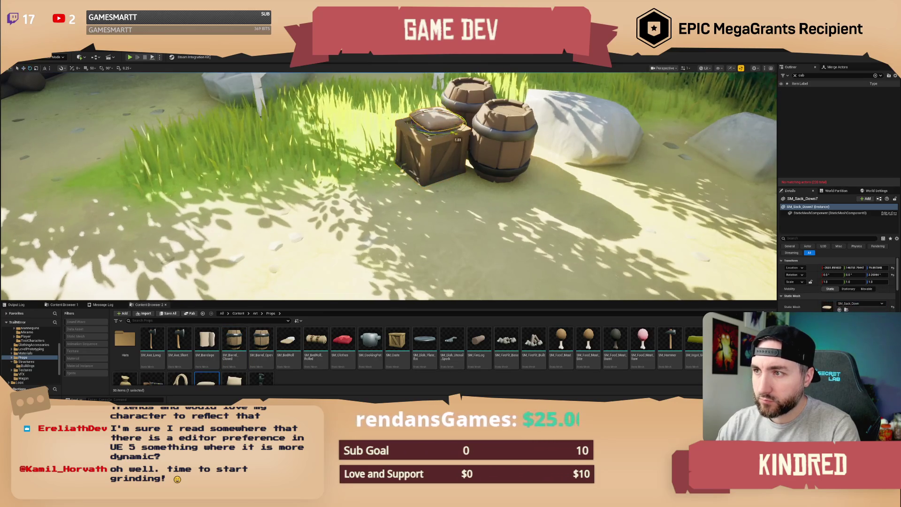
pyautogui.moveTo(234, 377)
pyautogui.mouseDown()
pyautogui.moveTo(464, 196)
pyautogui.moveTo(462, 184)
pyautogui.moveTo(426, 198)
pyautogui.moveTo(475, 202)
pyautogui.moveTo(460, 206)
pyautogui.moveTo(474, 193)
pyautogui.mouseUp()
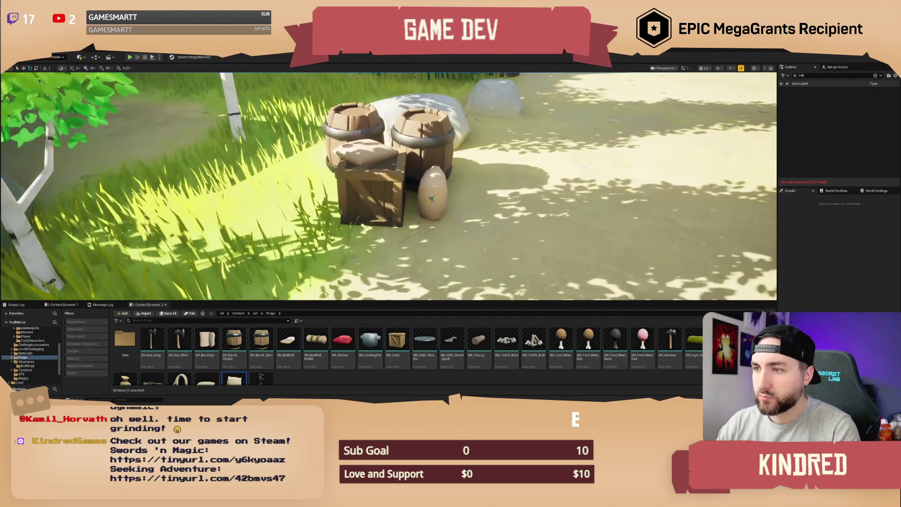
pyautogui.click(432, 197)
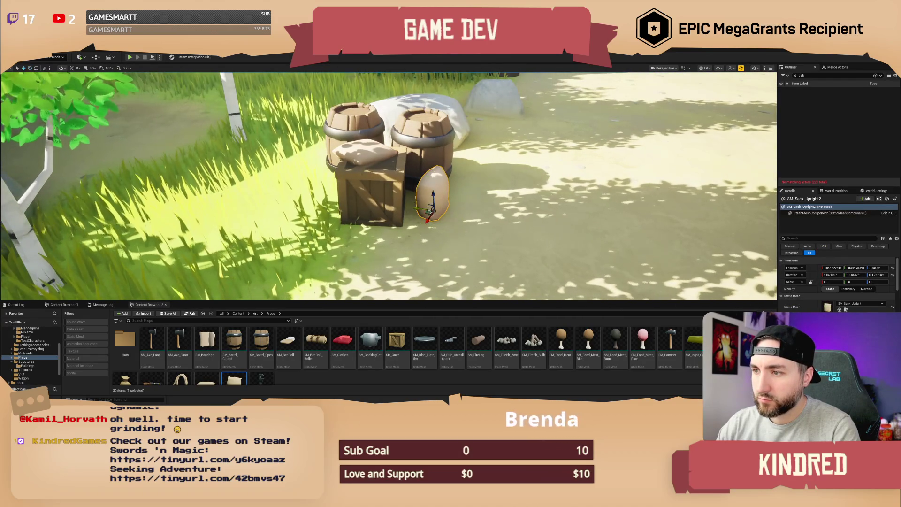
pyautogui.click(501, 199)
pyautogui.moveTo(501, 198)
pyautogui.mouseDown()
pyautogui.moveTo(492, 242)
pyautogui.moveTo(443, 248)
pyautogui.mouseUp()
pyautogui.press('w')
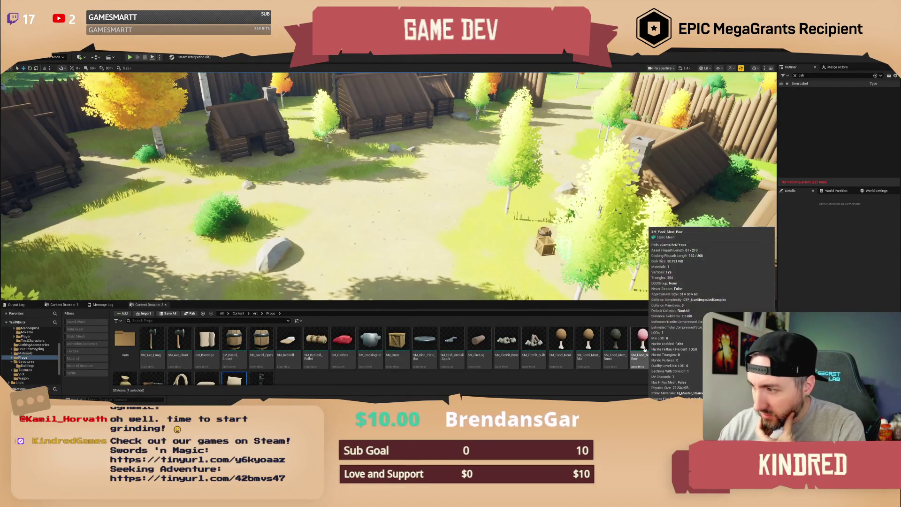
# Fly over the village and drop SM_FirePit_Built on the open dirt between the cabins
pyautogui.press('w')
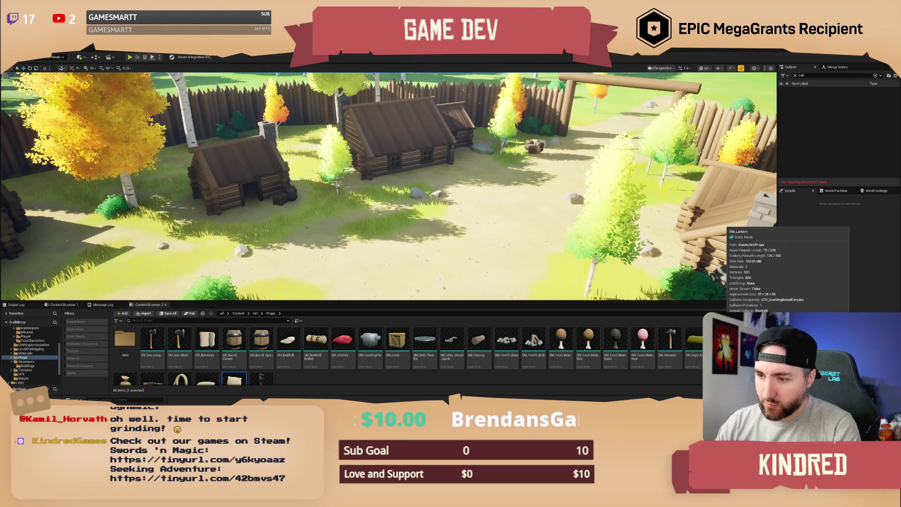
pyautogui.scroll(-2, 376, 363)
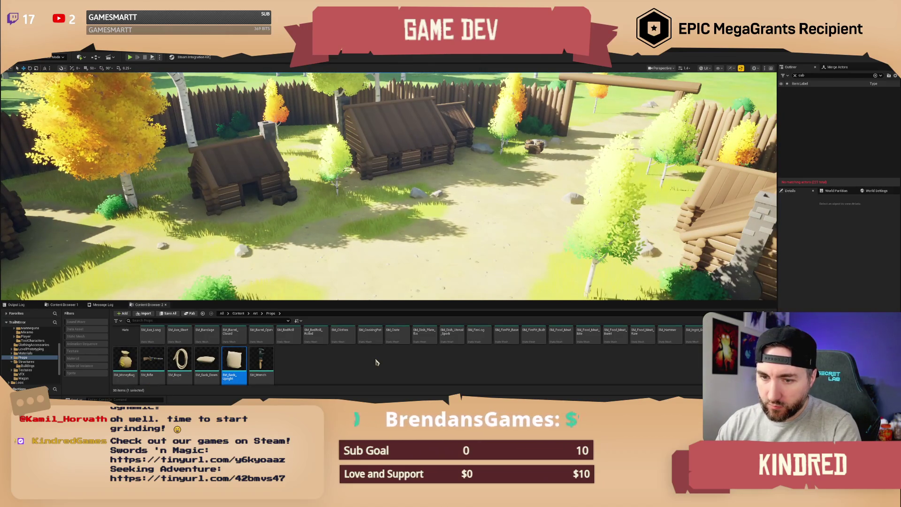
pyautogui.scroll(2, 376, 363)
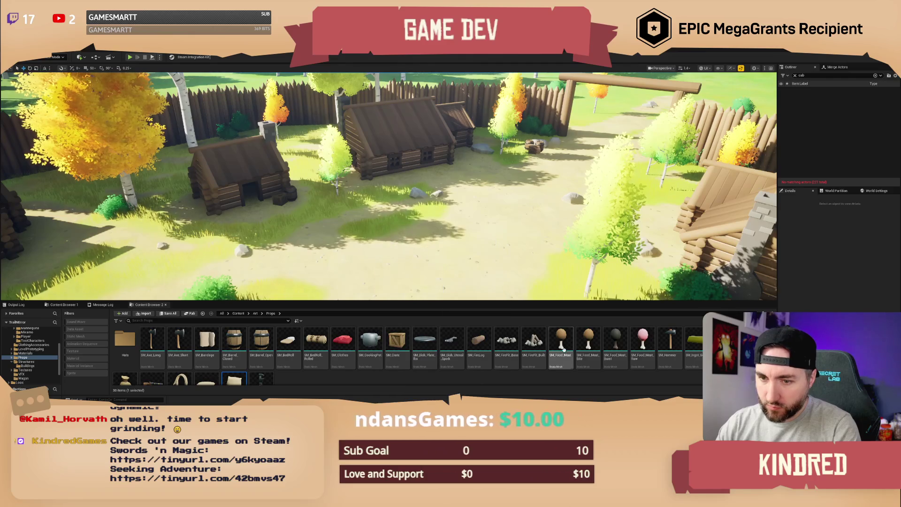
pyautogui.moveTo(513, 247); pyautogui.dragTo(514, 136)
pyautogui.moveTo(534, 340)
pyautogui.mouseDown()
pyautogui.moveTo(392, 237)
pyautogui.moveTo(368, 175)
pyautogui.moveTo(357, 175)
pyautogui.moveTo(356, 184)
pyautogui.mouseUp()
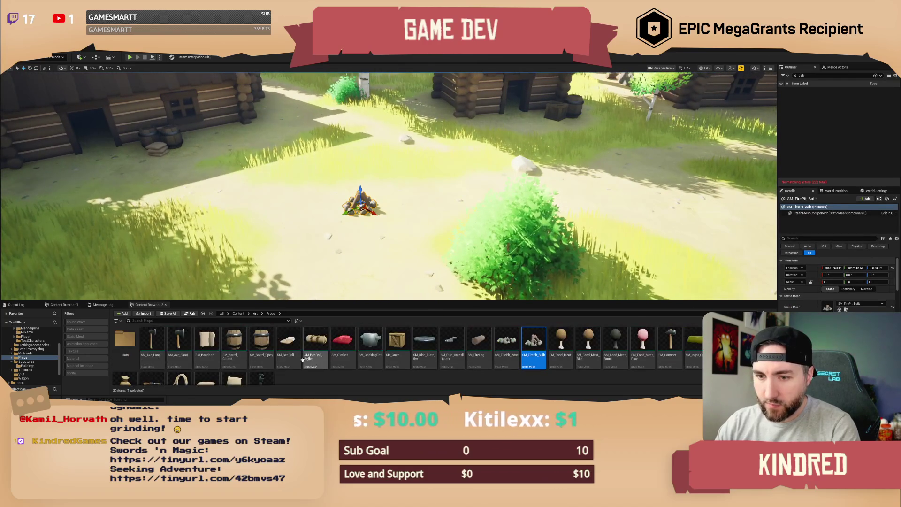
# Try SM_Furniture_Chair from Art > Structures beside the fire pit, delete it, and switch to Content Browser 1
pyautogui.click(255, 314)
pyautogui.click(279, 341)
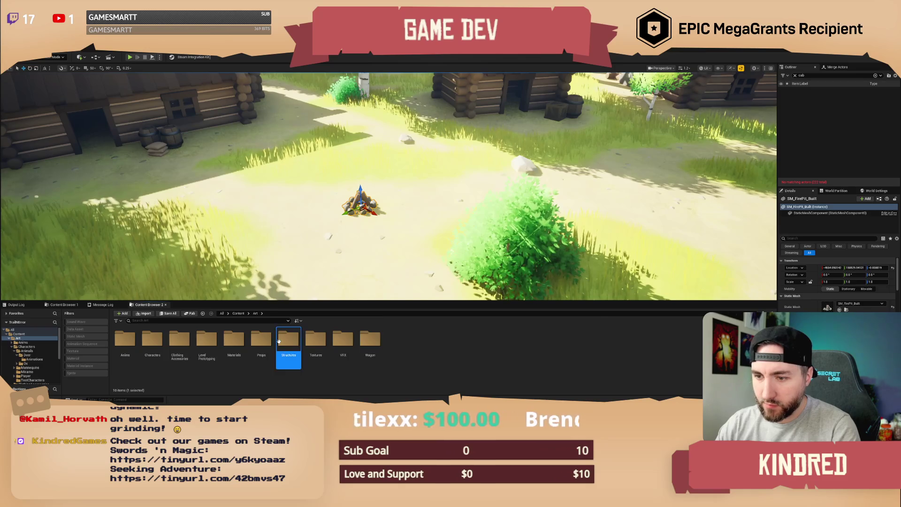
pyautogui.doubleClick(279, 341)
pyautogui.moveTo(614, 344)
pyautogui.mouseDown()
pyautogui.moveTo(408, 216)
pyautogui.moveTo(372, 206)
pyautogui.mouseUp()
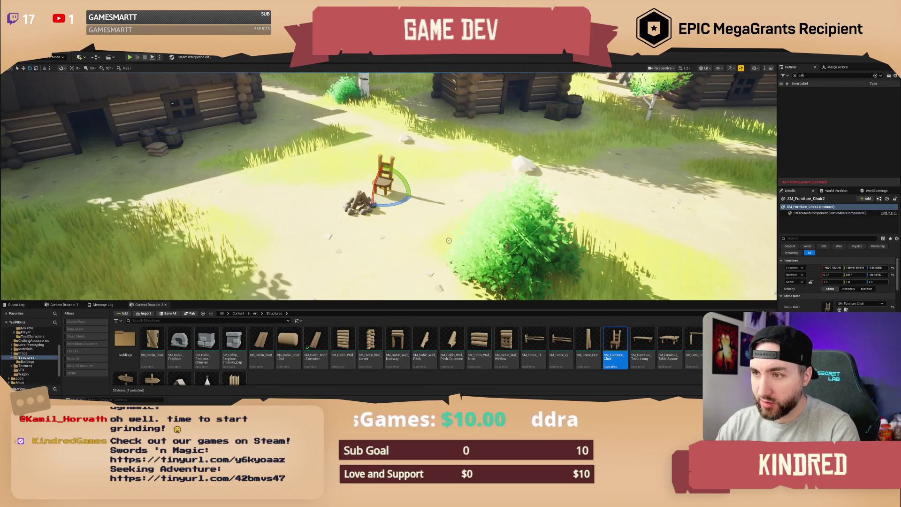
pyautogui.moveTo(438, 221); pyautogui.dragTo(423, 221)
pyautogui.press('Delete')
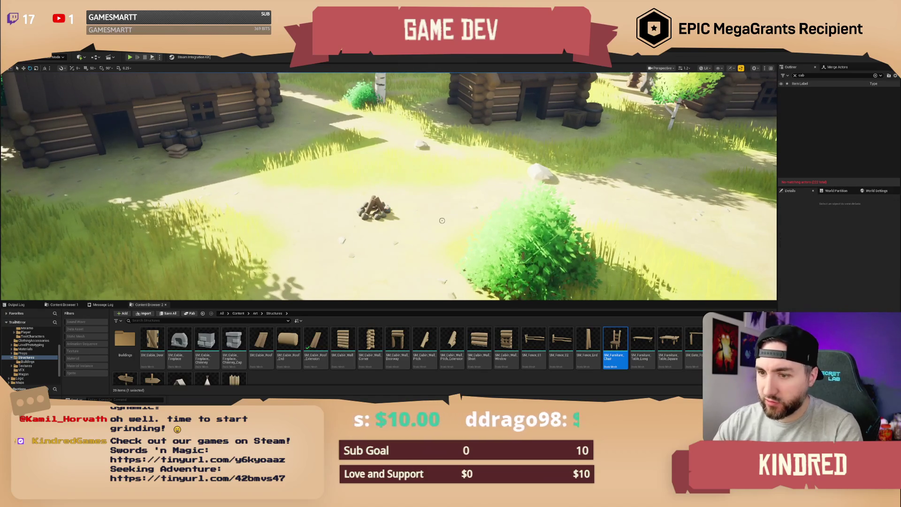
pyautogui.click(66, 307)
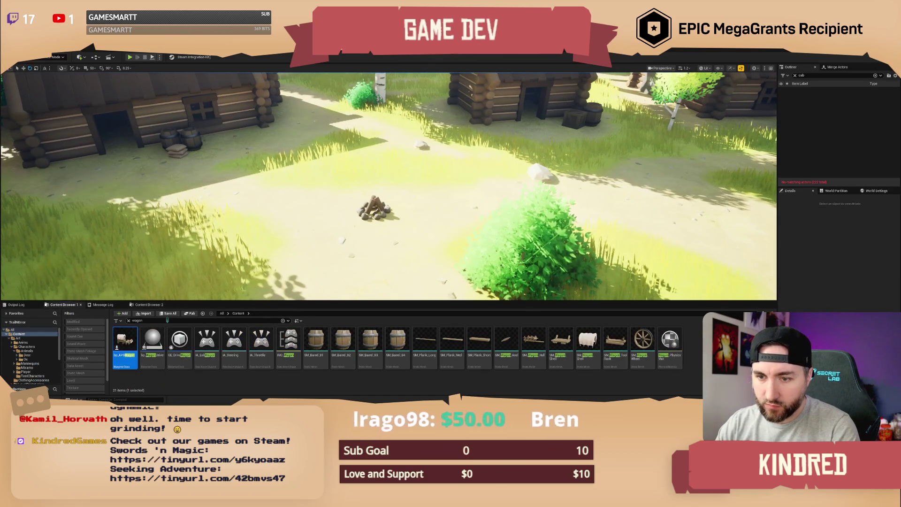
# Search 'log' and filter the asset browser to Static Mesh only, showing SM_FireLog
pyautogui.write('log')
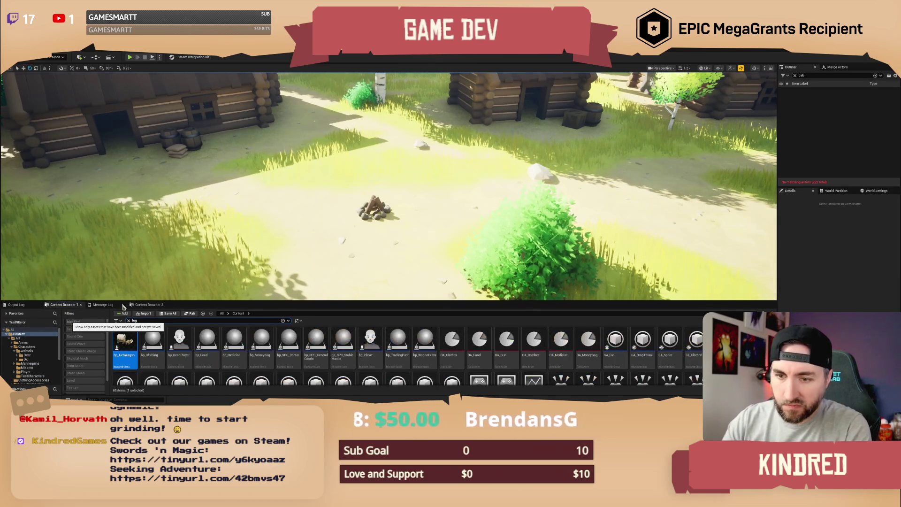
pyautogui.scroll(-2, 188, 338)
pyautogui.scroll(1, 188, 326)
pyautogui.scroll(1, 188, 325)
pyautogui.click(119, 321)
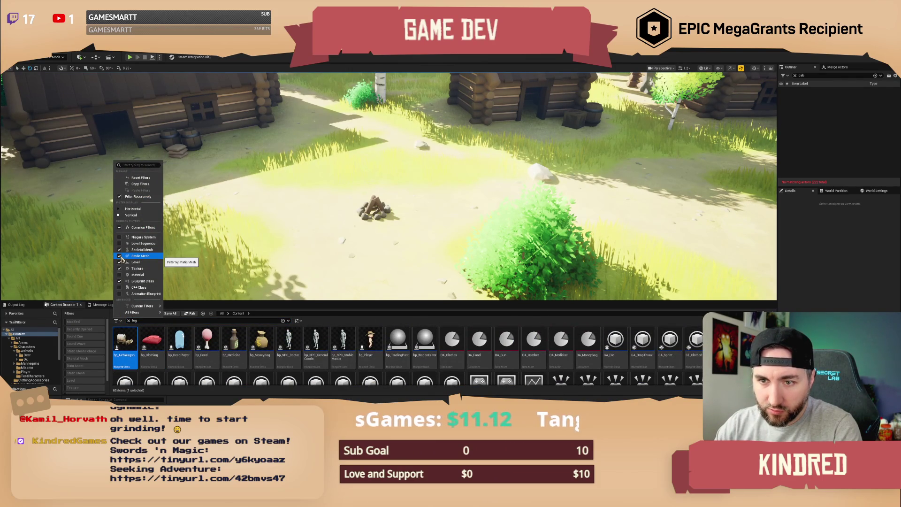
pyautogui.click(120, 228)
pyautogui.click(122, 256)
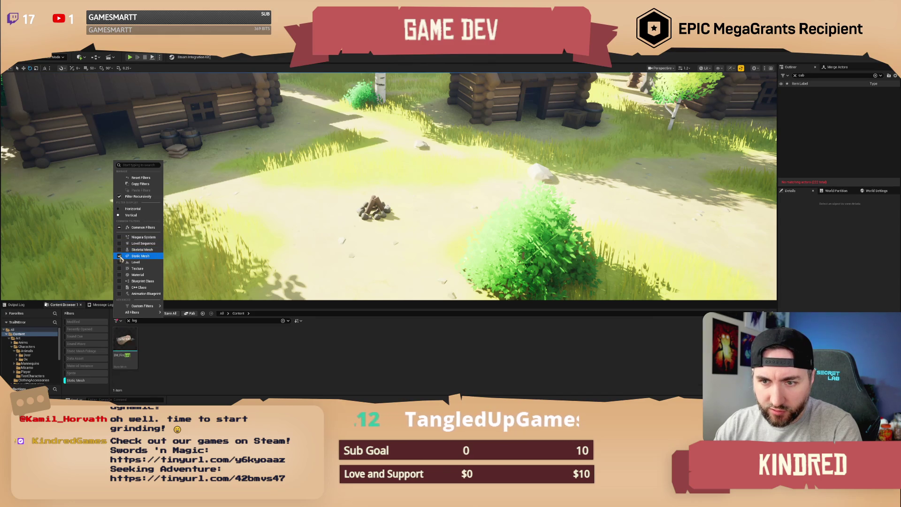
pyautogui.press('Escape')
pyautogui.rightClick(127, 344)
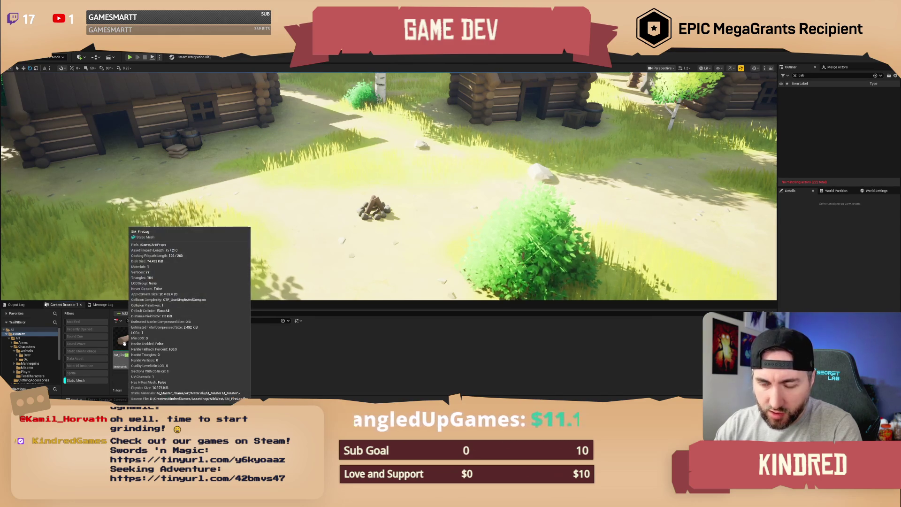
pyautogui.press('Escape')
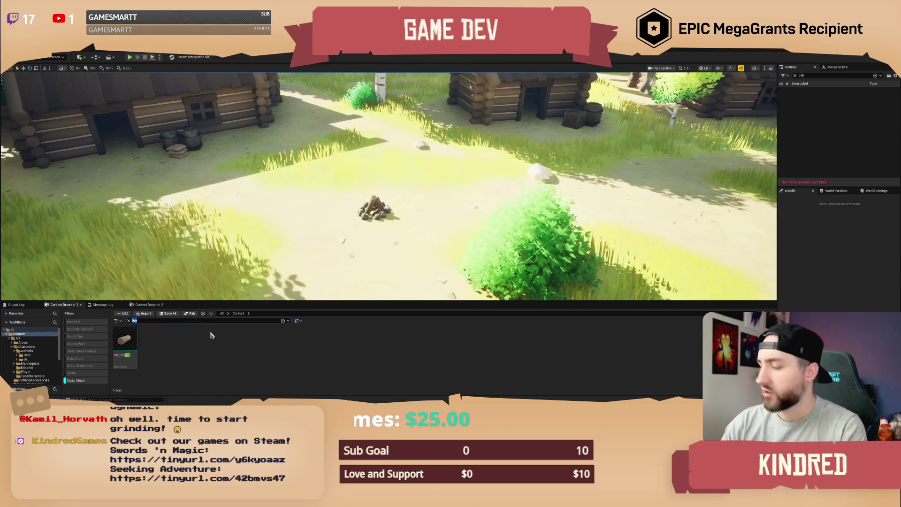
# Try the asset searches 'branch' and 'stump'
pyautogui.write('branch')
pyautogui.press('Return')
pyautogui.hotkey('ctrl', 'a')
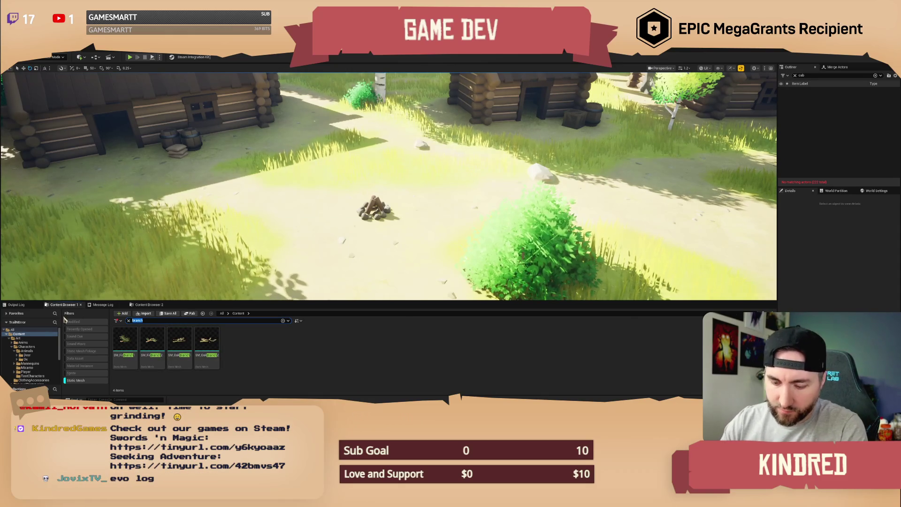
pyautogui.write('stump')
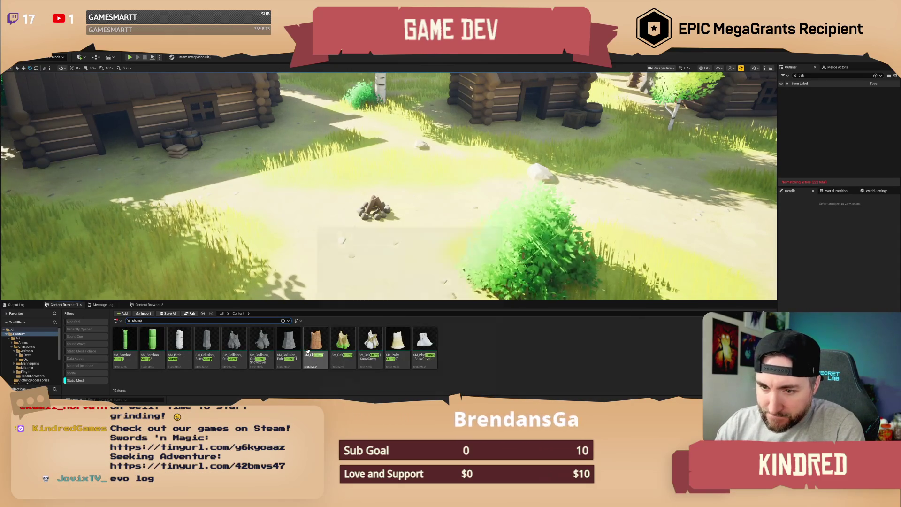
pyautogui.moveTo(288, 347)
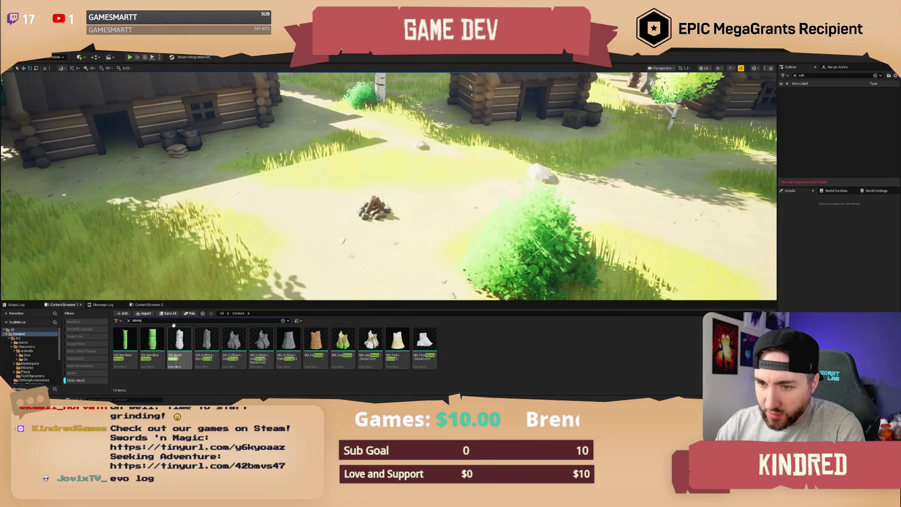
# Place an SM_FireLog beside the fire pit, frame it, and enlarge it slightly
pyautogui.write('log')
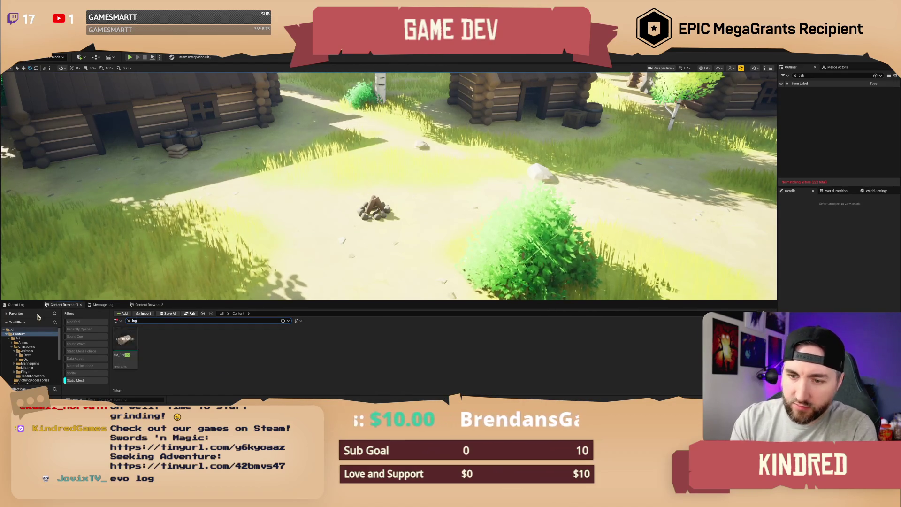
pyautogui.moveTo(128, 341); pyautogui.dragTo(334, 207)
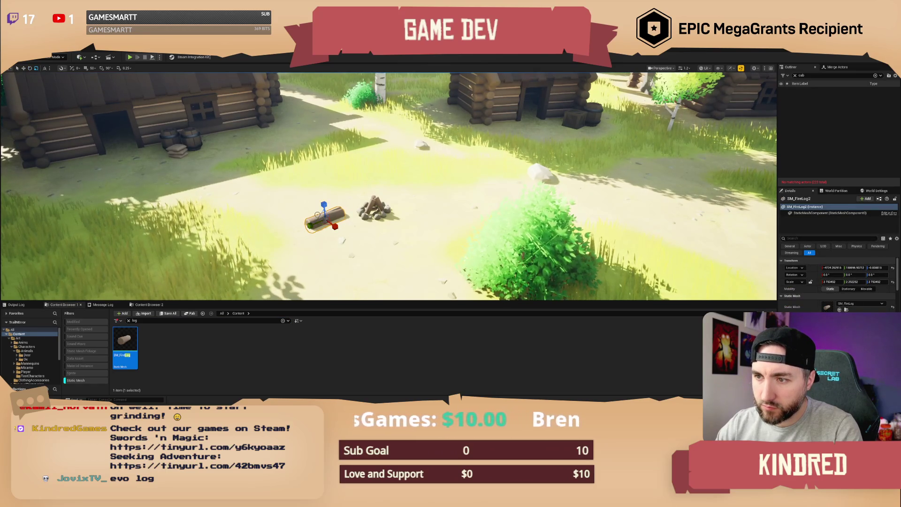
pyautogui.press('f')
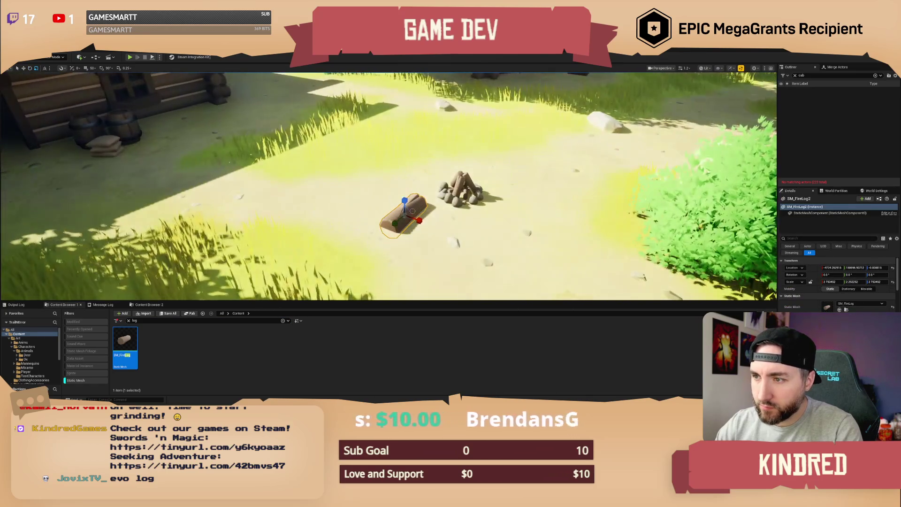
pyautogui.moveTo(412, 211)
pyautogui.mouseDown()
pyautogui.moveTo(418, 206)
pyautogui.moveTo(423, 221)
pyautogui.moveTo(396, 181)
pyautogui.moveTo(497, 181)
pyautogui.moveTo(520, 198)
pyautogui.moveTo(523, 177)
pyautogui.mouseUp()
pyautogui.press('w')
pyautogui.press('e')
# Pull back to view the cabins and fence, then save the TrailMap level
pyautogui.press('Escape')
pyautogui.scroll(-10, 388, 186)
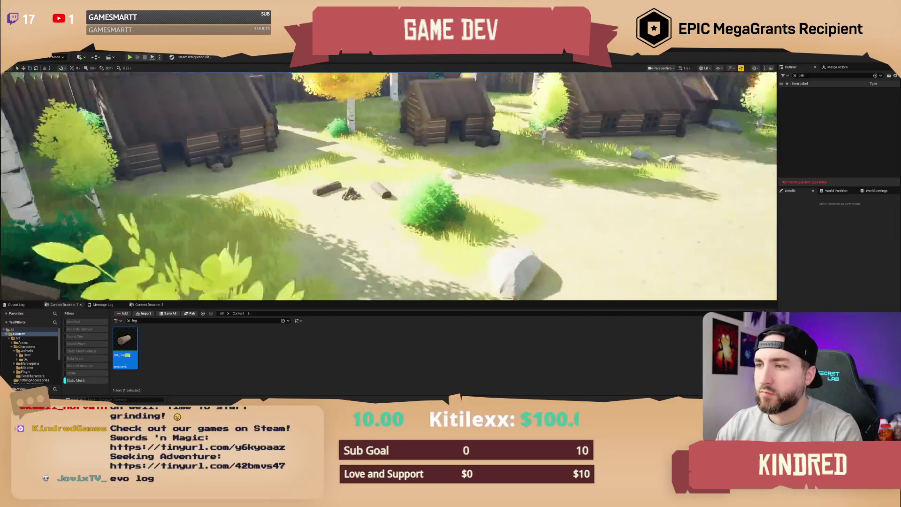
pyautogui.moveTo(511, 186)
pyautogui.mouseDown()
pyautogui.moveTo(489, 206)
pyautogui.moveTo(512, 186)
pyautogui.mouseUp()
pyautogui.hotkey('ctrl', 's')
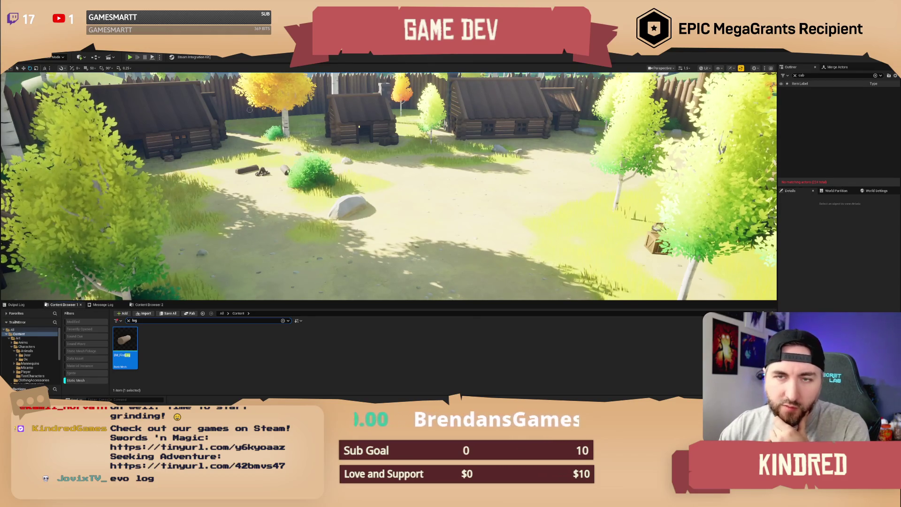
# Select and frame the fire log beside the campfire in move mode
pyautogui.scroll(10, 329, 212)
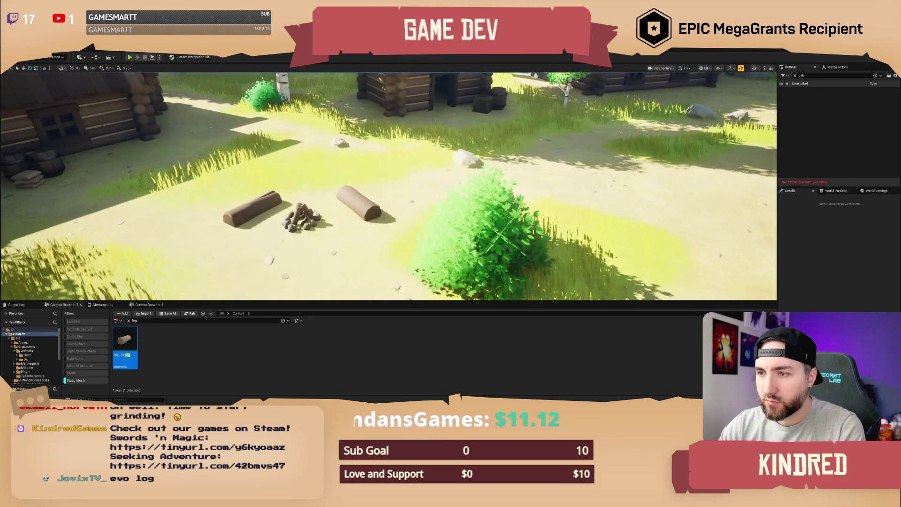
pyautogui.click(356, 213)
pyautogui.press('f')
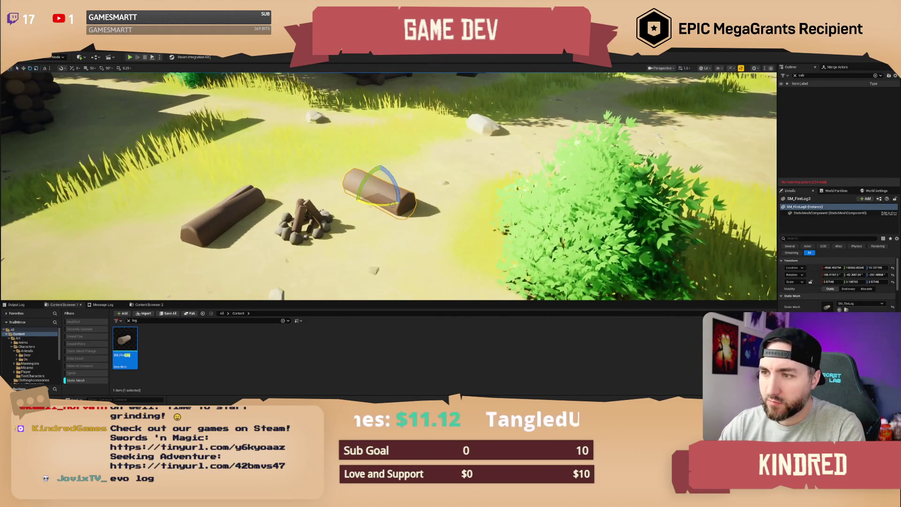
pyautogui.press('w')
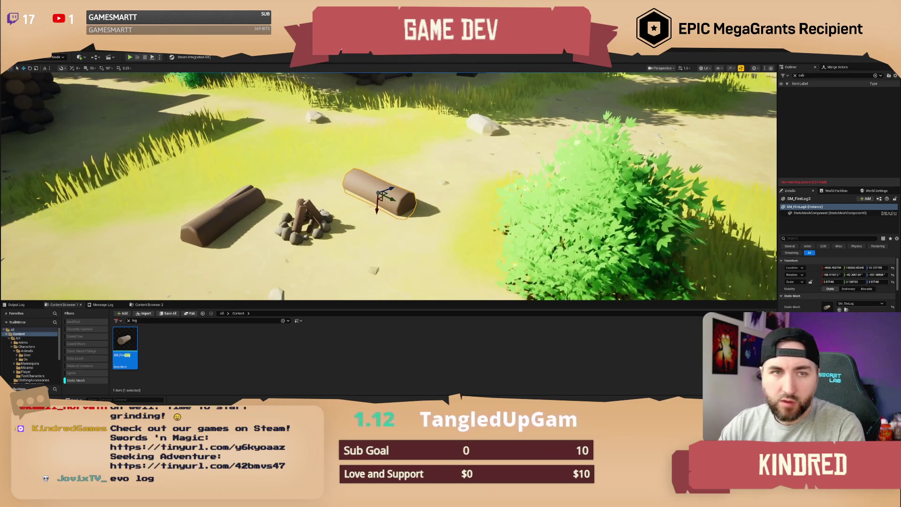
pyautogui.click(32, 48)
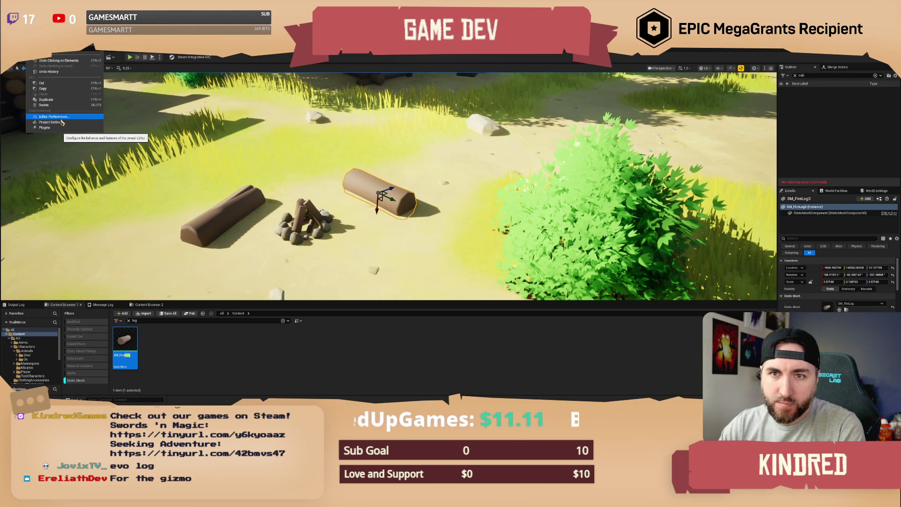
# Open Editor Preferences, search for gizmo settings, and set Gizmo Scale to 1.35
pyautogui.click(326, 122)
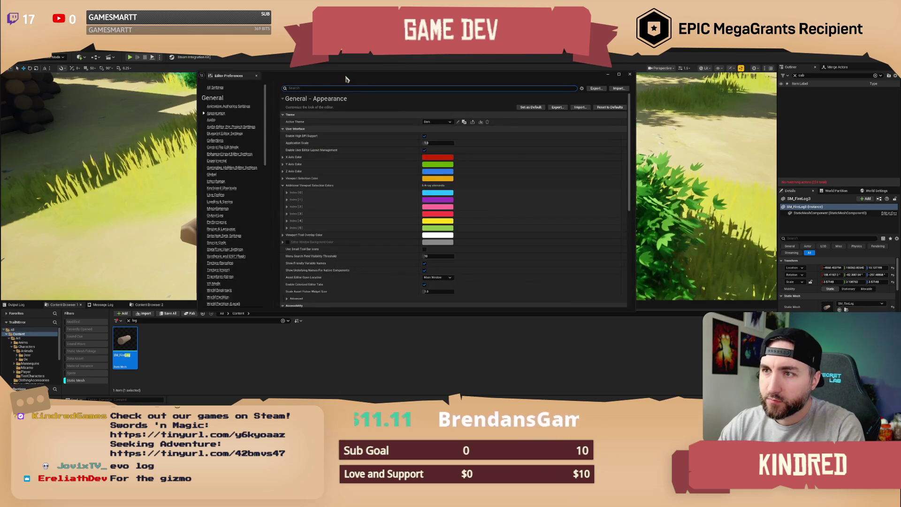
pyautogui.write('sizmo')
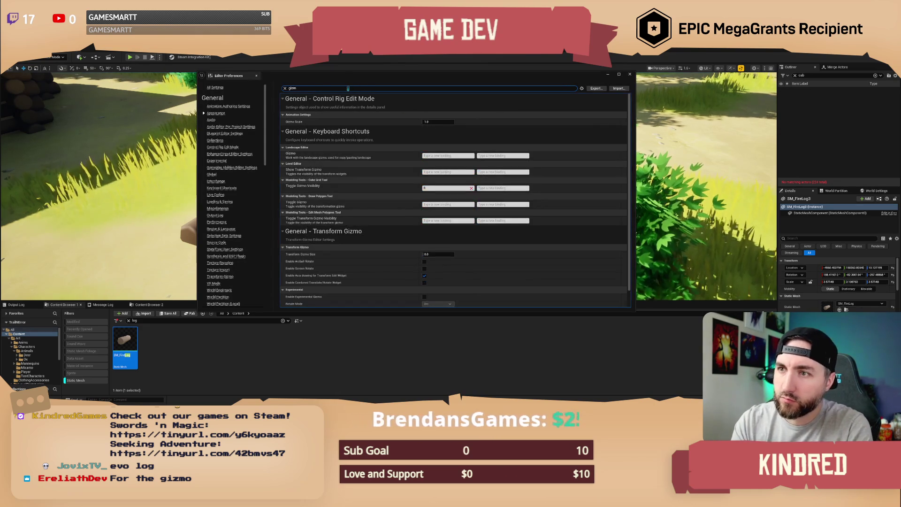
pyautogui.moveTo(328, 75); pyautogui.dragTo(582, 81)
pyautogui.click(688, 128)
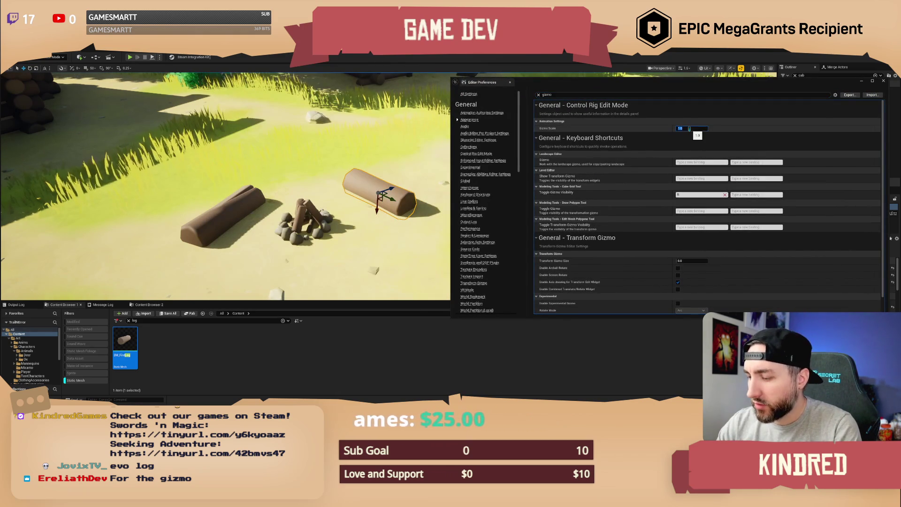
pyautogui.press('Return')
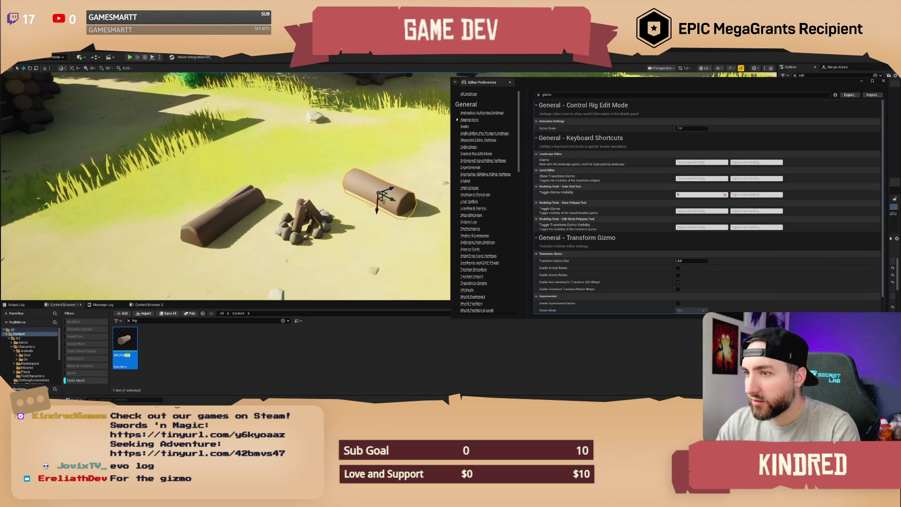
pyautogui.click(262, 198)
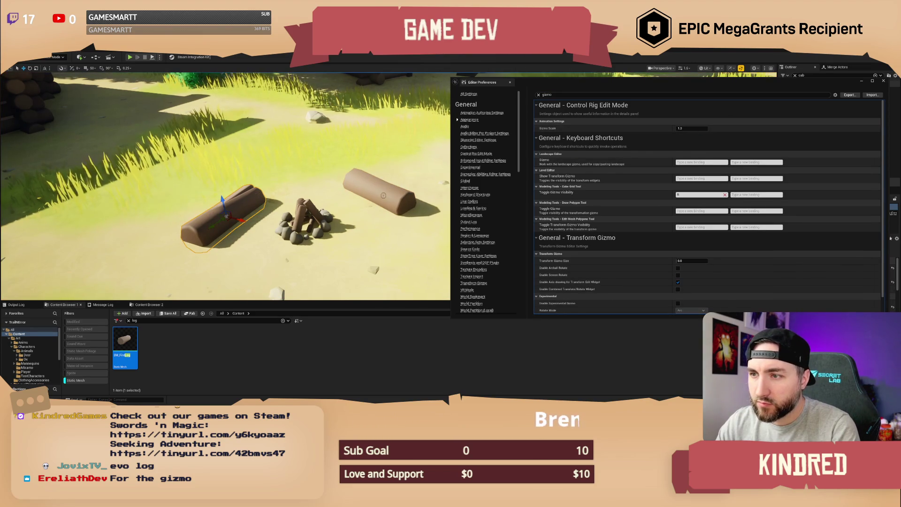
pyautogui.click(384, 195)
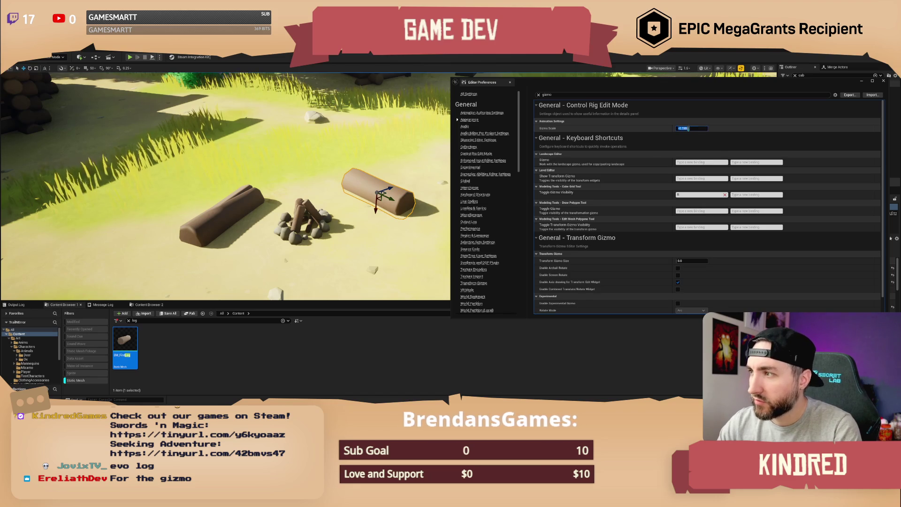
pyautogui.click(389, 190)
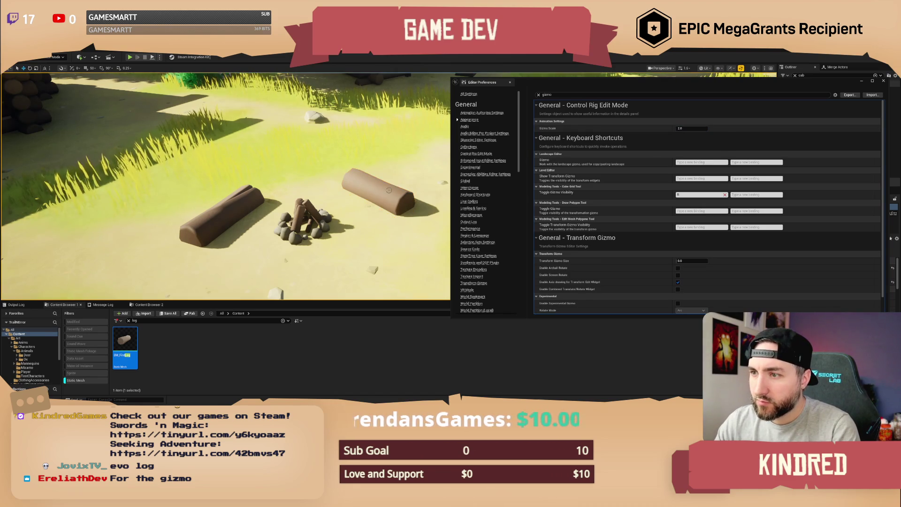
pyautogui.press('q')
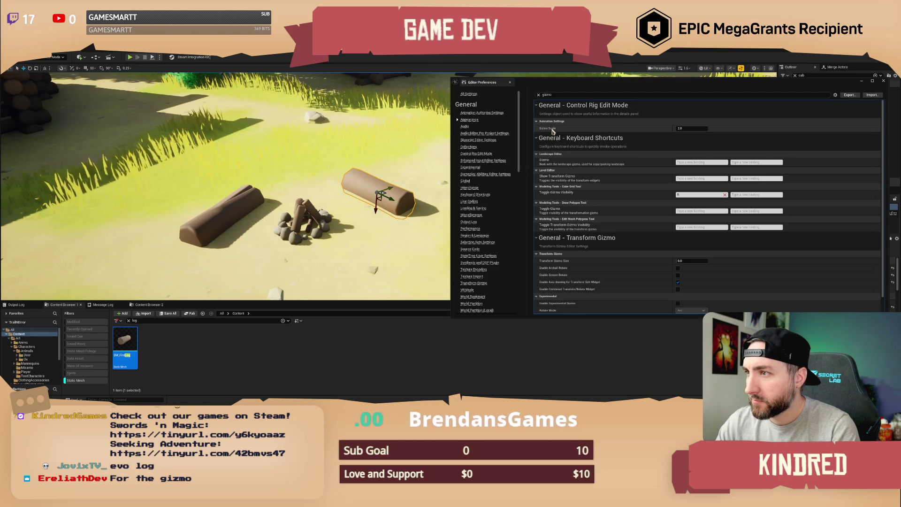
# Revisit Gizmo Scale and enable the Combined Translate/Rotate Widget
pyautogui.click(687, 129)
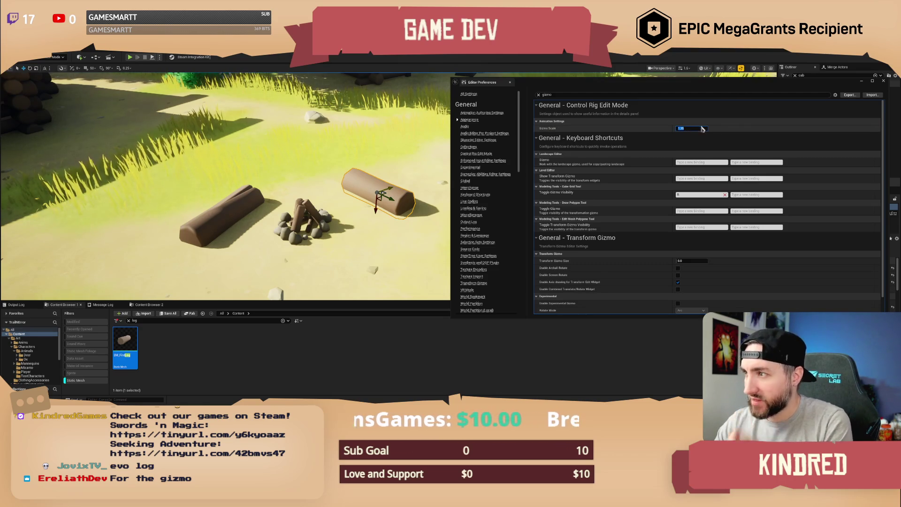
pyautogui.click(717, 123)
pyautogui.click(717, 124)
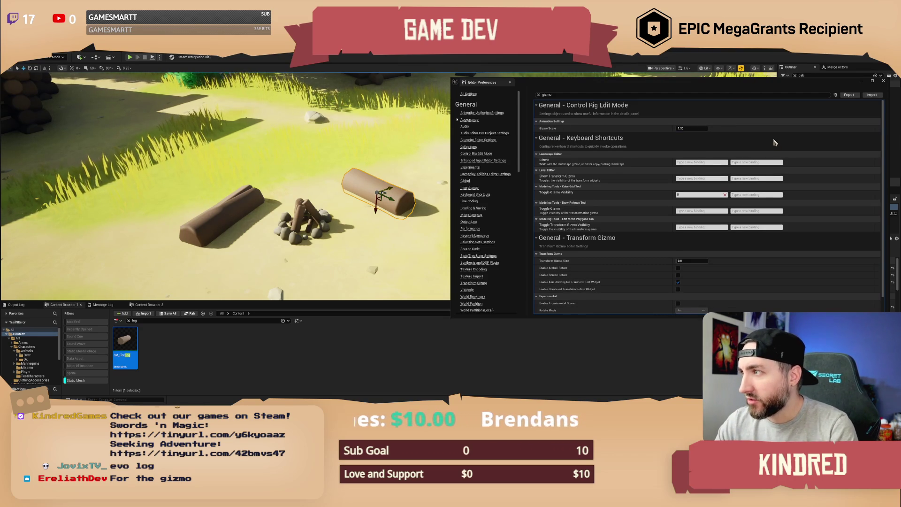
pyautogui.scroll(-1, 766, 142)
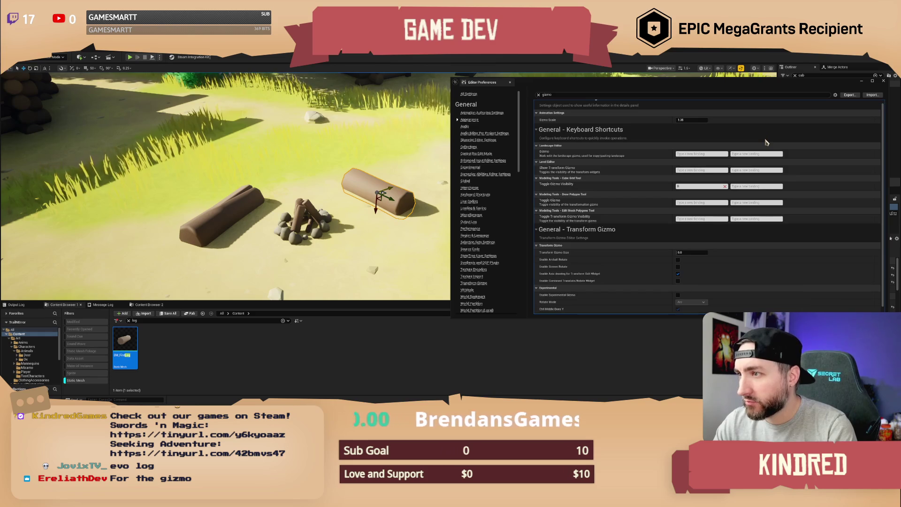
pyautogui.scroll(-1, 766, 142)
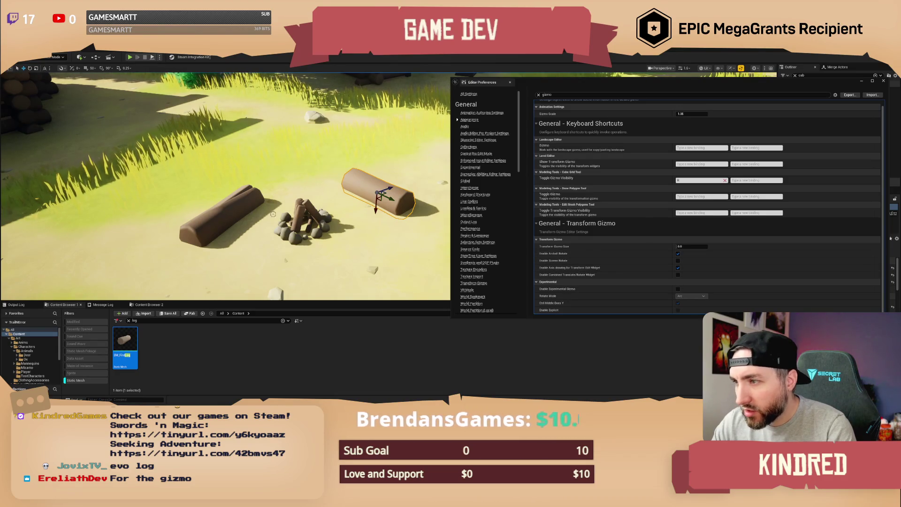
pyautogui.click(248, 207)
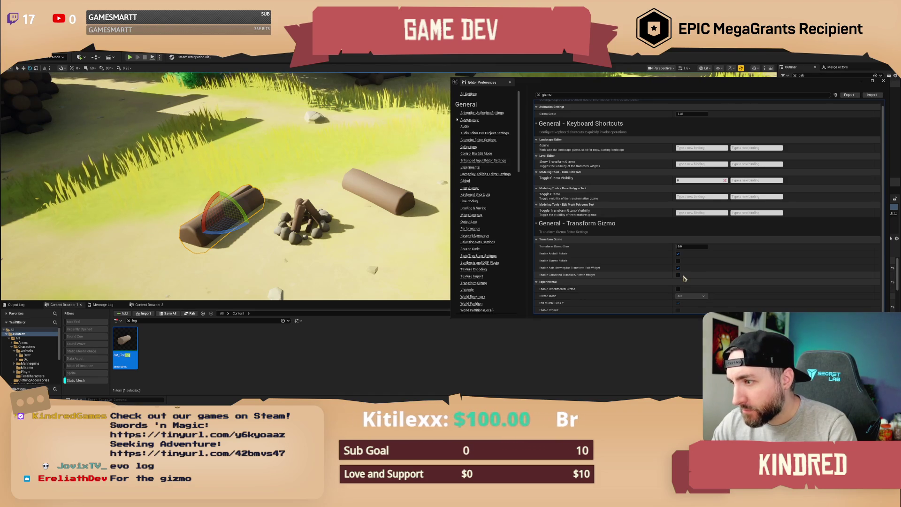
pyautogui.click(678, 275)
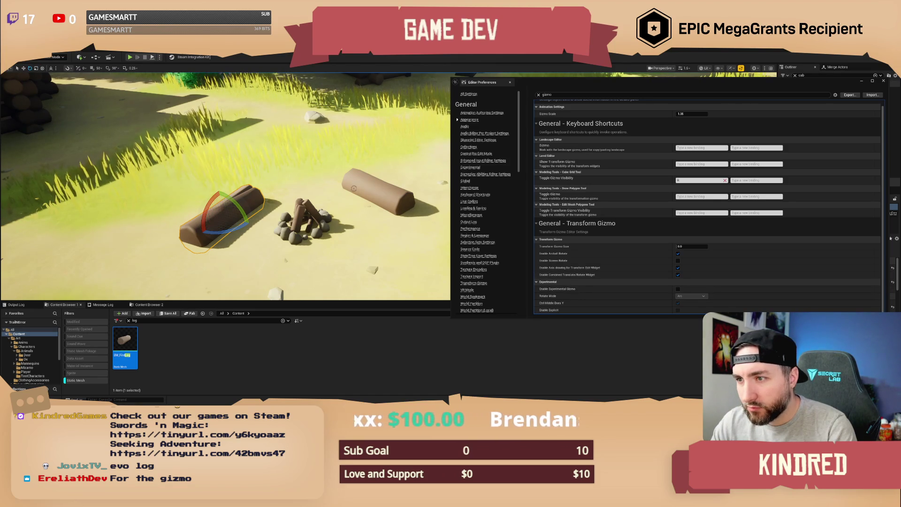
pyautogui.click(385, 202)
# Test scale, rotate and move gizmos on the logs, then enable Screen Rotate
pyautogui.press('r')
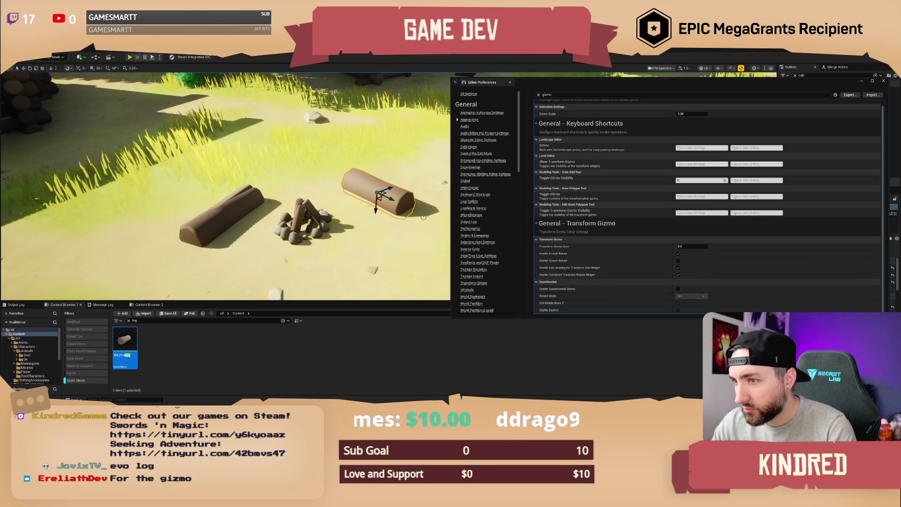
pyautogui.press('e')
pyautogui.press('r')
pyautogui.press('w')
pyautogui.click(240, 215)
pyautogui.press('e')
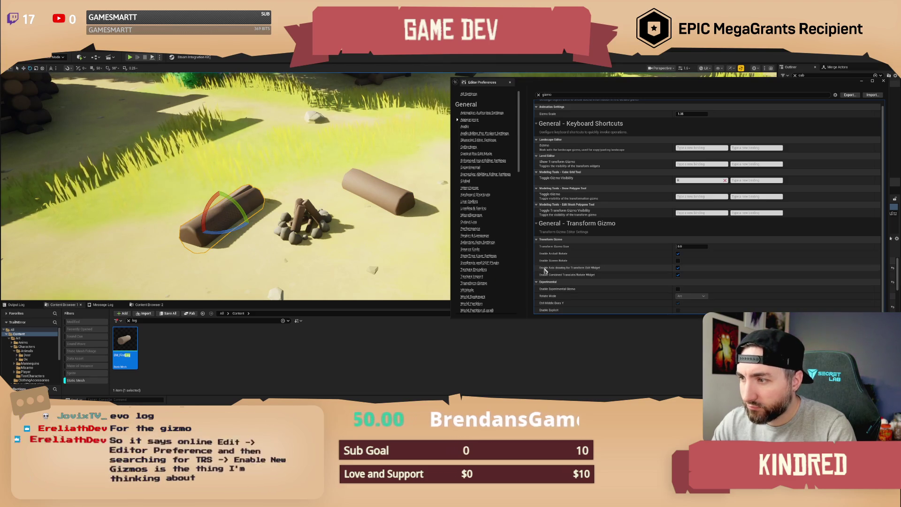
pyautogui.click(678, 262)
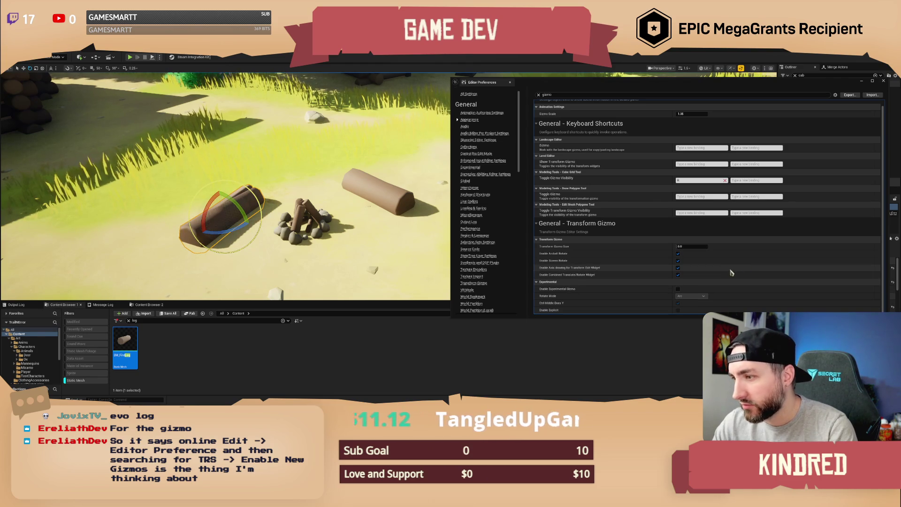
# Turn on Experimental Gizmo, change Rotate Mode from Arc to Pull, then turn Experimental Gizmo off
pyautogui.click(678, 290)
pyautogui.click(698, 297)
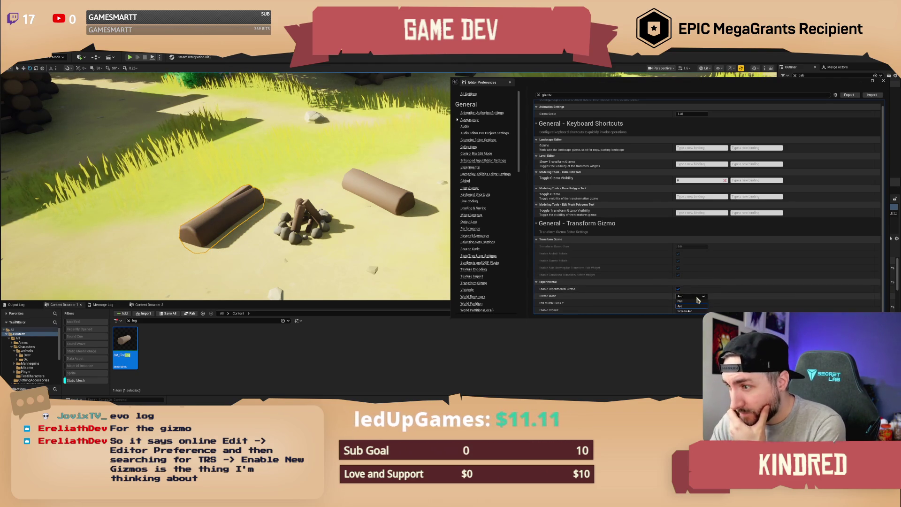
pyautogui.click(698, 298)
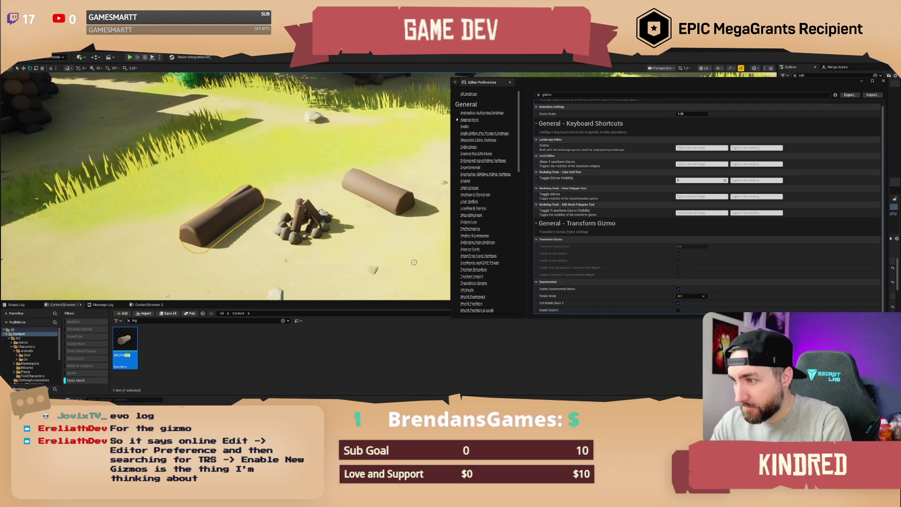
pyautogui.click(392, 220)
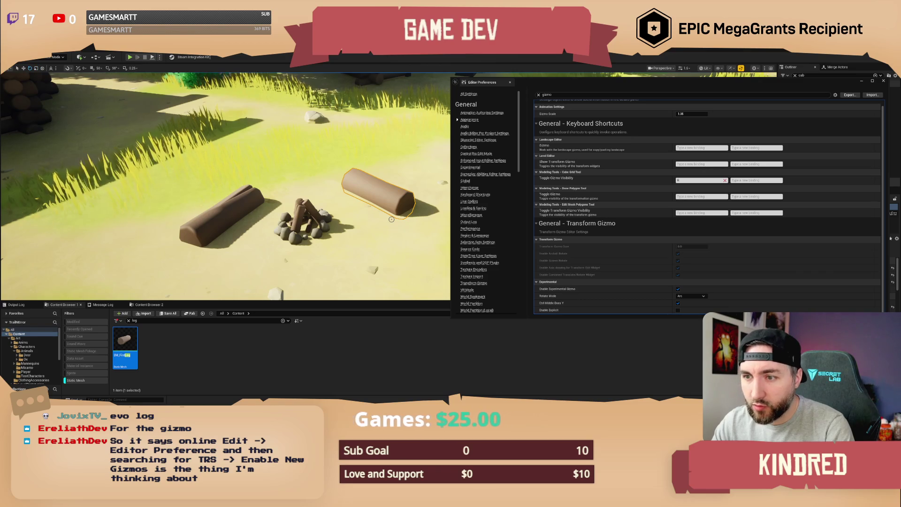
pyautogui.scroll(-3, 391, 219)
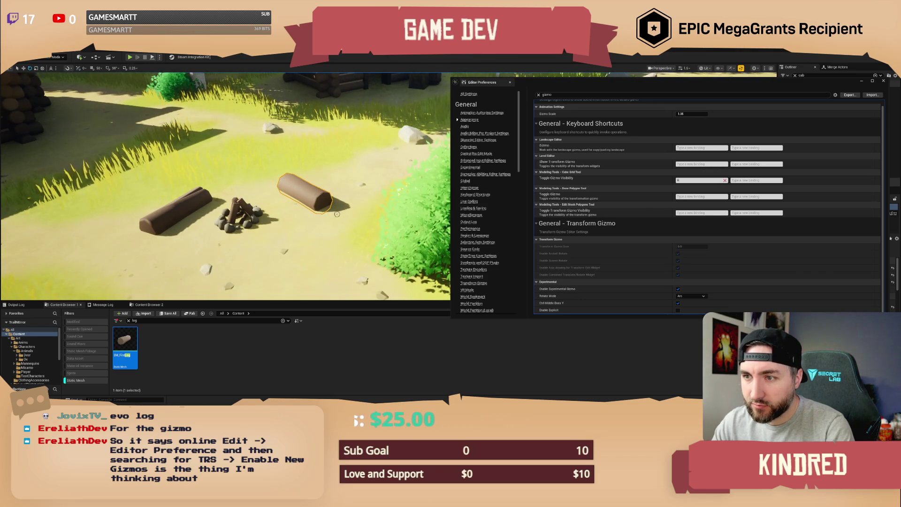
pyautogui.scroll(3, 337, 214)
pyautogui.click(691, 296)
pyautogui.click(681, 301)
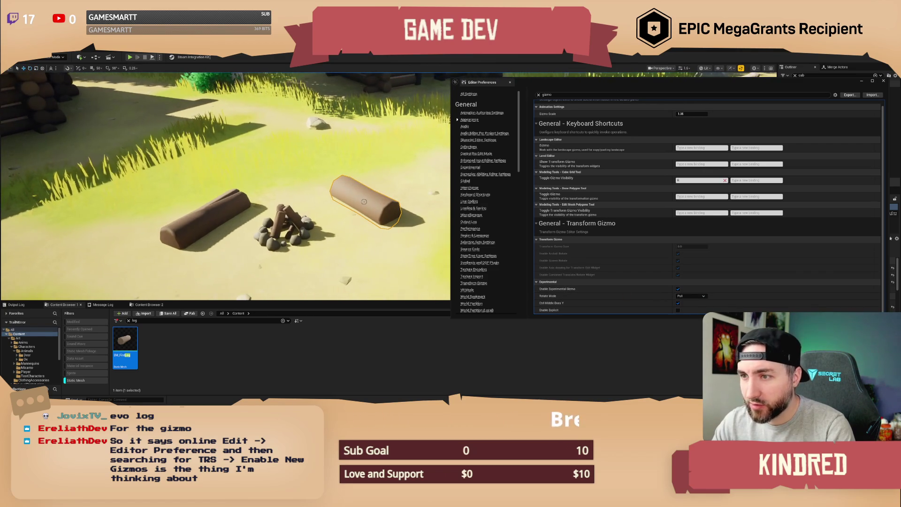
pyautogui.click(678, 288)
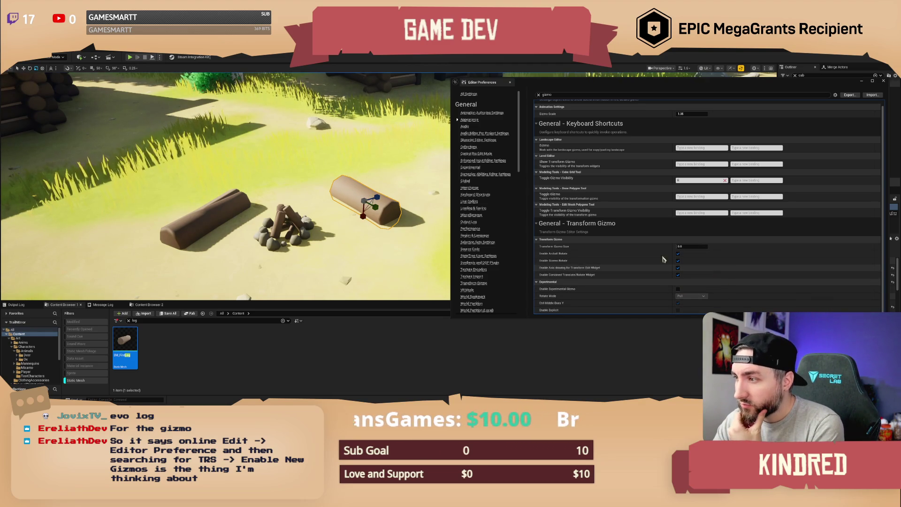
pyautogui.click(222, 211)
pyautogui.press('e')
pyautogui.moveTo(221, 211); pyautogui.dragTo(208, 190)
pyautogui.moveTo(287, 212)
pyautogui.mouseDown()
pyautogui.moveTo(284, 196)
pyautogui.moveTo(287, 212)
pyautogui.mouseUp()
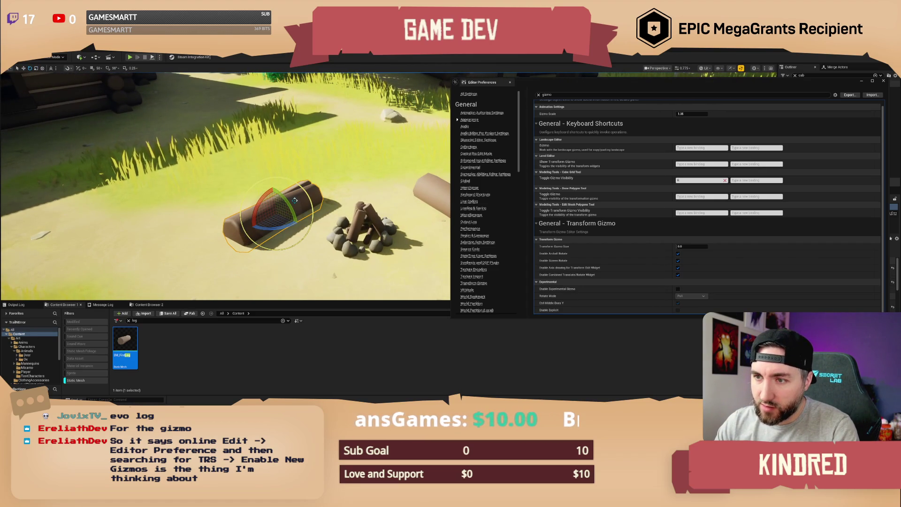
pyautogui.moveTo(294, 201); pyautogui.dragTo(352, 205)
pyautogui.hotkey('ctrl', 'z')
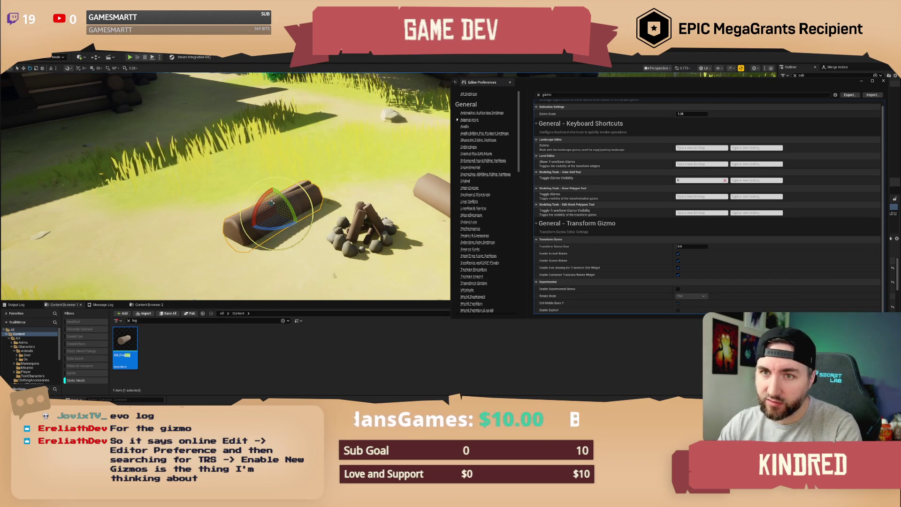
pyautogui.scroll(-3, 270, 202)
pyautogui.scroll(3, 225, 188)
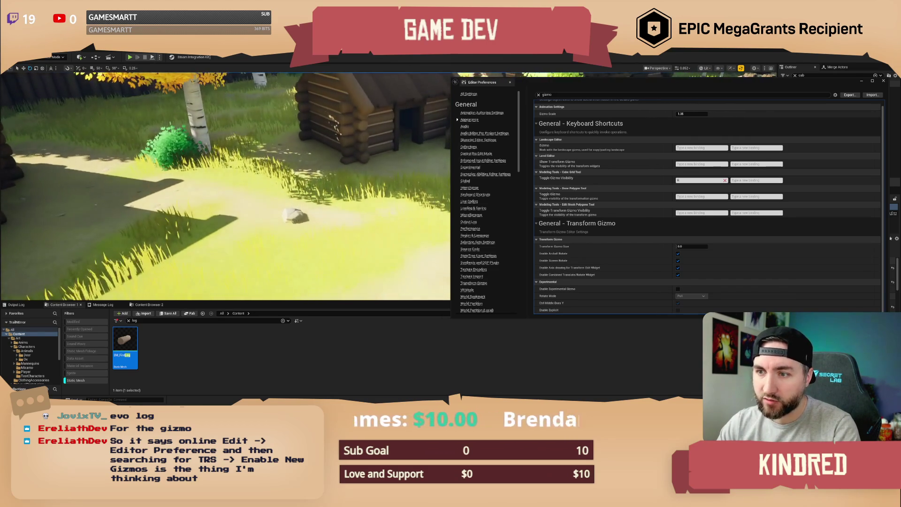
pyautogui.moveTo(225, 188); pyautogui.dragTo(162, 215)
pyautogui.moveTo(290, 244); pyautogui.dragTo(290, 235)
pyautogui.click(299, 207)
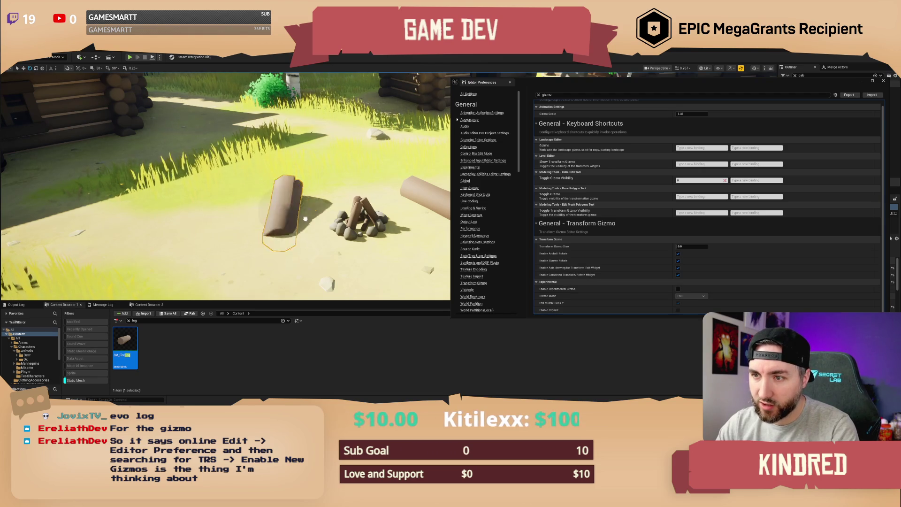
pyautogui.moveTo(317, 192); pyautogui.dragTo(274, 186)
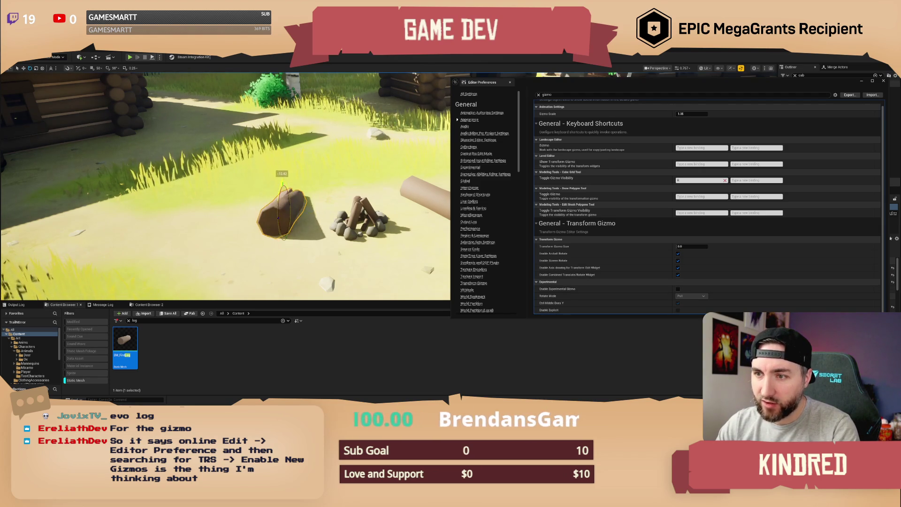
pyautogui.moveTo(280, 200); pyautogui.dragTo(319, 220)
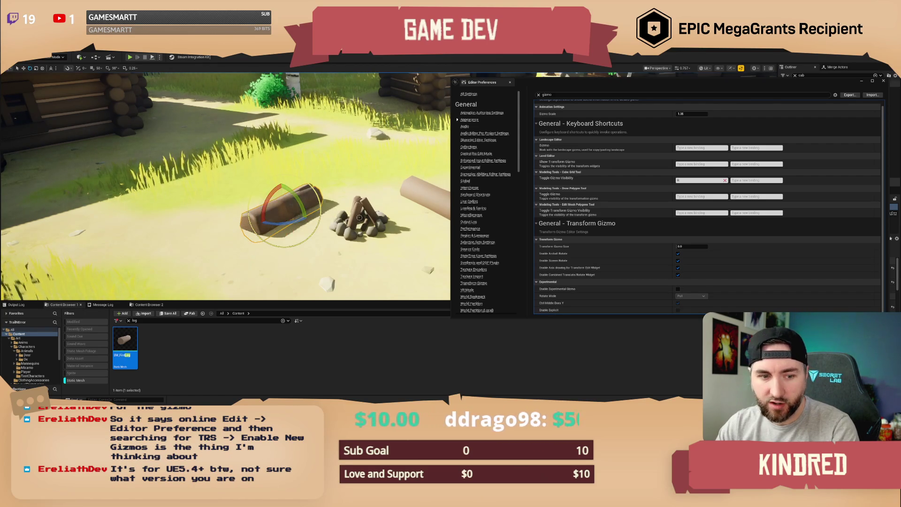
pyautogui.moveTo(360, 218); pyautogui.dragTo(359, 190)
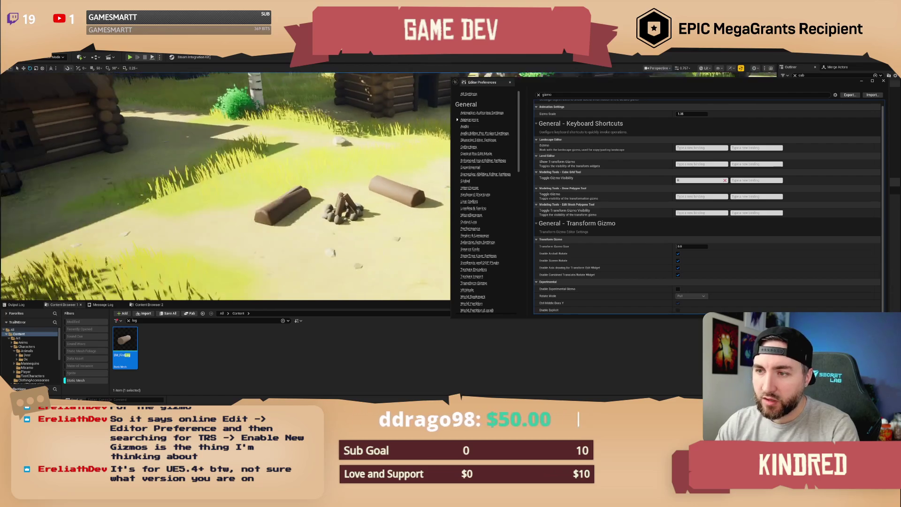
pyautogui.press('f')
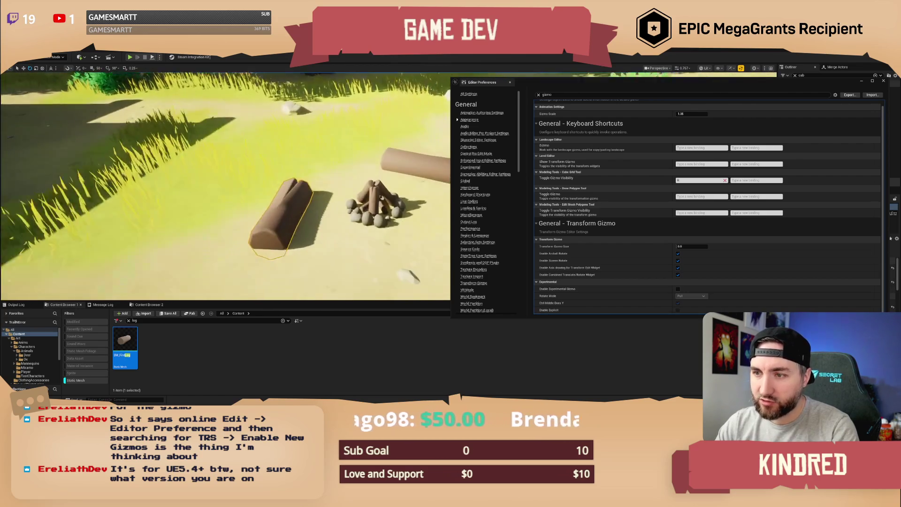
pyautogui.press('r')
pyautogui.moveTo(274, 163); pyautogui.dragTo(274, 191)
pyautogui.moveTo(337, 181)
pyautogui.mouseDown()
pyautogui.moveTo(323, 181)
pyautogui.moveTo(337, 181)
pyautogui.mouseUp()
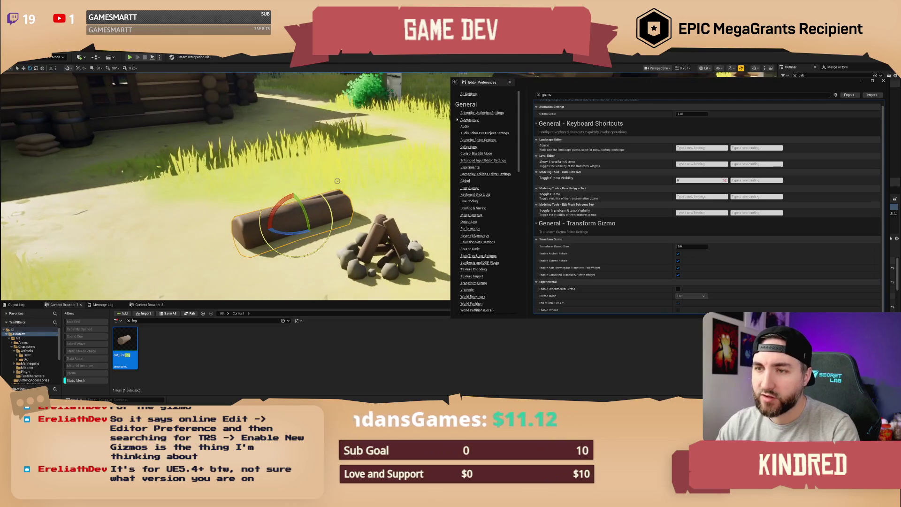
pyautogui.moveTo(337, 181)
pyautogui.mouseDown()
pyautogui.moveTo(277, 176)
pyautogui.moveTo(324, 185)
pyautogui.moveTo(319, 158)
pyautogui.mouseUp()
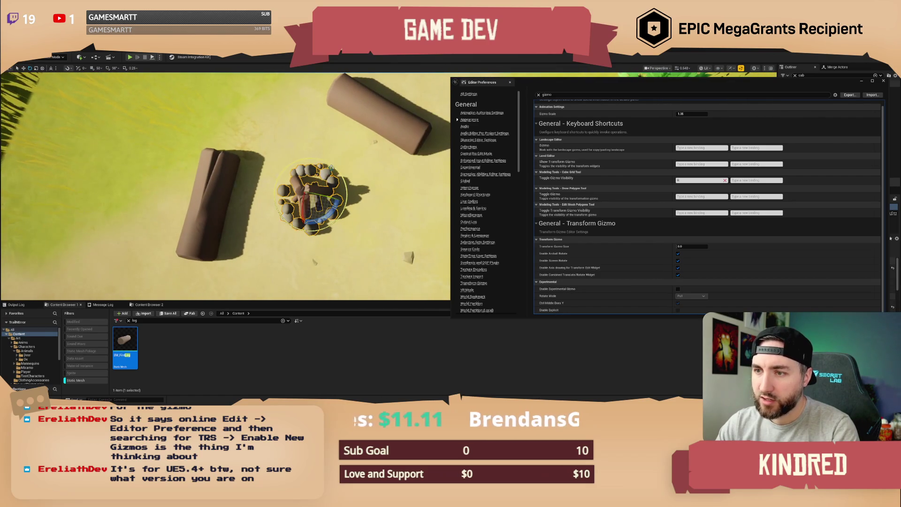
pyautogui.moveTo(368, 242)
pyautogui.mouseDown()
pyautogui.moveTo(376, 209)
pyautogui.moveTo(362, 207)
pyautogui.moveTo(352, 188)
pyautogui.mouseUp()
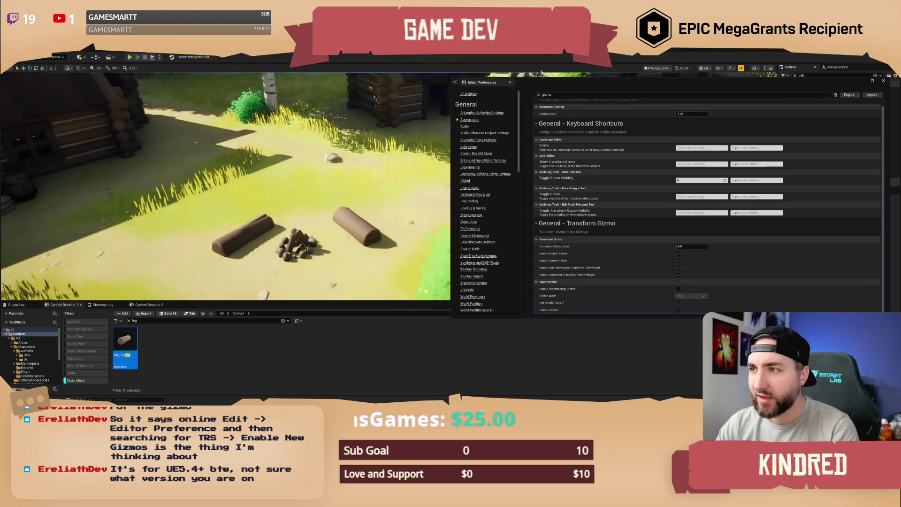
pyautogui.moveTo(658, 83); pyautogui.dragTo(586, 91)
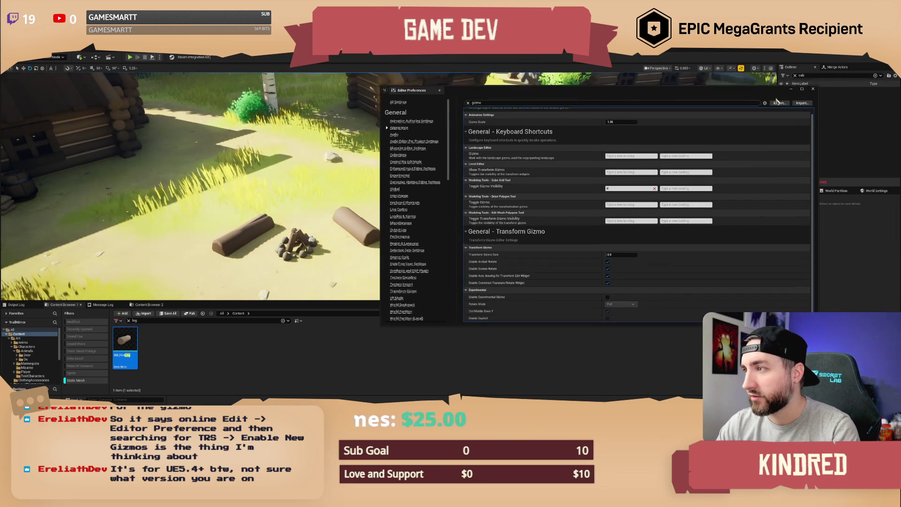
# Close Editor Preferences and fly back over the village to the fire pit and logs
pyautogui.click(814, 88)
pyautogui.moveTo(352, 188)
pyautogui.mouseDown()
pyautogui.moveTo(334, 175)
pyautogui.moveTo(354, 200)
pyautogui.mouseUp()
pyautogui.scroll(1, 388, 186)
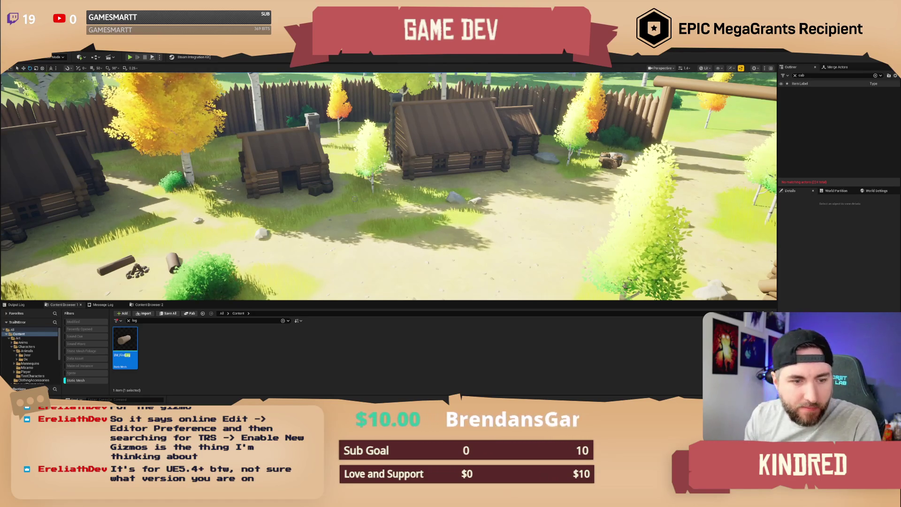
pyautogui.moveTo(349, 193); pyautogui.dragTo(338, 170)
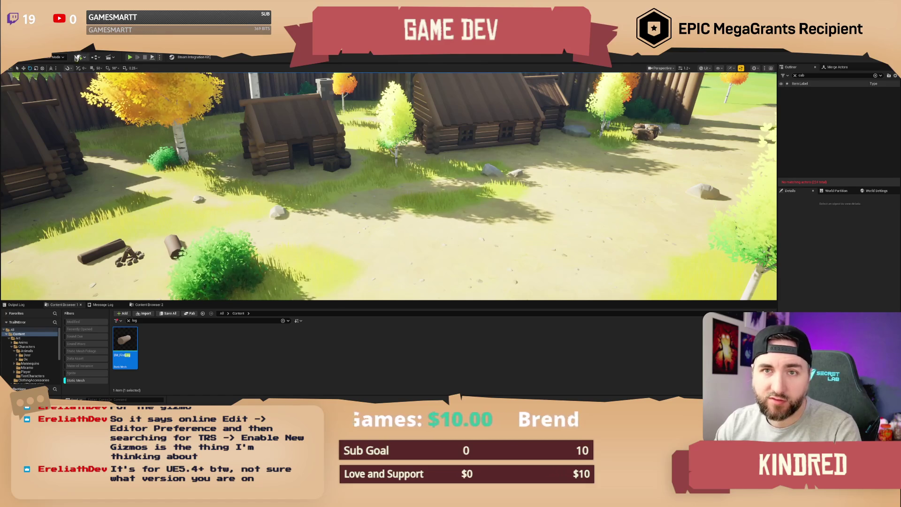
pyautogui.click(32, 47)
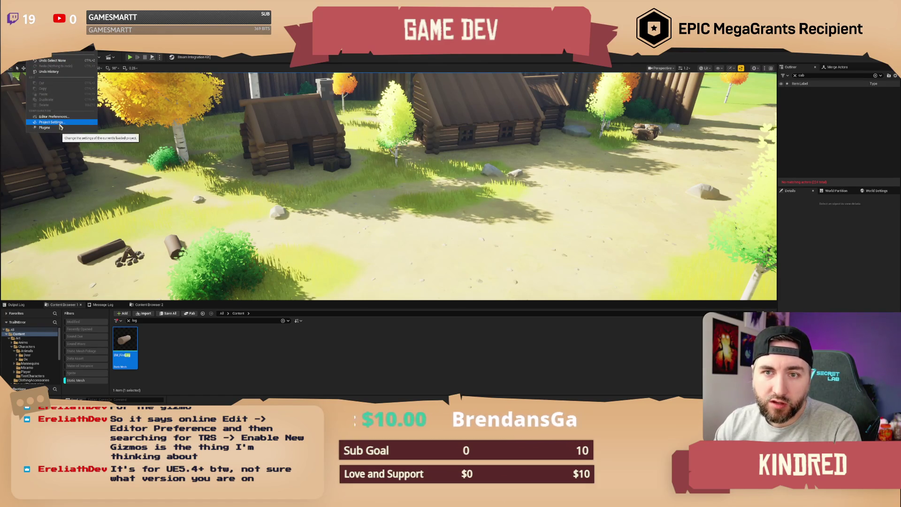
# Reopen Editor Preferences, clear the search, and go to the General – Transform Gizmo page
pyautogui.click(258, 173)
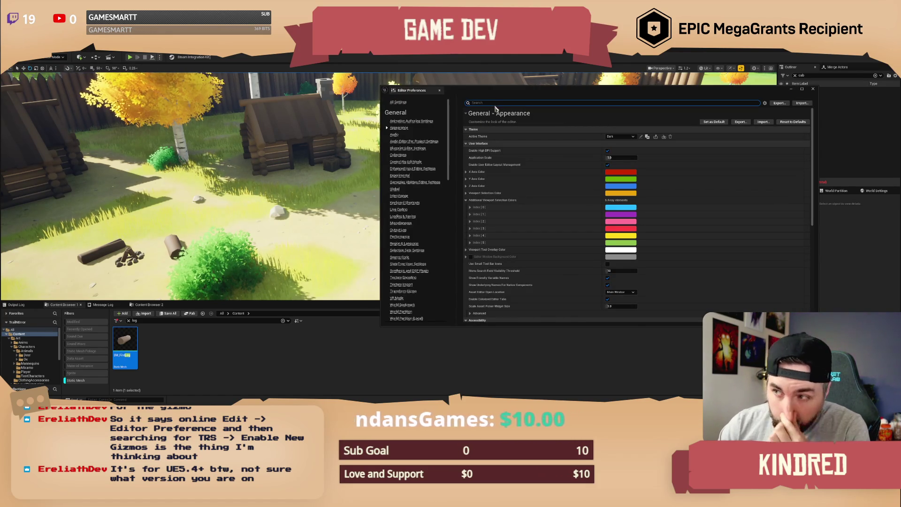
pyautogui.write('trs')
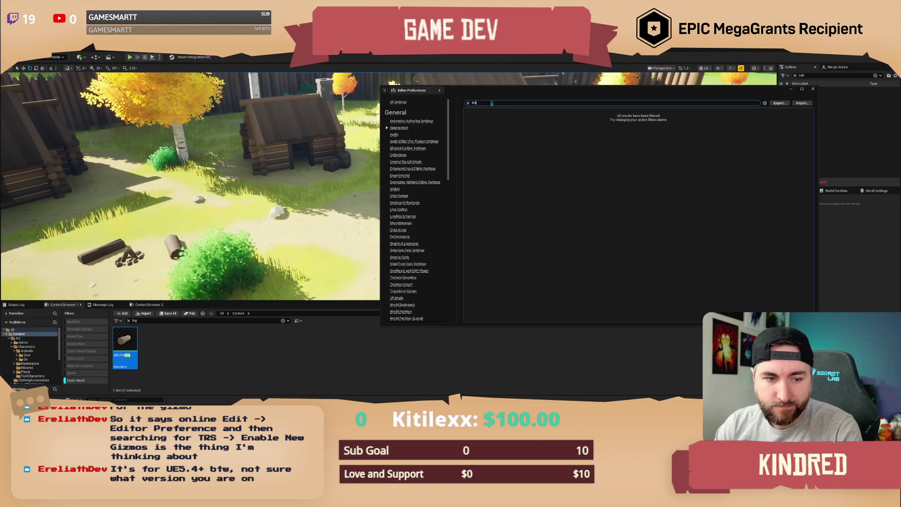
pyautogui.press('BackSpace')
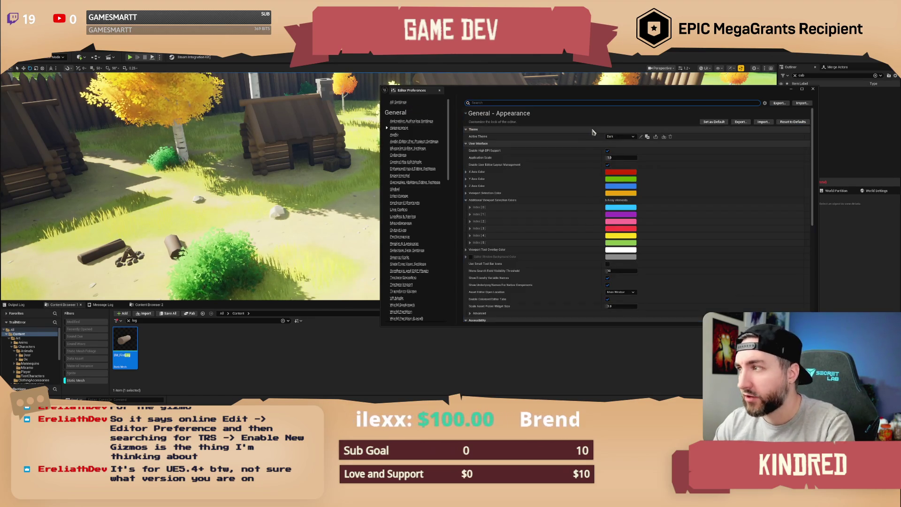
pyautogui.scroll(-1, 430, 222)
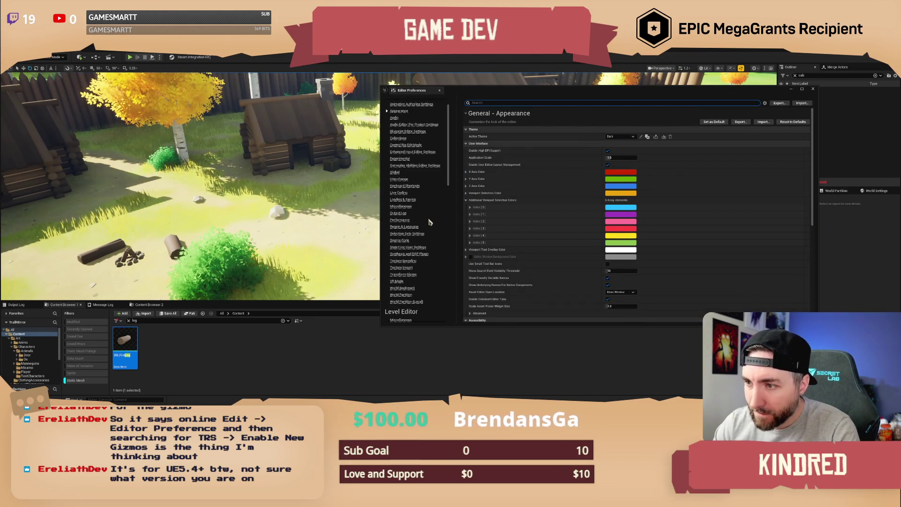
pyautogui.click(411, 276)
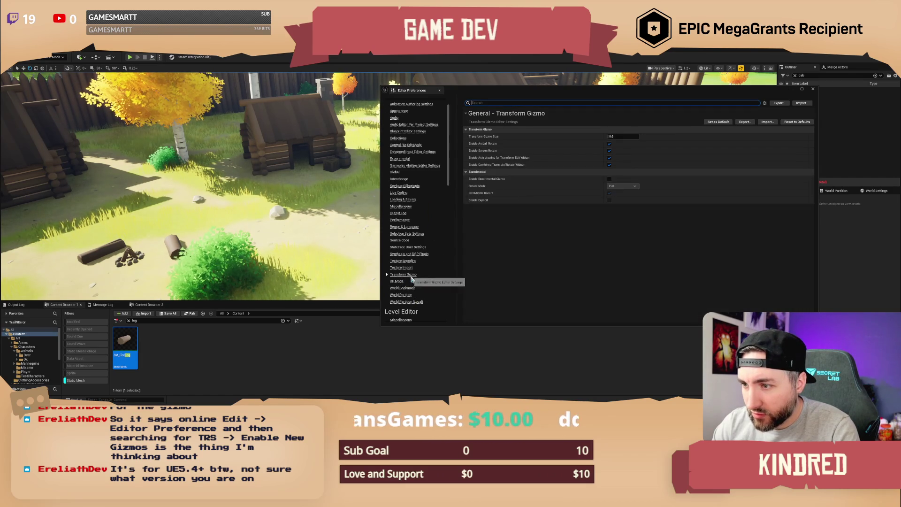
# Turn on the experimental gizmo, set rotate mode to Arc, and enable middle-button Y-axis move
pyautogui.click(610, 180)
pyautogui.moveTo(357, 213); pyautogui.dragTo(300, 187)
pyautogui.click(272, 225)
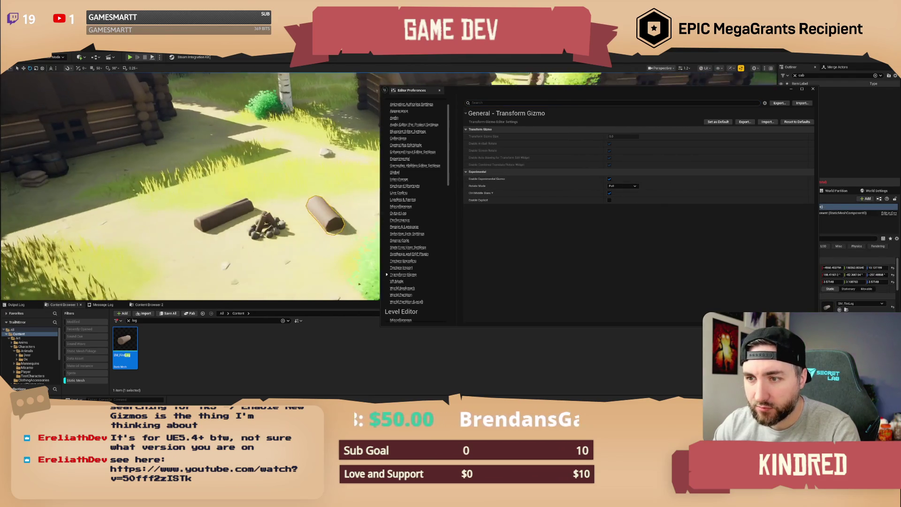
pyautogui.moveTo(616, 98)
pyautogui.mouseDown()
pyautogui.moveTo(610, 339)
pyautogui.moveTo(648, 98)
pyautogui.mouseUp()
pyautogui.click(653, 186)
pyautogui.click(651, 202)
pyautogui.click(653, 187)
pyautogui.click(652, 196)
pyautogui.click(654, 187)
pyautogui.click(643, 197)
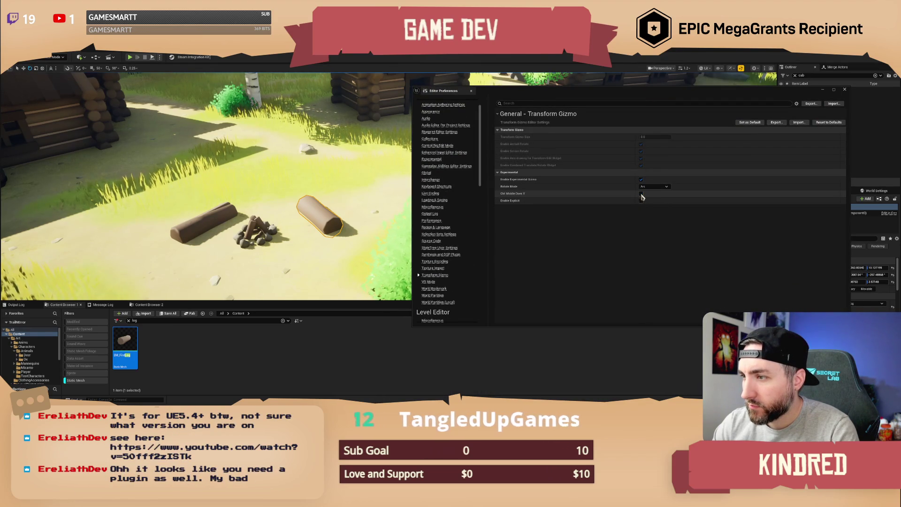
pyautogui.click(641, 194)
pyautogui.moveTo(292, 209)
pyautogui.mouseDown()
pyautogui.moveTo(313, 209)
pyautogui.moveTo(284, 212)
pyautogui.mouseUp()
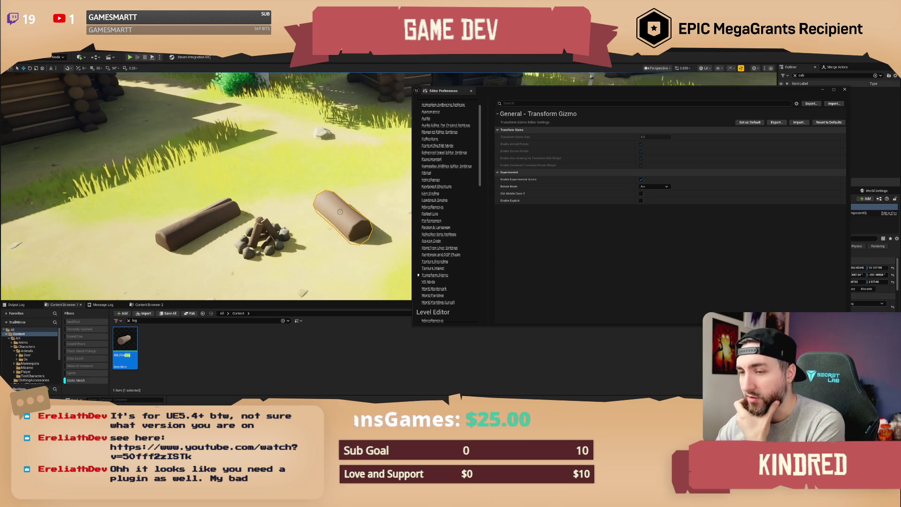
# Test undo and redo of moves on the two logs beside the campfire
pyautogui.hotkey('ctrl', 'z')
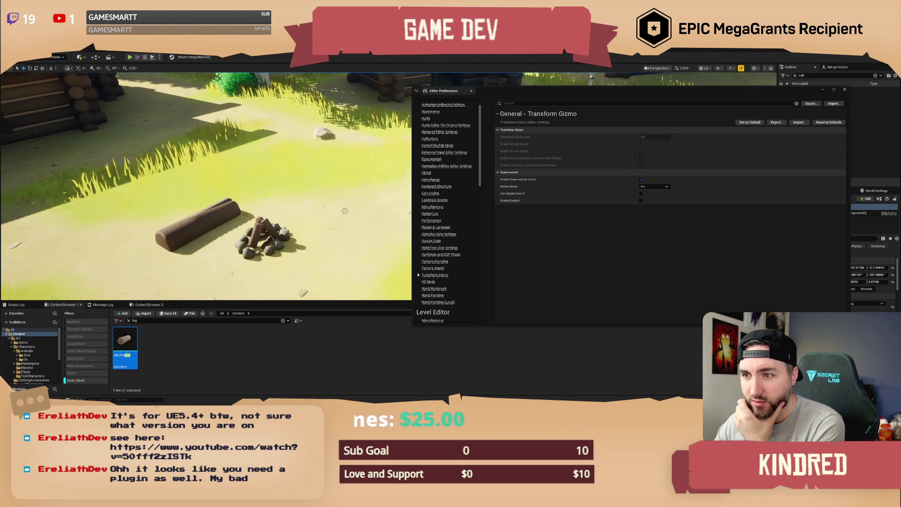
pyautogui.press('Left')
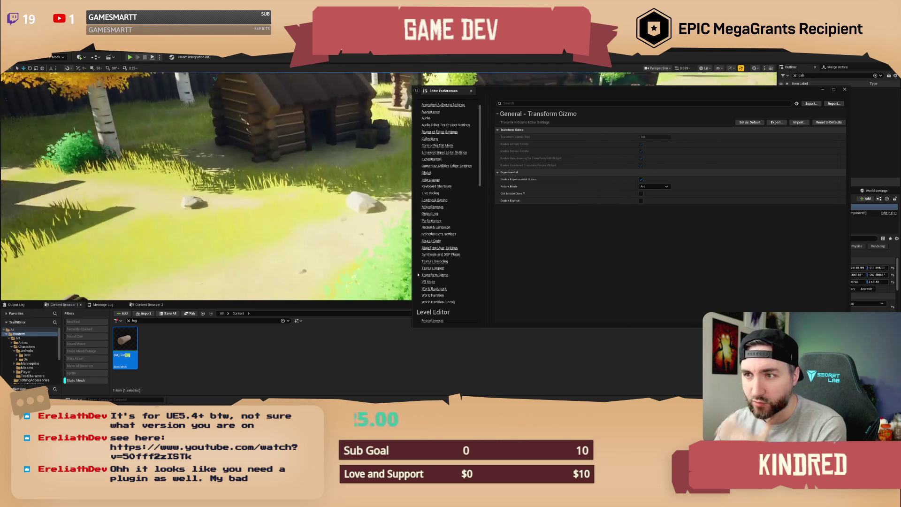
pyautogui.hotkey('ctrl', 'y')
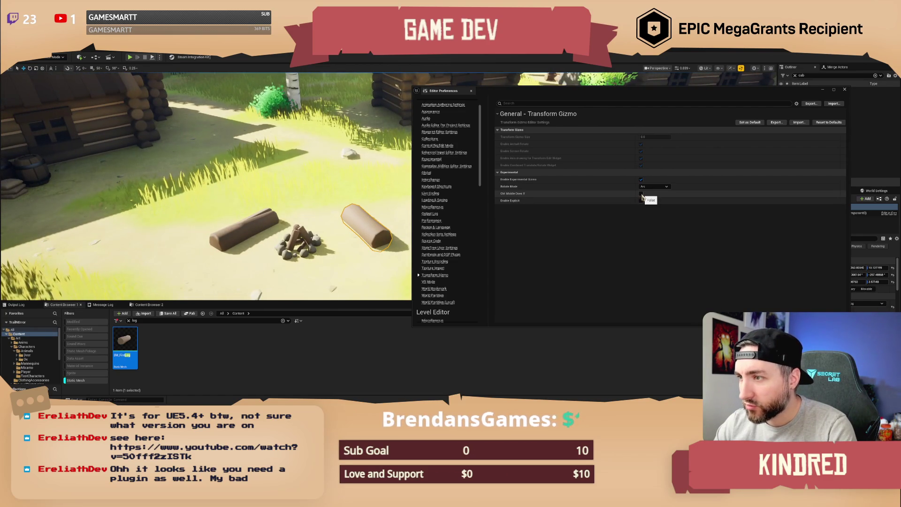
pyautogui.click(642, 194)
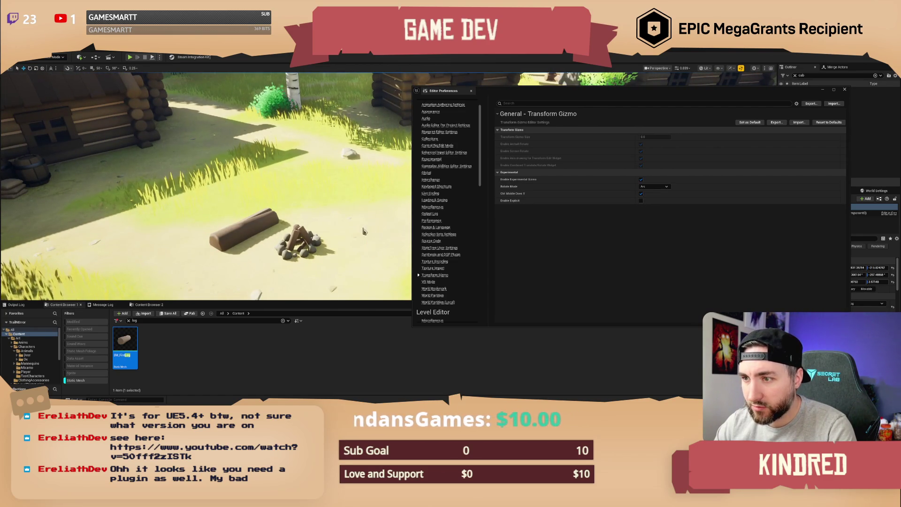
pyautogui.click(253, 226)
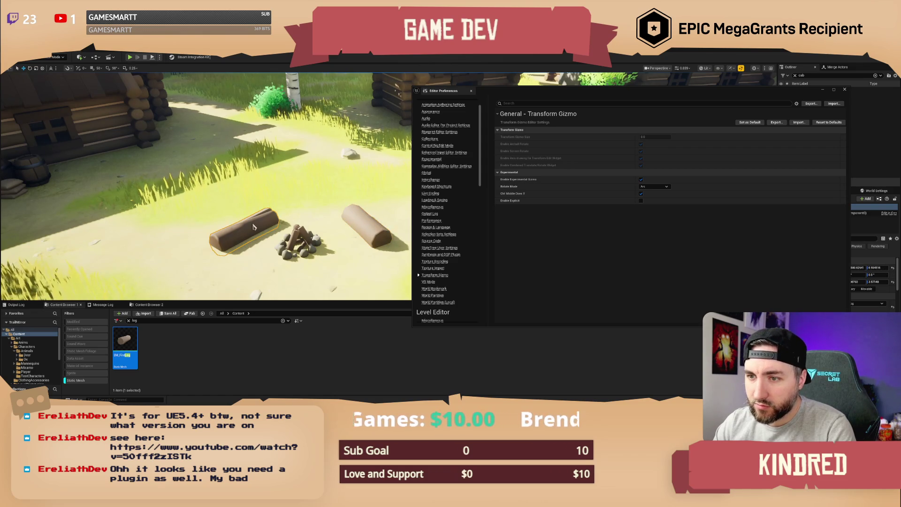
pyautogui.hotkey('ctrl', 'z')
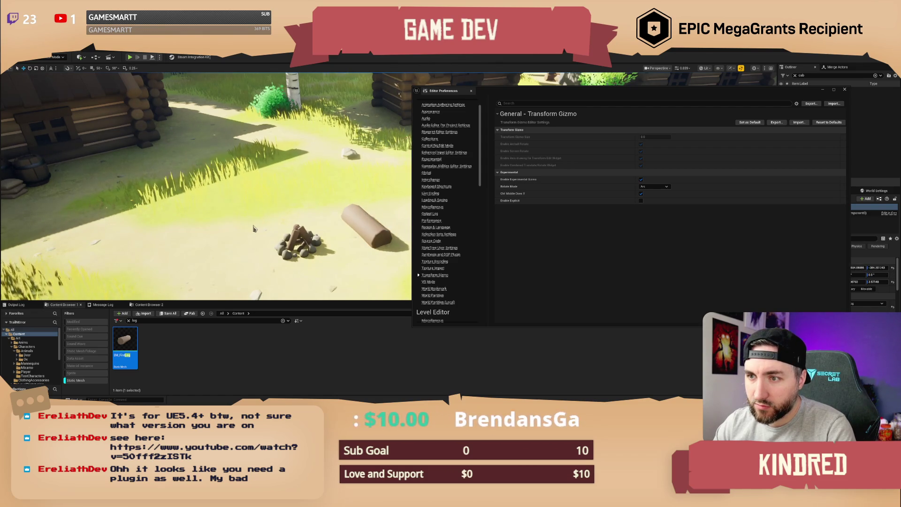
pyautogui.hotkey('ctrl', 'y')
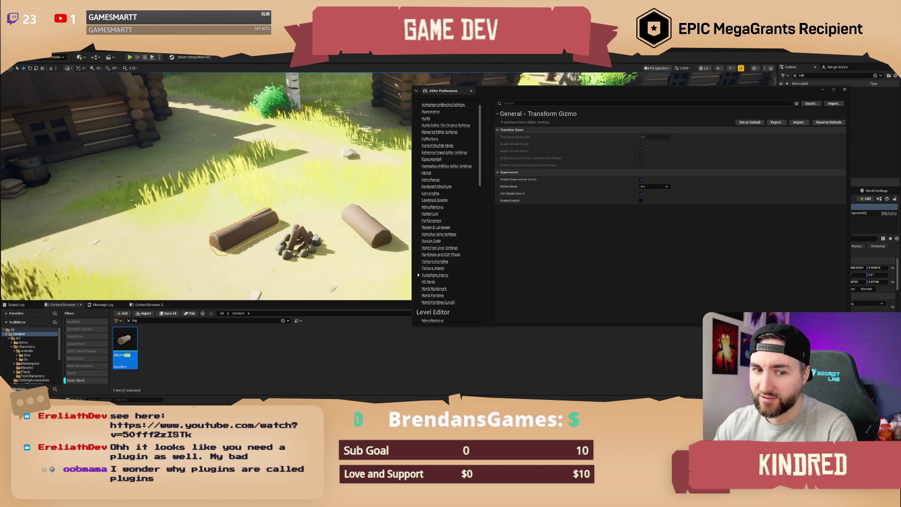
pyautogui.moveTo(254, 218)
pyautogui.mouseDown()
pyautogui.moveTo(235, 230)
pyautogui.moveTo(281, 230)
pyautogui.mouseUp()
# Step the campfire through its earlier positions until it sits between the two logs
pyautogui.click(281, 230)
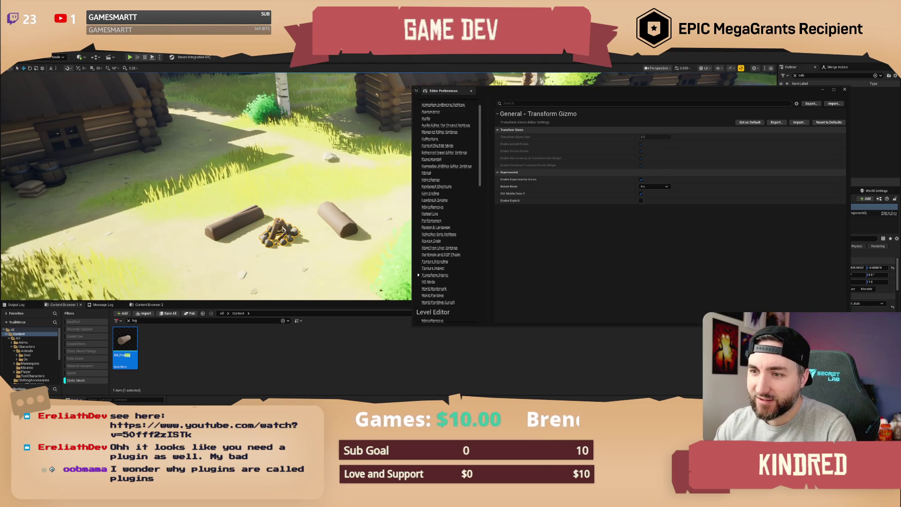
pyautogui.hotkey('ctrl', 'z')
pyautogui.hotkey('ctrl', 'z')
pyautogui.hotkey('ctrl', 'z')
pyautogui.hotkey('ctrl', 'z')
pyautogui.hotkey('ctrl', 'z')
pyautogui.hotkey('ctrl', 'z')
pyautogui.hotkey('ctrl', 'y')
pyautogui.hotkey('ctrl', 'y')
pyautogui.hotkey('ctrl', 'y')
pyautogui.hotkey('ctrl', 'z')
pyautogui.hotkey('ctrl', 'z')
pyautogui.hotkey('ctrl', 'z')
pyautogui.hotkey('ctrl', 'y')
pyautogui.hotkey('ctrl', 'y')
pyautogui.hotkey('ctrl', 'y')
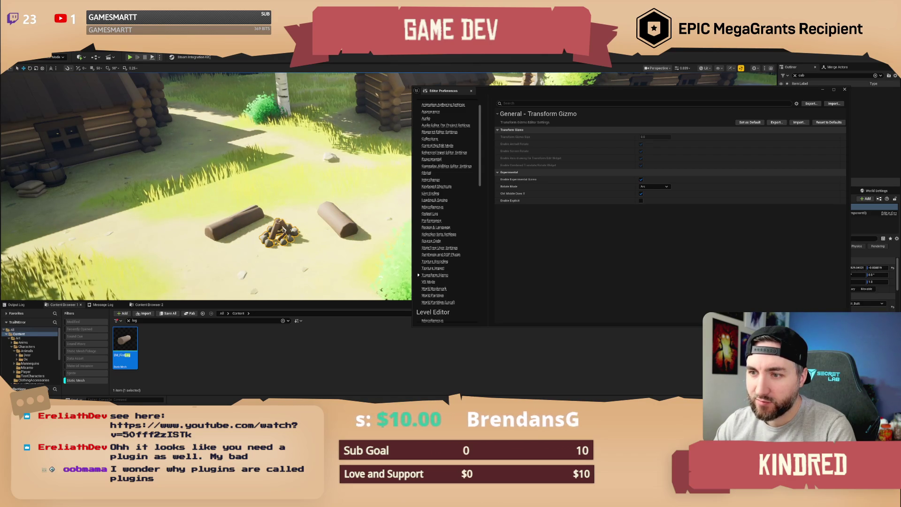
pyautogui.scroll(-10, 315, 216)
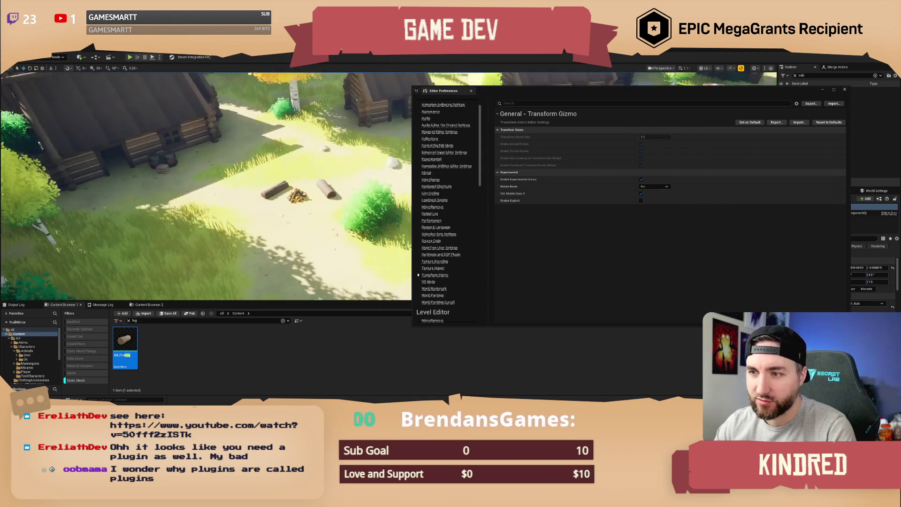
pyautogui.scroll(-5, 315, 217)
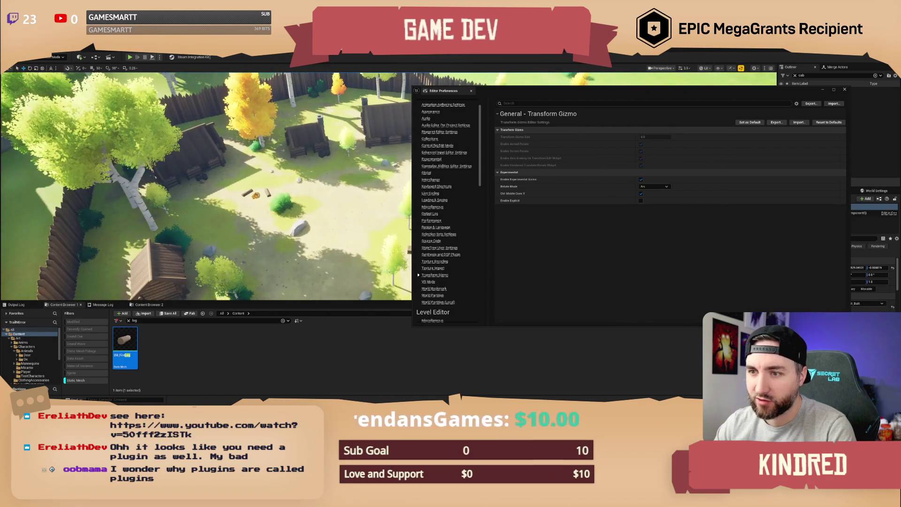
pyautogui.hotkey('ctrl', 'z')
pyautogui.hotkey('ctrl', 'z')
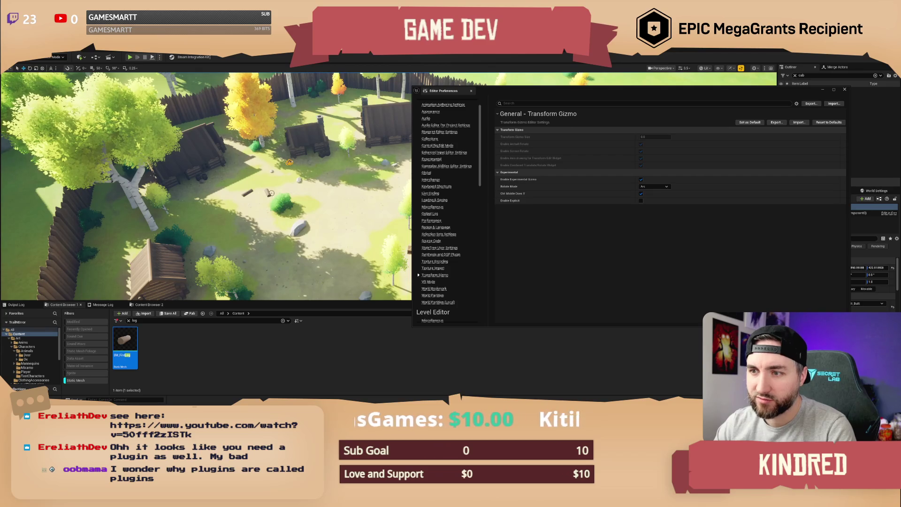
pyautogui.scroll(10, 296, 193)
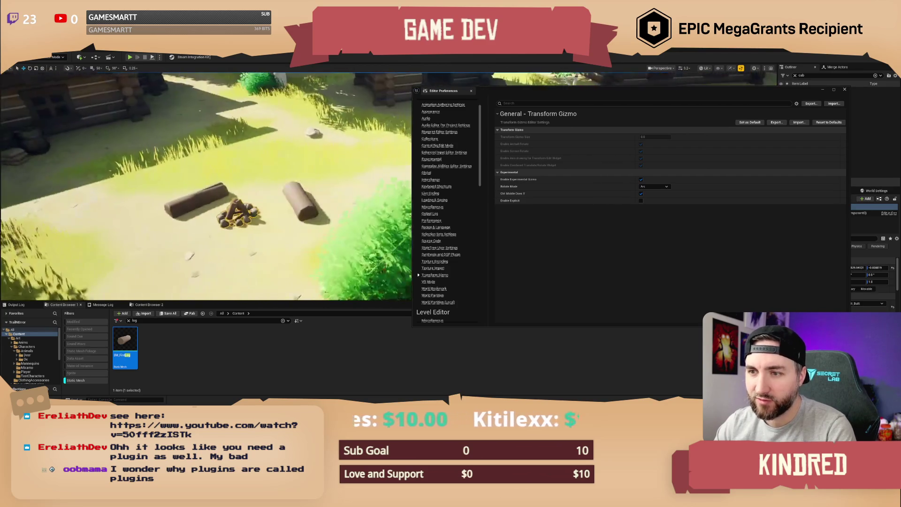
pyautogui.scroll(-4, 305, 200)
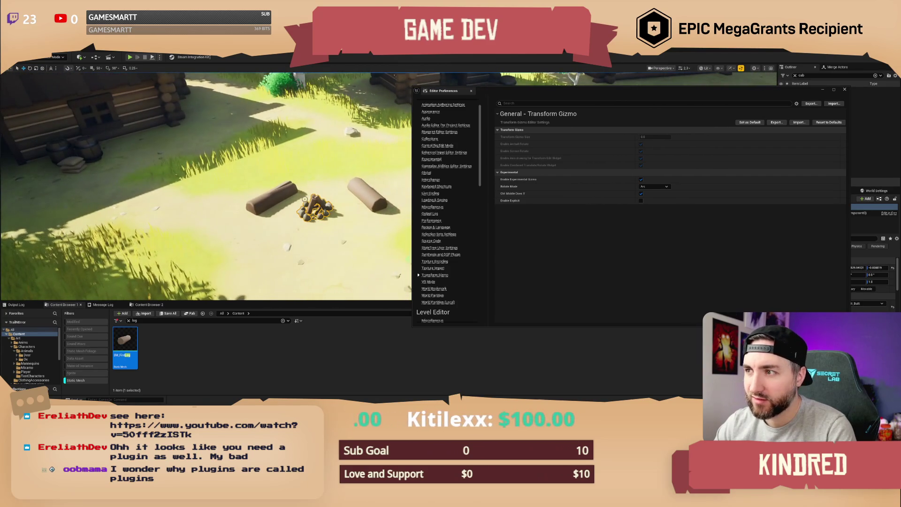
pyautogui.hotkey('ctrl', 'z')
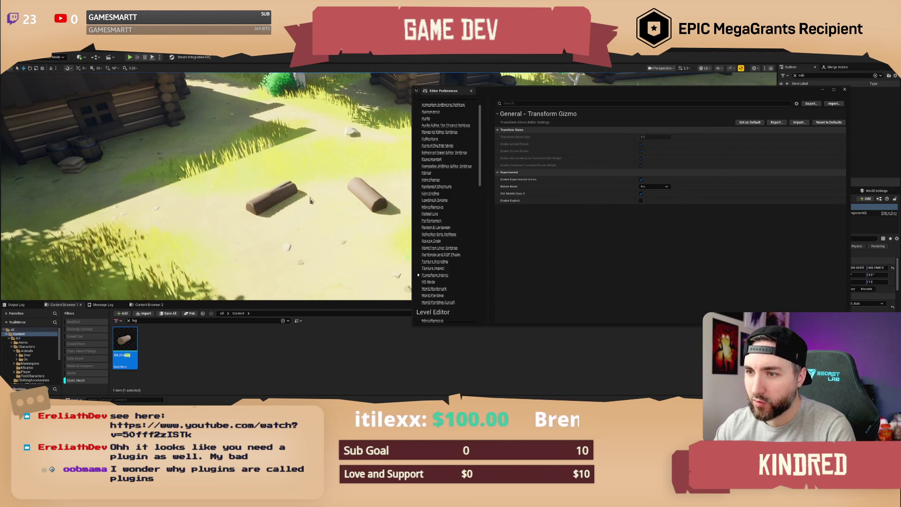
pyautogui.hotkey('ctrl', 'z')
pyautogui.hotkey('ctrl', 'y')
pyautogui.hotkey('ctrl', 'y')
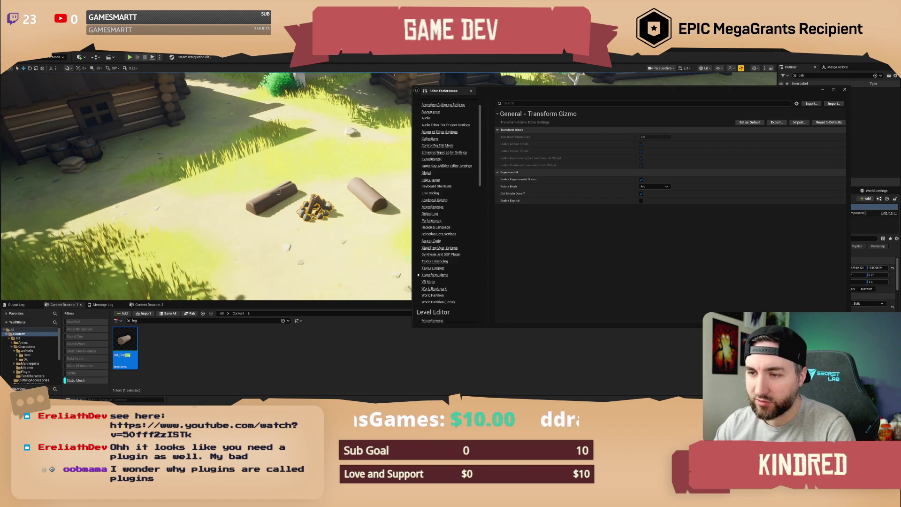
pyautogui.hotkey('ctrl', 'z')
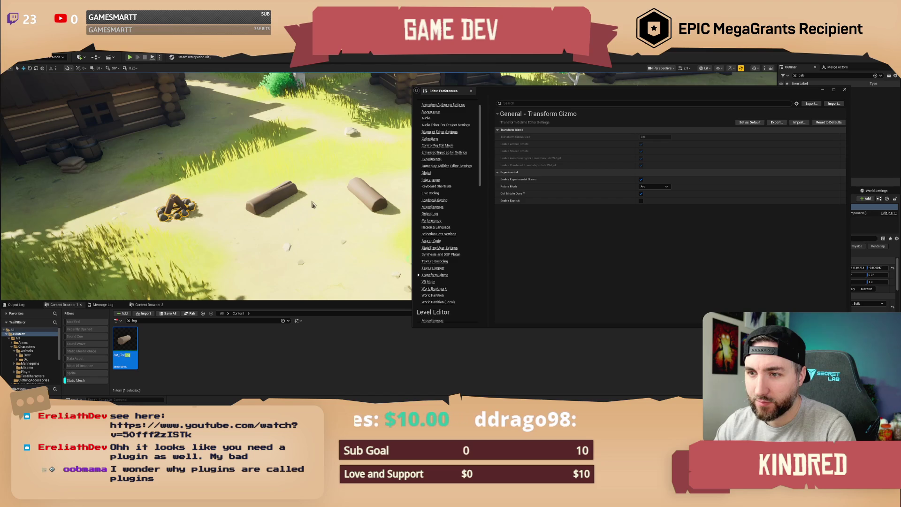
pyautogui.hotkey('ctrl', 'y')
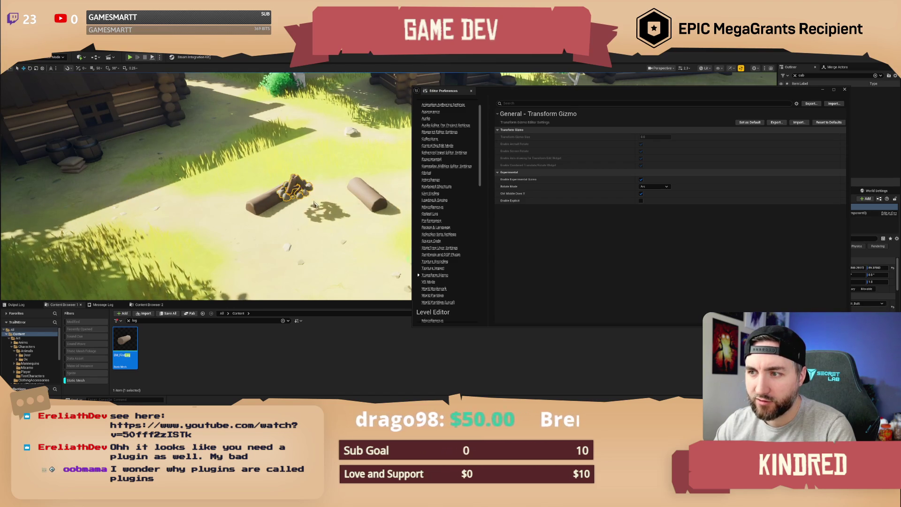
pyautogui.hotkey('ctrl', 'z')
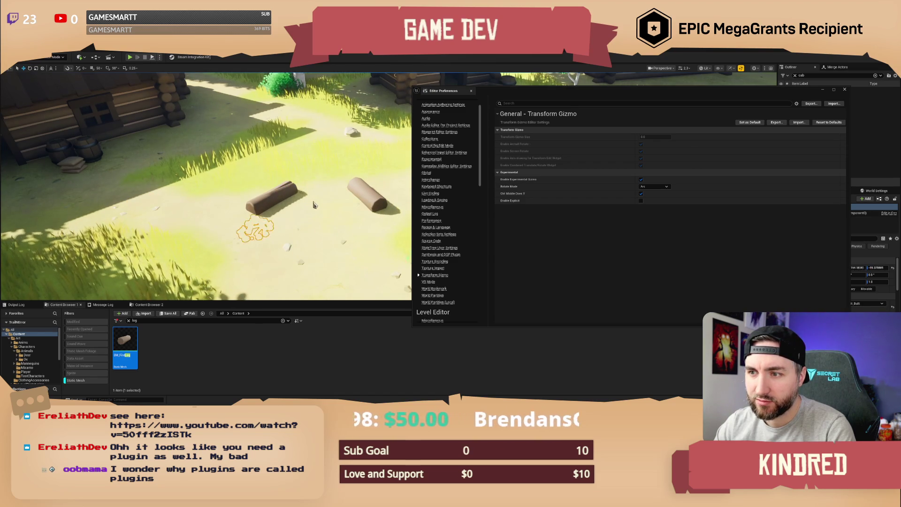
pyautogui.hotkey('ctrl', 'y')
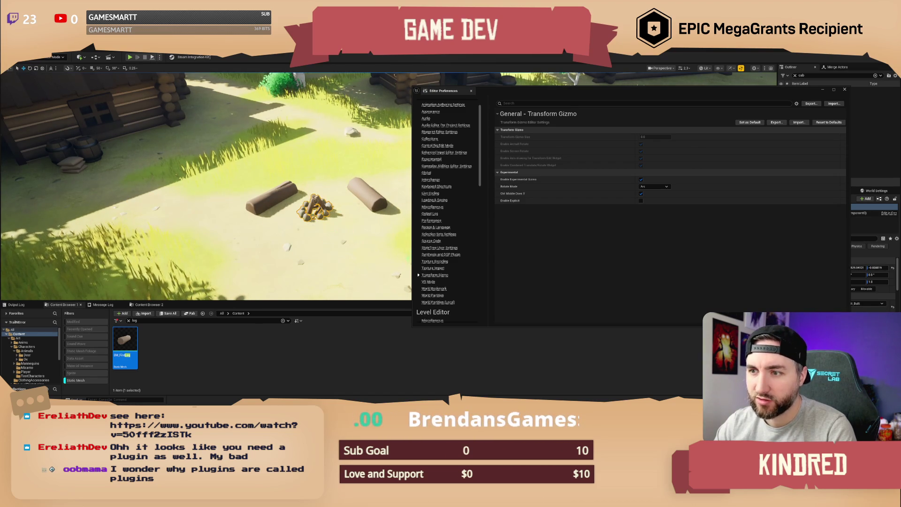
# Tick Enable Explicit, switch off the experimental gizmo, and close Editor Preferences
pyautogui.click(641, 201)
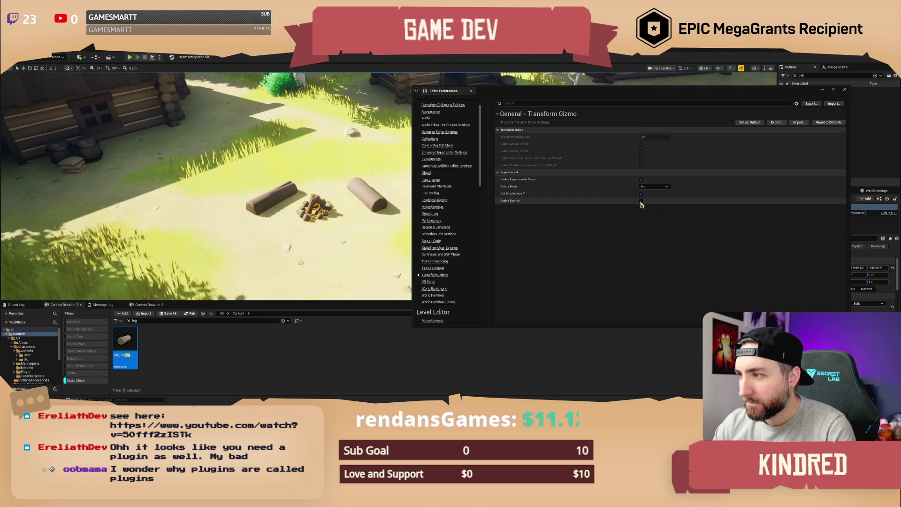
pyautogui.hotkey('ctrl', 'z')
pyautogui.hotkey('ctrl', 'z')
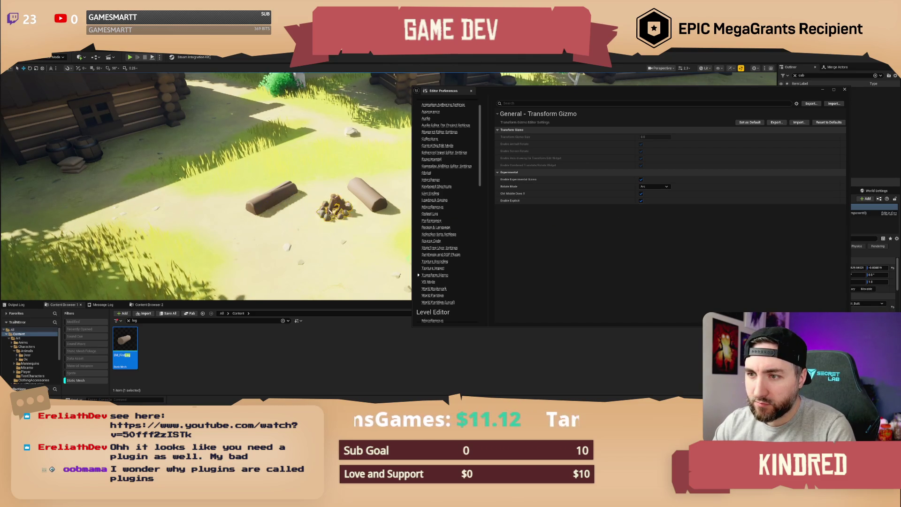
pyautogui.hotkey('ctrl', 'y')
pyautogui.hotkey('ctrl', 'y')
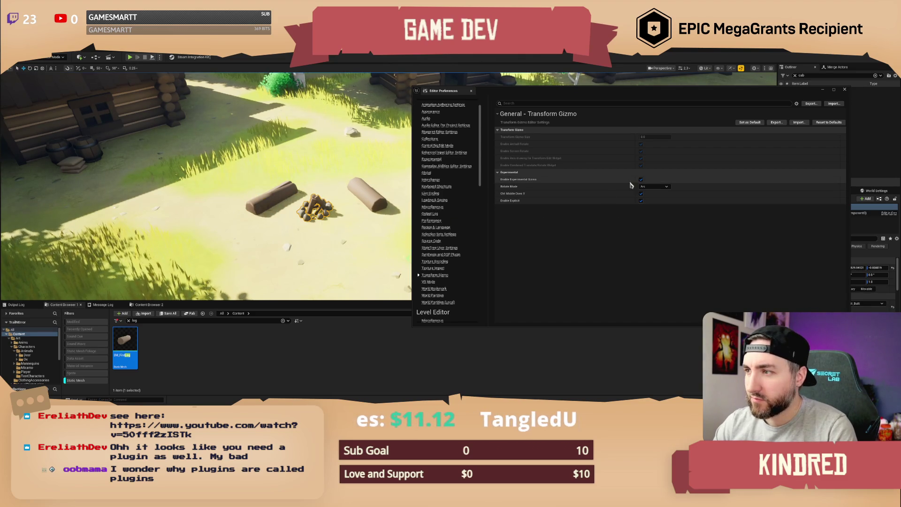
pyautogui.hotkey('ctrl', 'z')
pyautogui.scroll(-5, 335, 201)
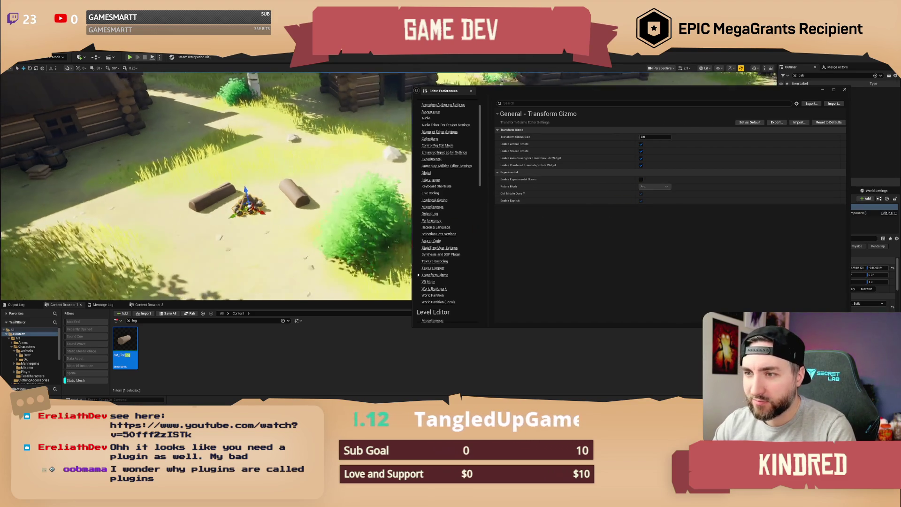
pyautogui.press('Escape')
pyautogui.click(846, 89)
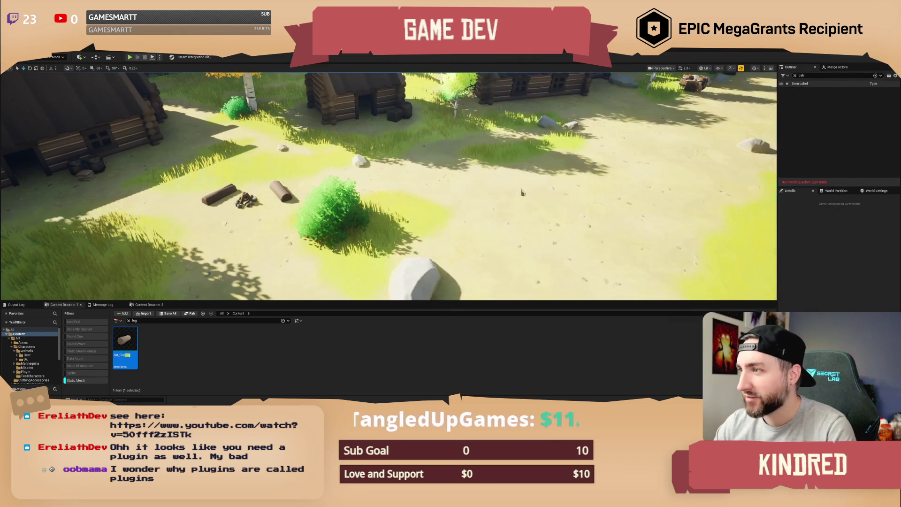
# Save the TrailMap level
pyautogui.moveTo(489, 190); pyautogui.dragTo(489, 190)
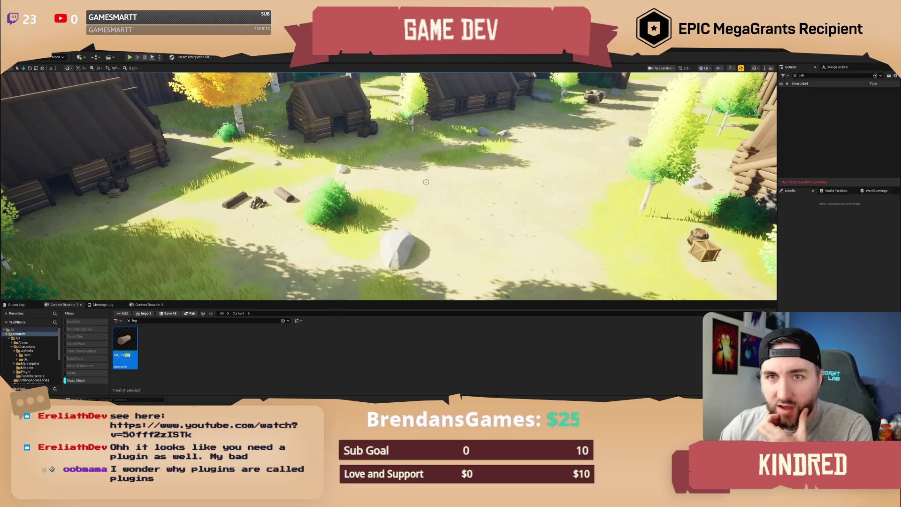
pyautogui.moveTo(431, 182); pyautogui.dragTo(431, 183)
pyautogui.hotkey('ctrl', 's')
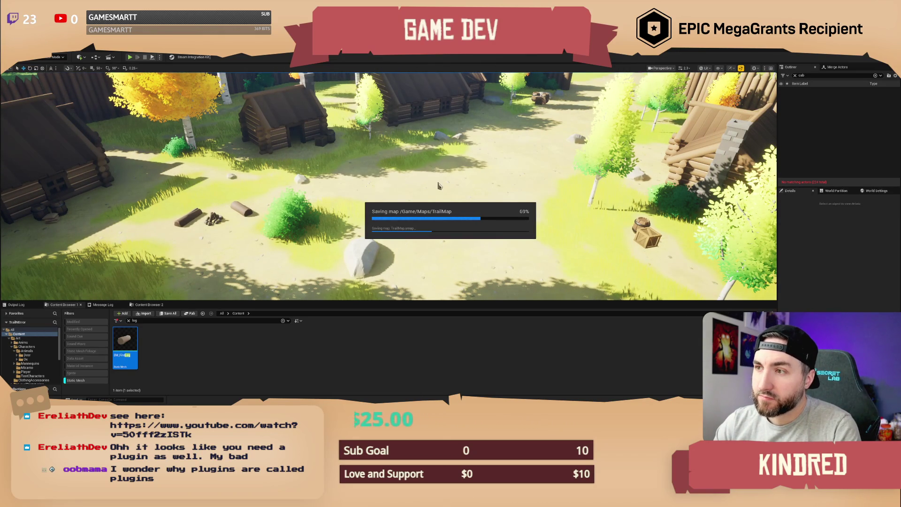
# Check in World Settings that the GameMode Override remains GM_InGame
pyautogui.moveTo(442, 257); pyautogui.dragTo(442, 256)
pyautogui.click(876, 191)
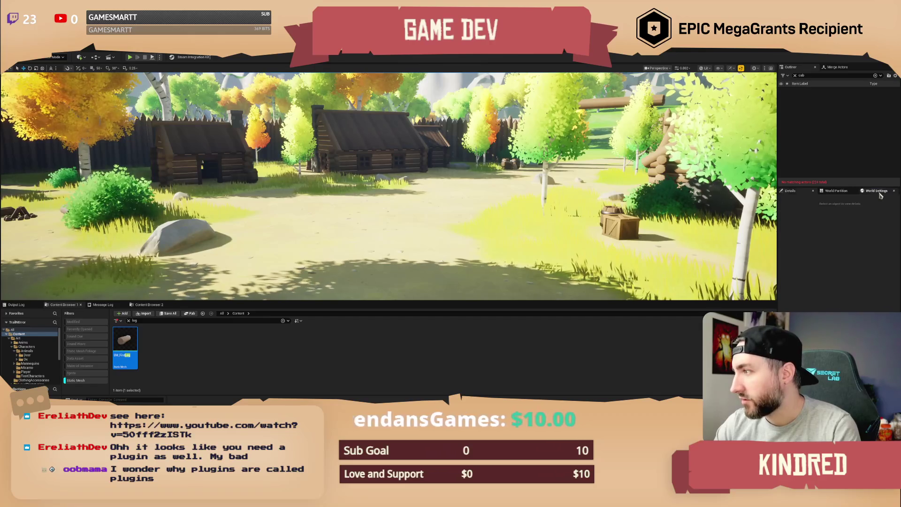
pyautogui.click(858, 215)
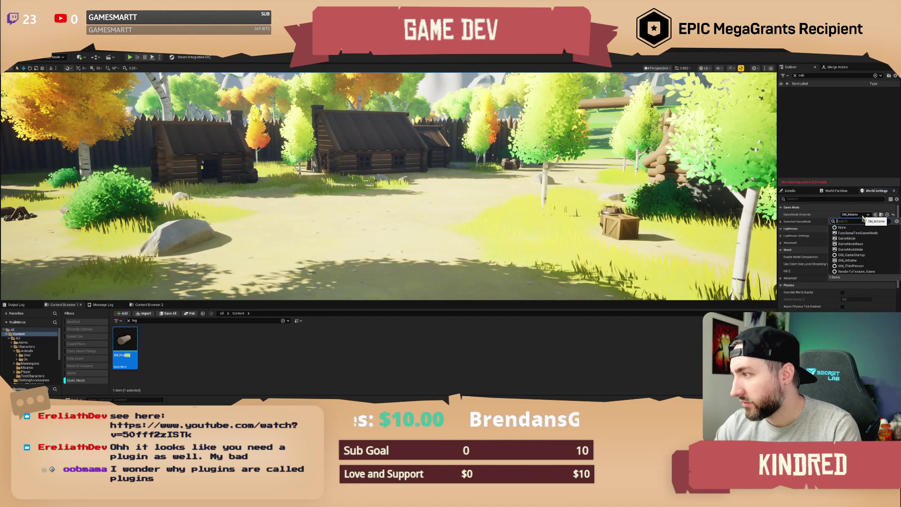
pyautogui.press('Escape')
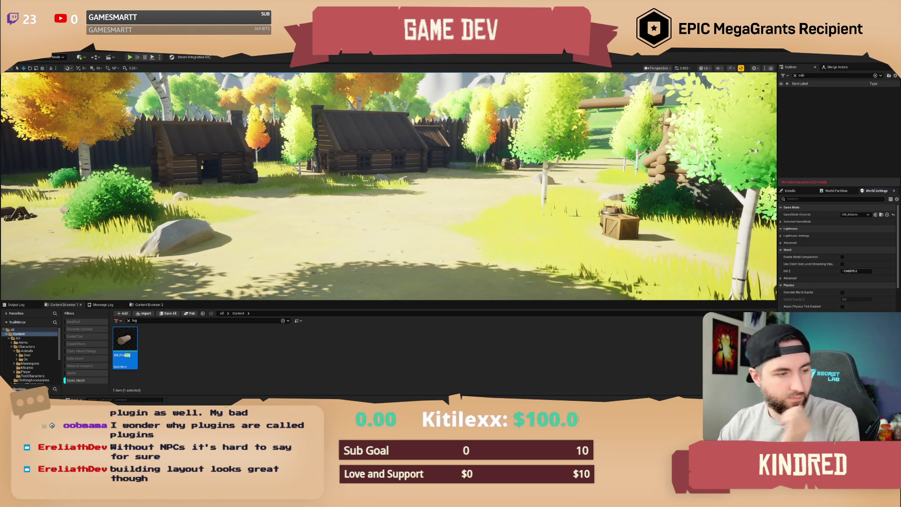
# Start a play test of the village and capture a screenshot of the view
pyautogui.click(159, 59)
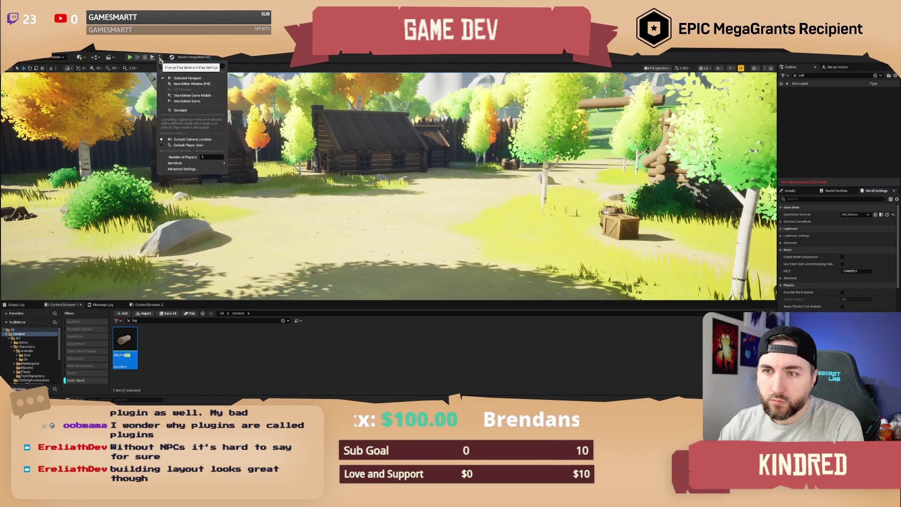
pyautogui.click(133, 58)
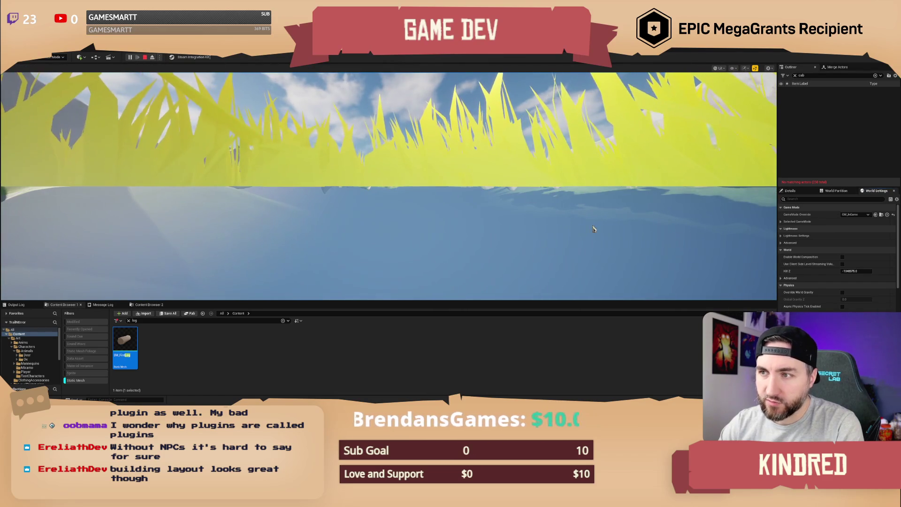
pyautogui.press('ctrl+Print')
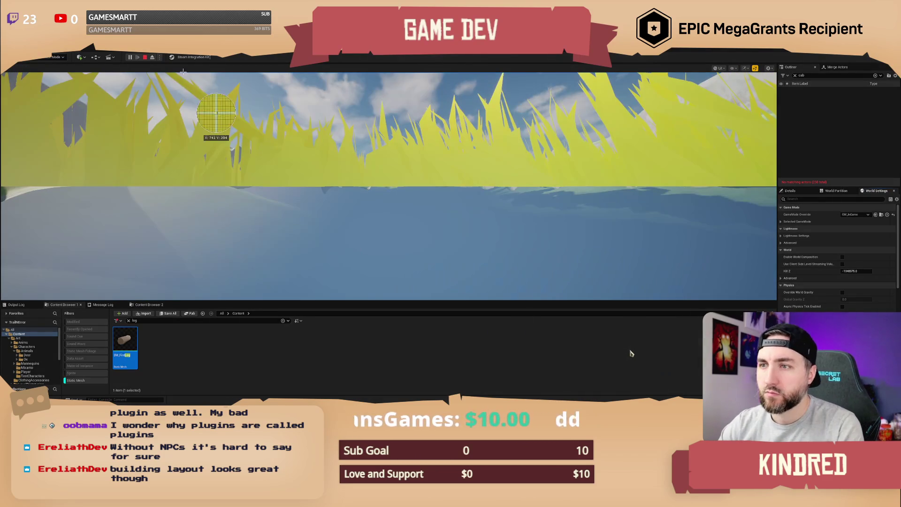
pyautogui.moveTo(188, 75)
pyautogui.mouseDown()
pyautogui.moveTo(594, 223)
pyautogui.moveTo(596, 282)
pyautogui.moveTo(557, 288)
pyautogui.mouseUp()
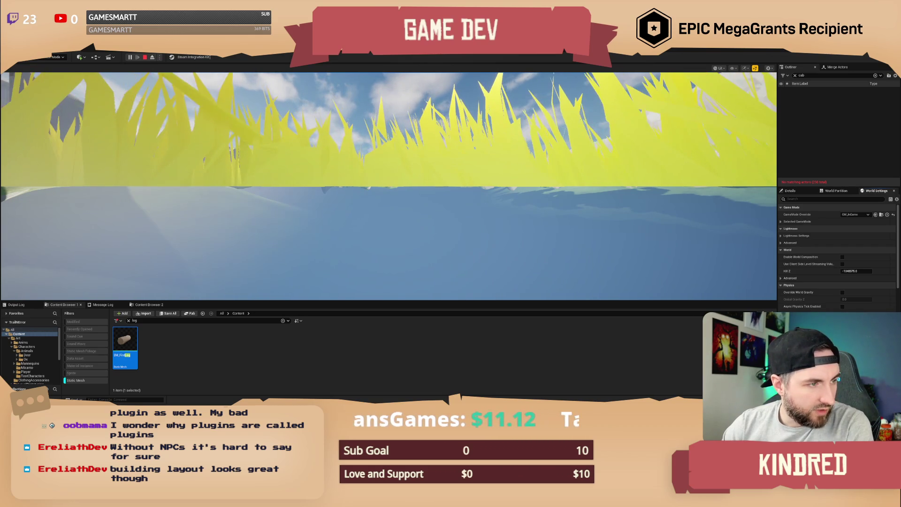
# Stop the play test, clear the Outliner search, and frame the wagon bp_AVSWagon4
pyautogui.click(146, 57)
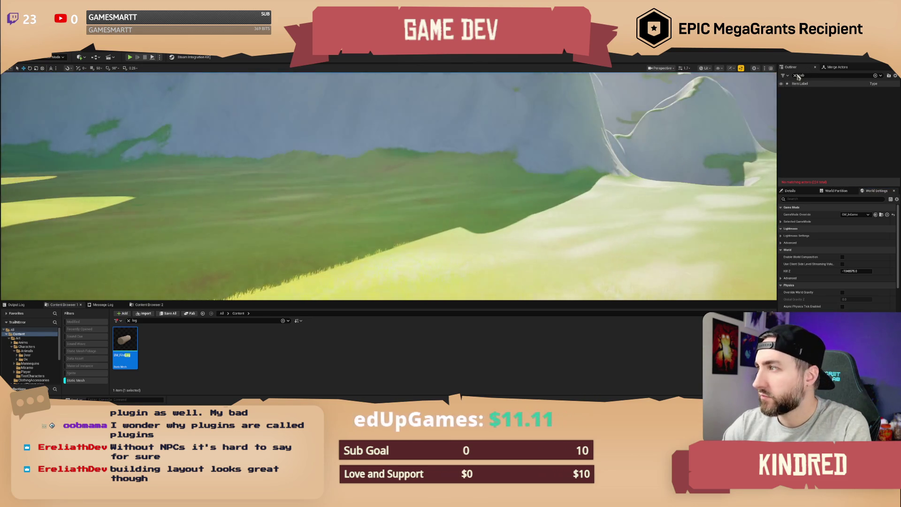
pyautogui.press('BackSpace')
pyautogui.press('BackSpace')
pyautogui.press('BackSpace')
pyautogui.doubleClick(820, 111)
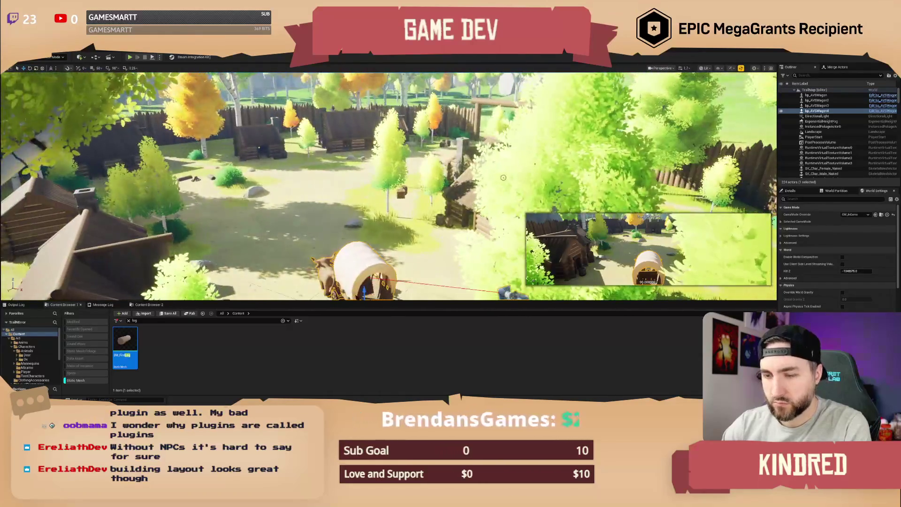
# Deselect the wagon and pull the camera back over the cabins and palisade
pyautogui.scroll(5, 389, 185)
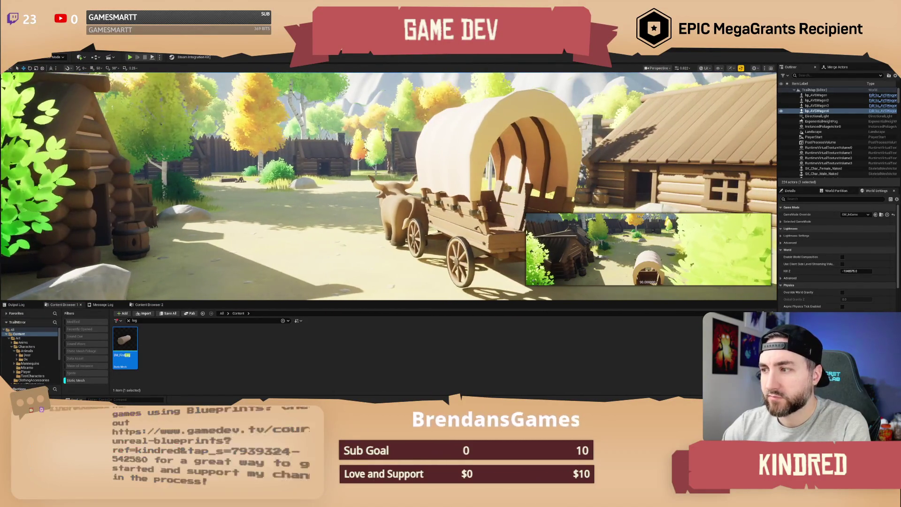
pyautogui.press('Escape')
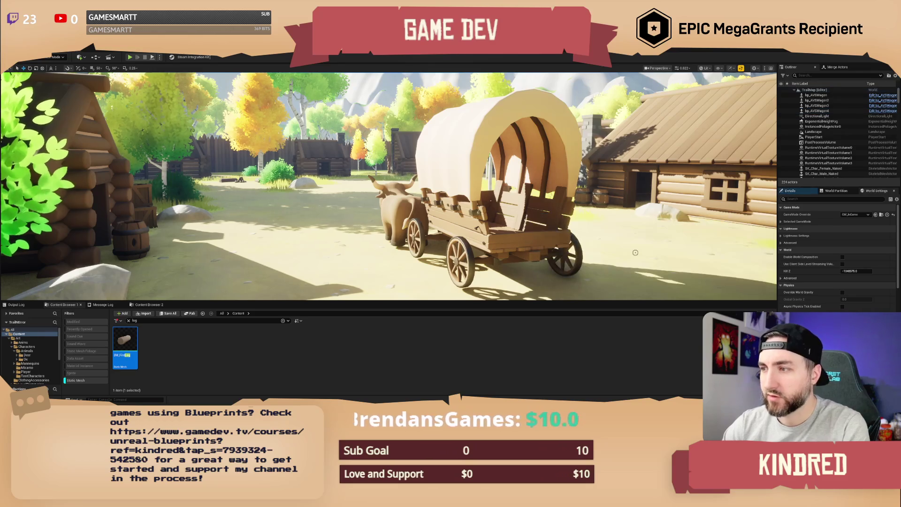
pyautogui.scroll(5, 389, 187)
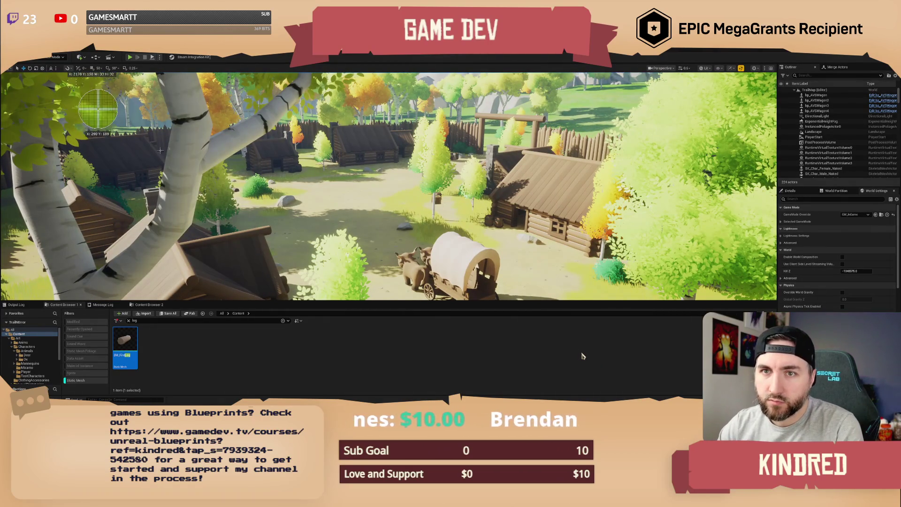
pyautogui.moveTo(76, 86)
pyautogui.mouseDown()
pyautogui.moveTo(508, 266)
pyautogui.moveTo(611, 294)
pyautogui.mouseUp()
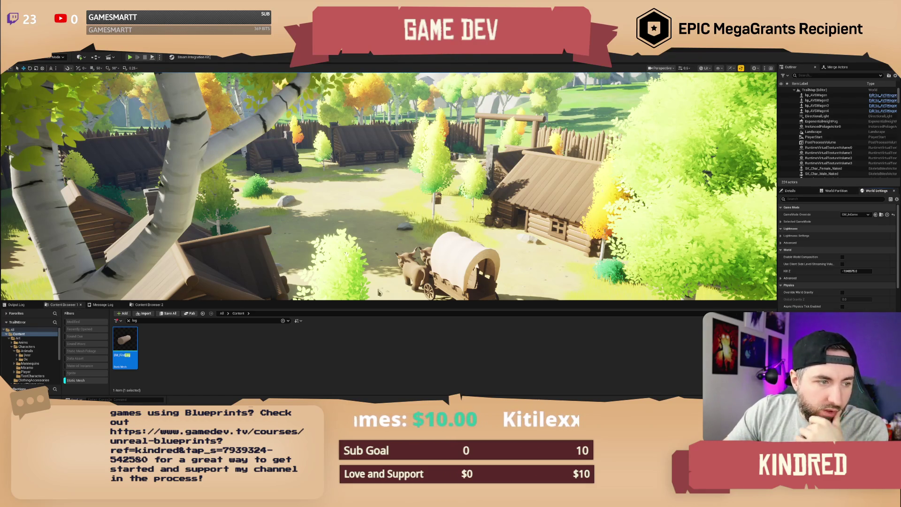
# Search the Content Browser for 'bp trad' and drop bp_TradingPost into the level
pyautogui.click(240, 321)
pyautogui.write('bp')
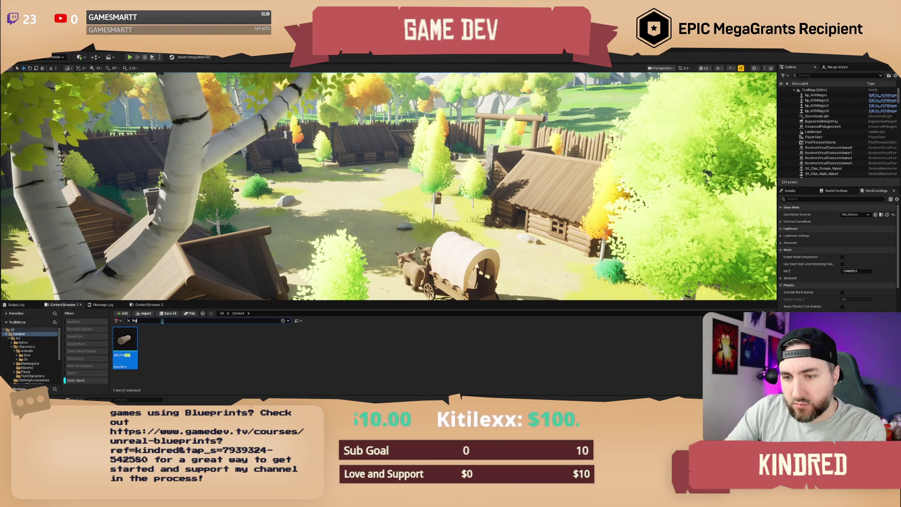
pyautogui.write(' t')
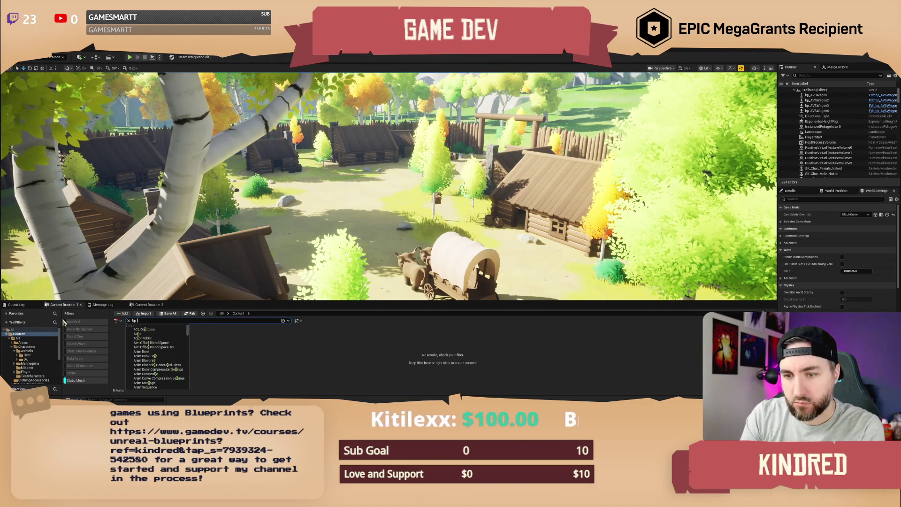
pyautogui.press('Escape')
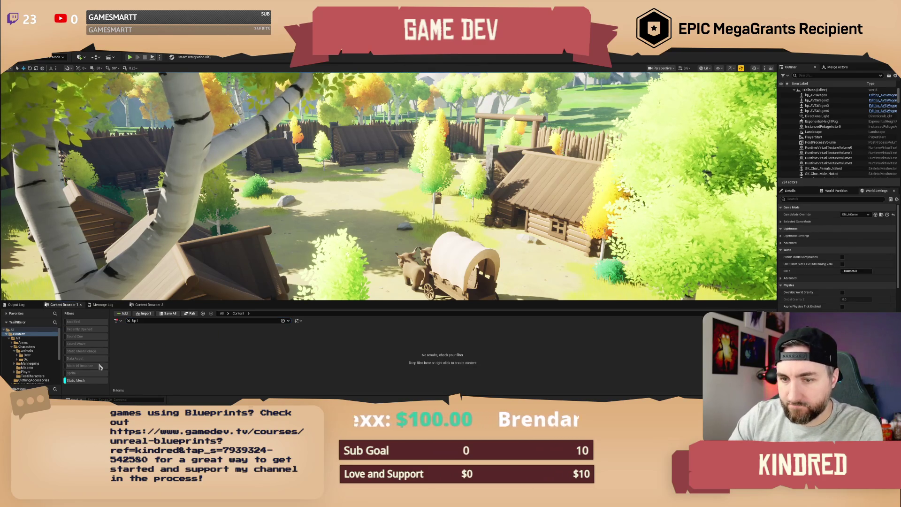
pyautogui.click(77, 381)
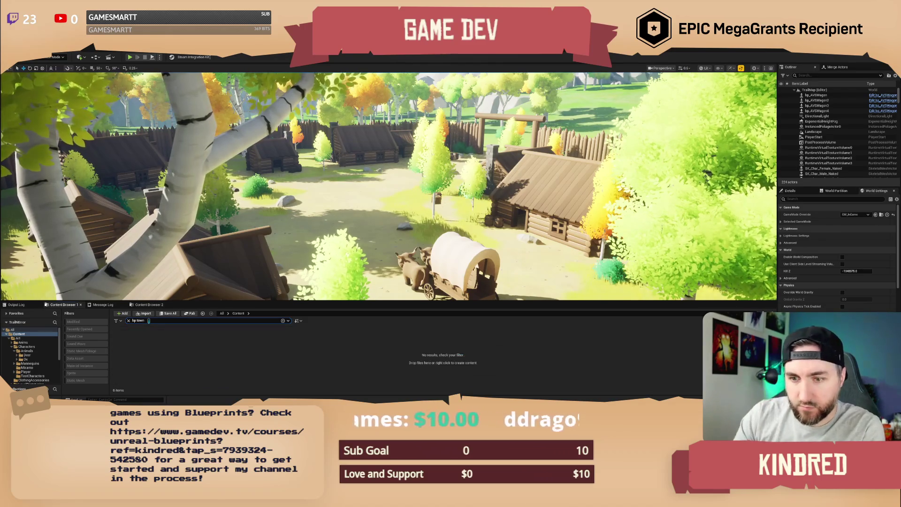
pyautogui.press('BackSpace')
pyautogui.press('BackSpace')
pyautogui.press('BackSpace')
pyautogui.write('rad')
pyautogui.moveTo(125, 348)
pyautogui.mouseDown()
pyautogui.moveTo(256, 315)
pyautogui.moveTo(361, 220)
pyautogui.mouseUp()
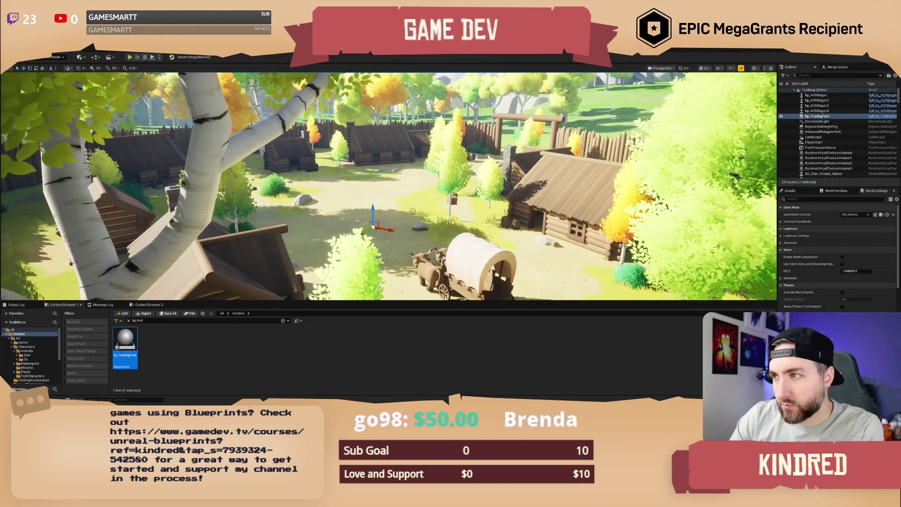
pyautogui.moveTo(414, 211); pyautogui.dragTo(411, 181)
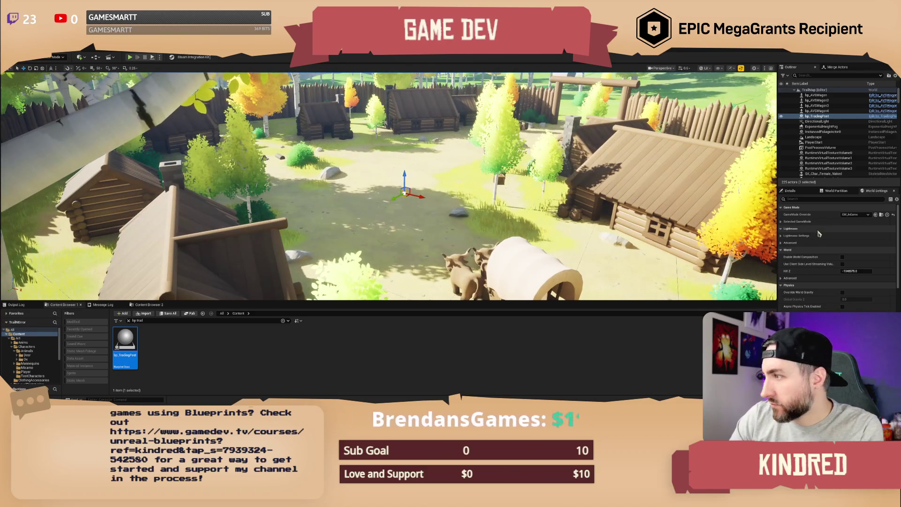
# Move the trading post into the open square at the village centre
pyautogui.click(868, 215)
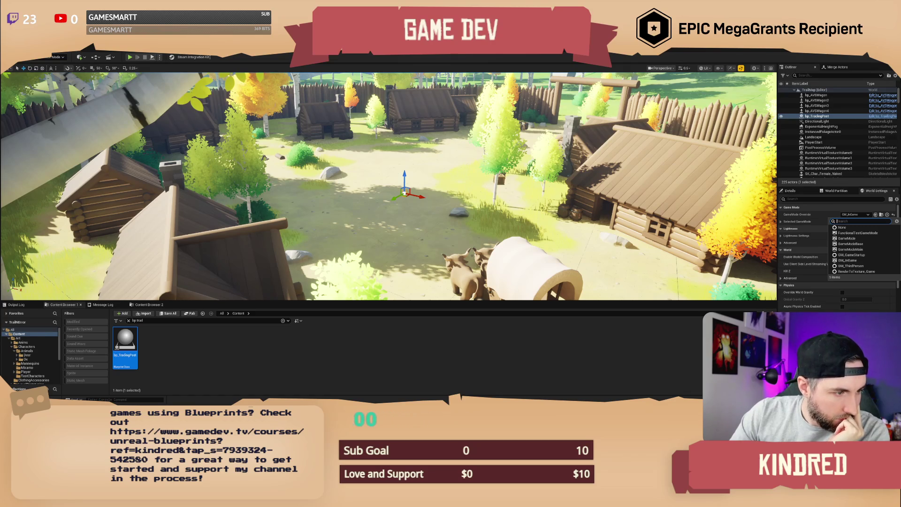
pyautogui.moveTo(457, 142); pyautogui.dragTo(483, 137)
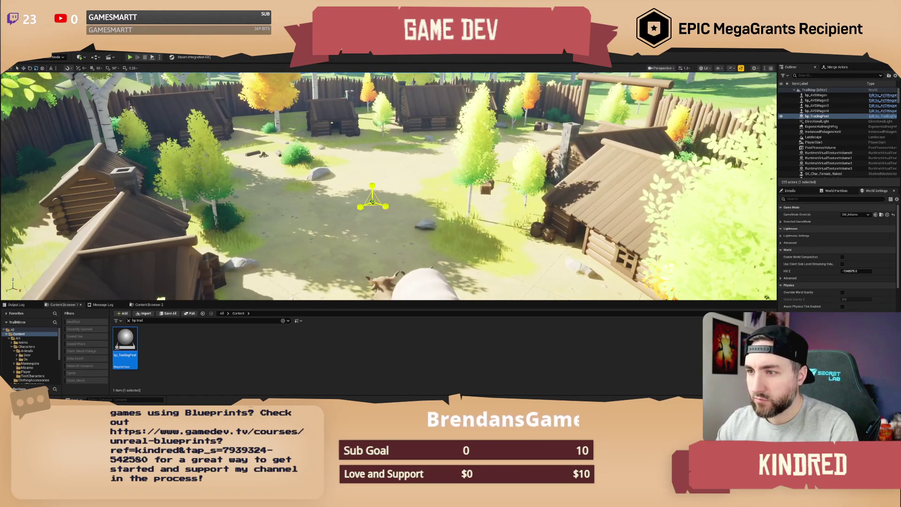
pyautogui.click(790, 191)
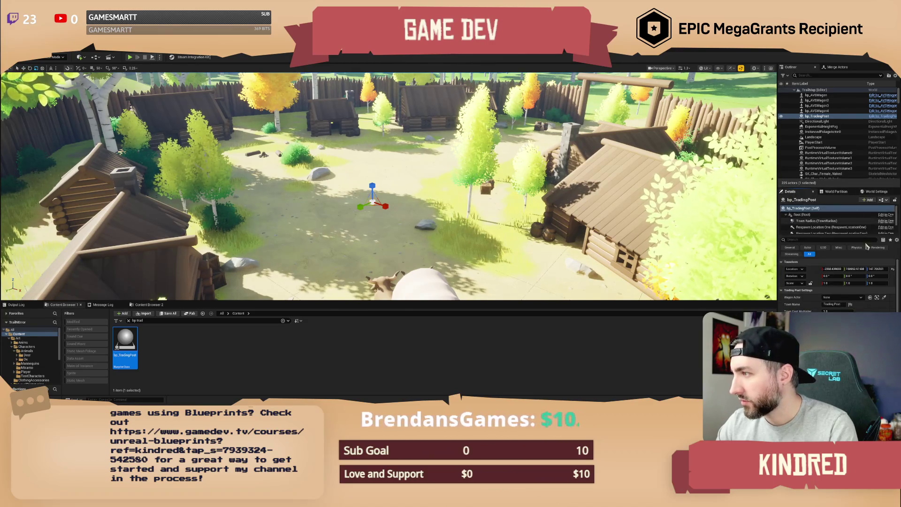
pyautogui.click(817, 221)
pyautogui.moveTo(374, 199)
pyautogui.mouseDown()
pyautogui.moveTo(388, 162)
pyautogui.moveTo(415, 148)
pyautogui.moveTo(398, 140)
pyautogui.mouseUp()
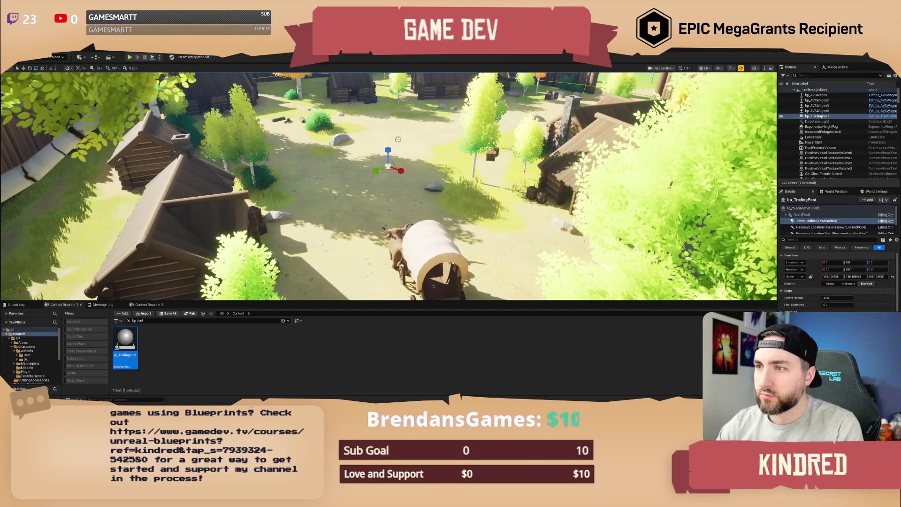
pyautogui.scroll(-10, 398, 139)
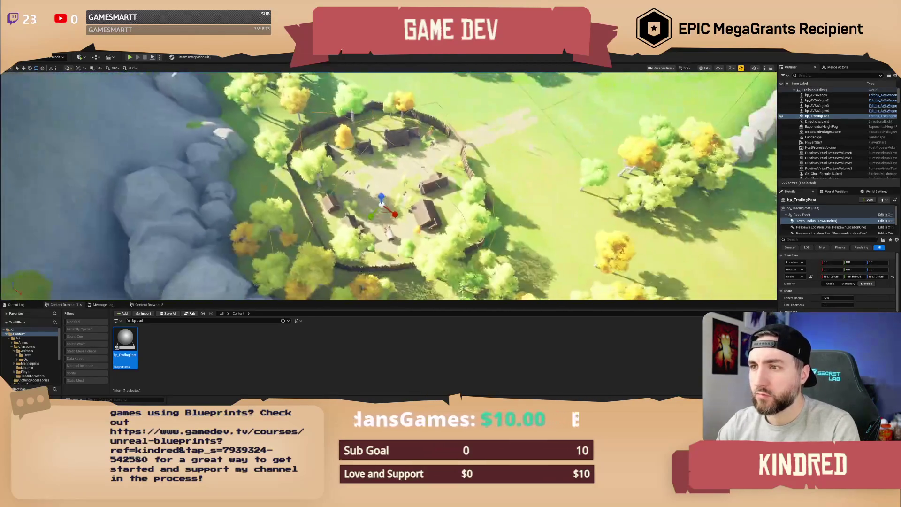
pyautogui.moveTo(384, 211); pyautogui.dragTo(394, 179)
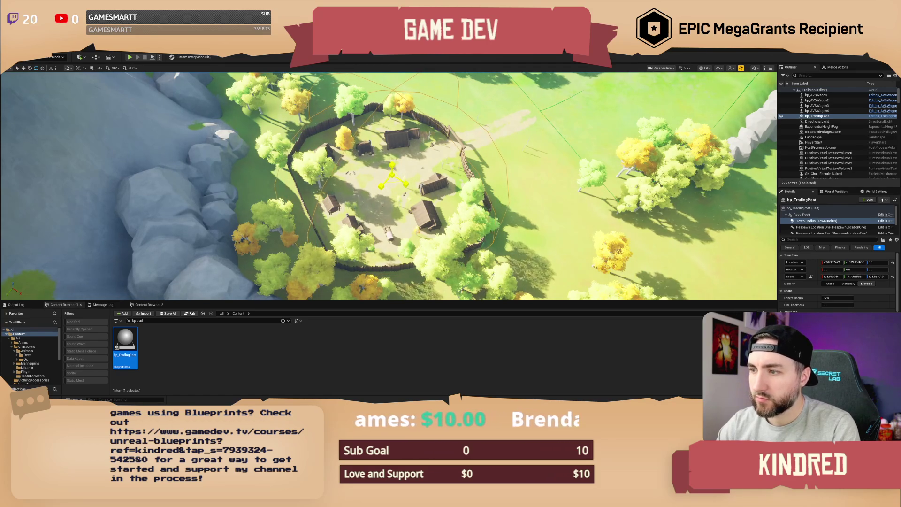
pyautogui.scroll(5, 392, 175)
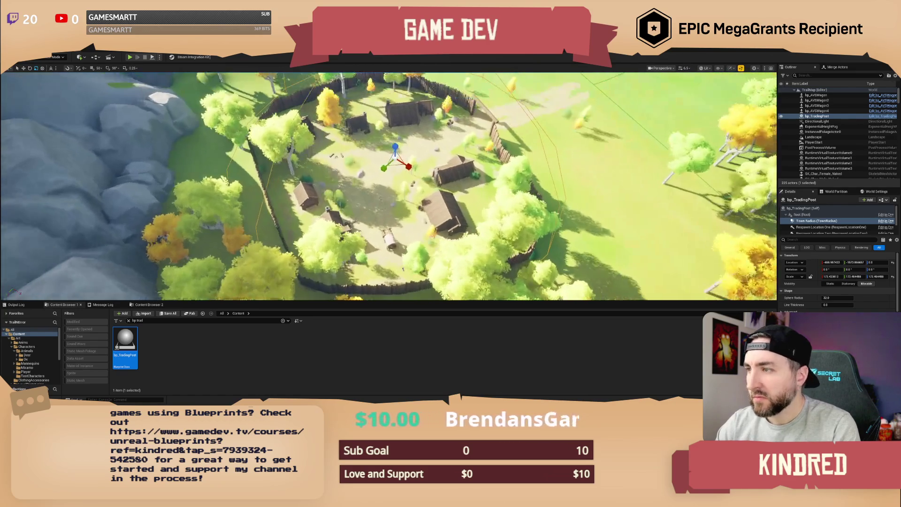
pyautogui.click(830, 227)
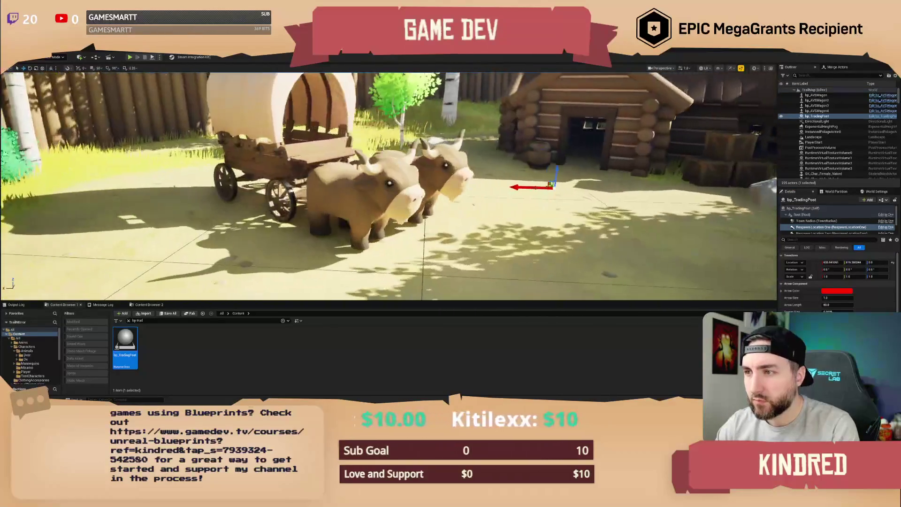
# Rotate the first respawn arrow to about -159° and the second to about -130°
pyautogui.press('e')
pyautogui.moveTo(577, 216); pyautogui.dragTo(596, 226)
pyautogui.press('Escape')
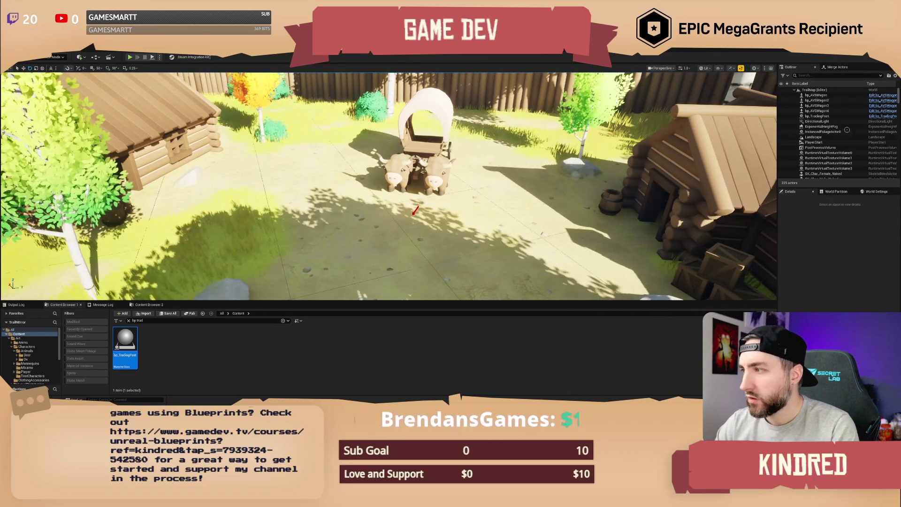
pyautogui.write('ac')
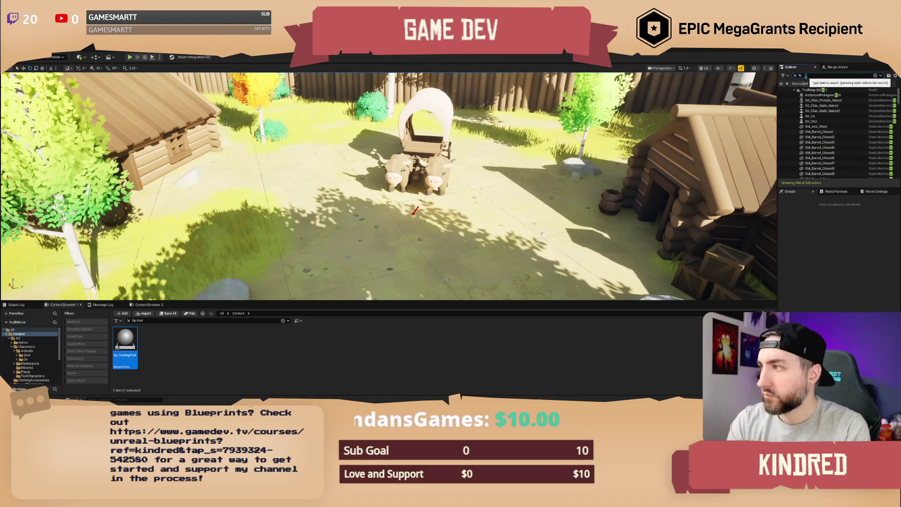
pyautogui.write('ad')
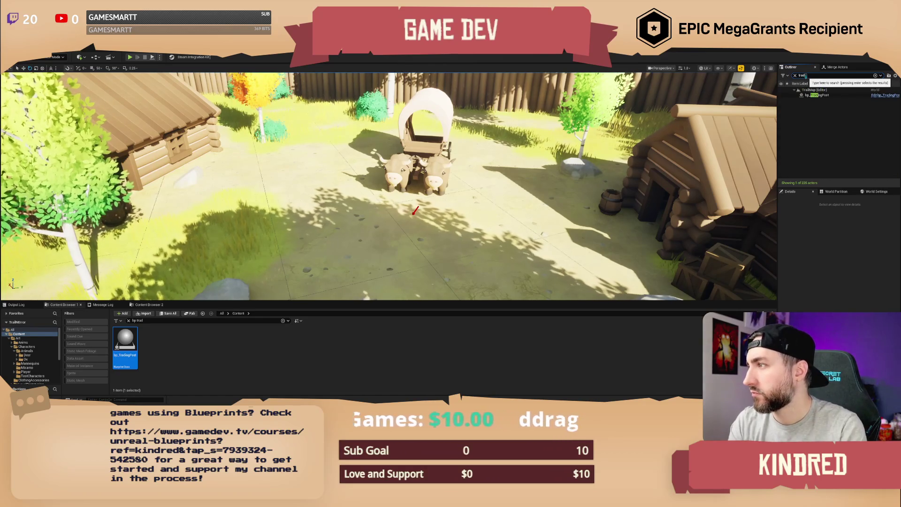
pyautogui.click(816, 96)
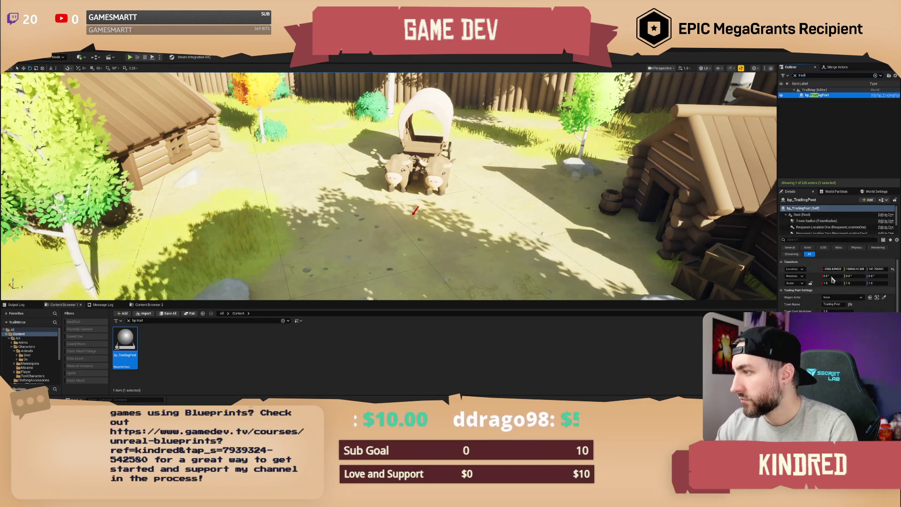
pyautogui.click(822, 233)
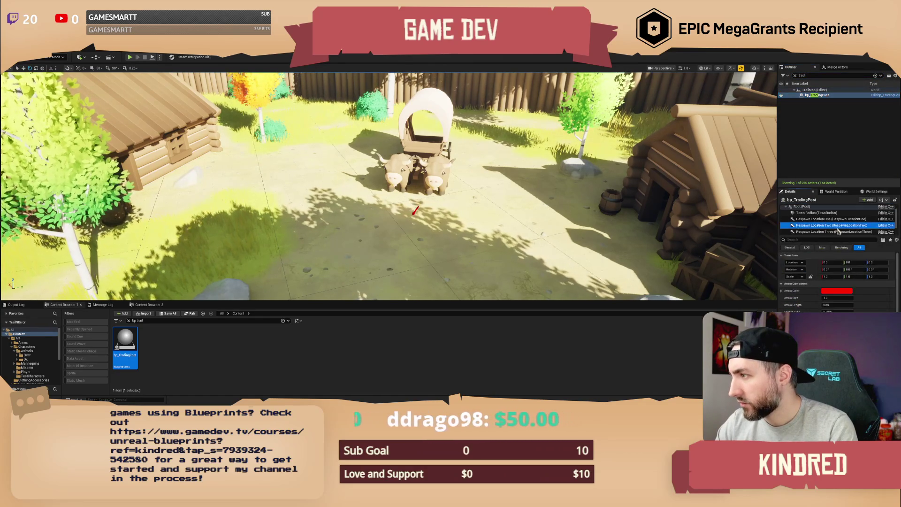
pyautogui.scroll(-1, 832, 233)
pyautogui.scroll(1, 830, 232)
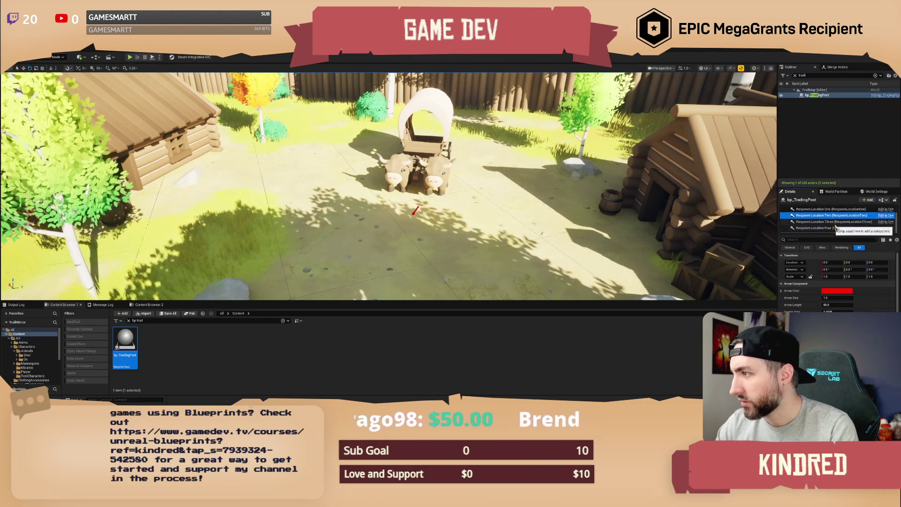
pyautogui.press('f')
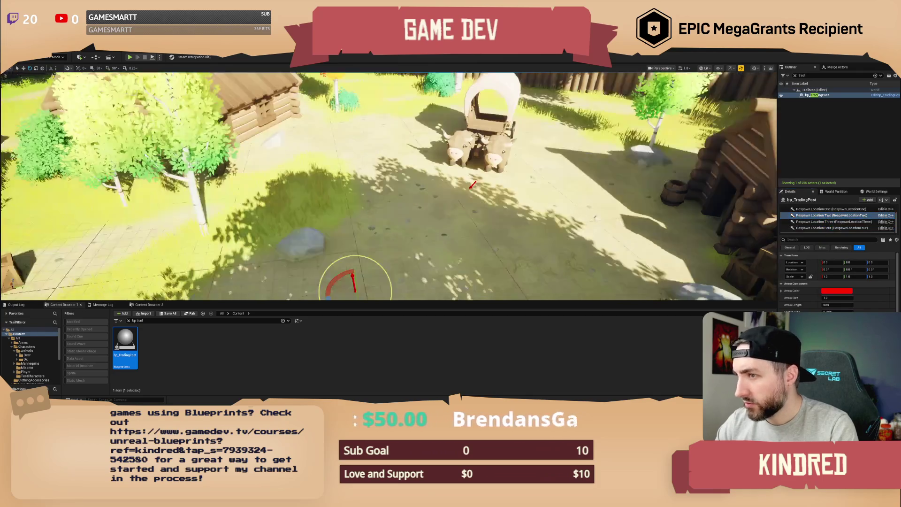
pyautogui.moveTo(407, 223)
pyautogui.mouseDown()
pyautogui.moveTo(370, 215)
pyautogui.moveTo(412, 193)
pyautogui.moveTo(372, 212)
pyautogui.mouseUp()
# Select the third and fourth respawn locations and rotate the fourth arrow near the ox cart
pyautogui.click(833, 222)
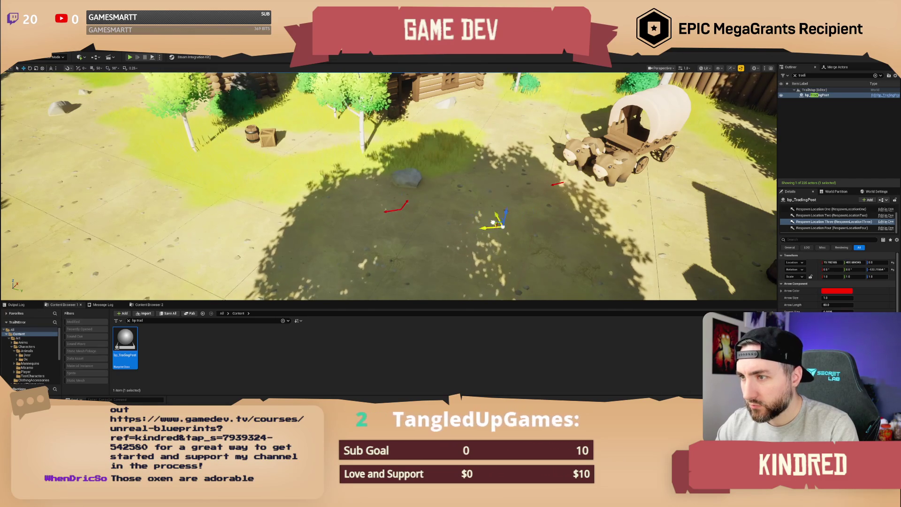
pyautogui.moveTo(565, 229)
pyautogui.mouseDown()
pyautogui.moveTo(475, 123)
pyautogui.moveTo(422, 158)
pyautogui.mouseUp()
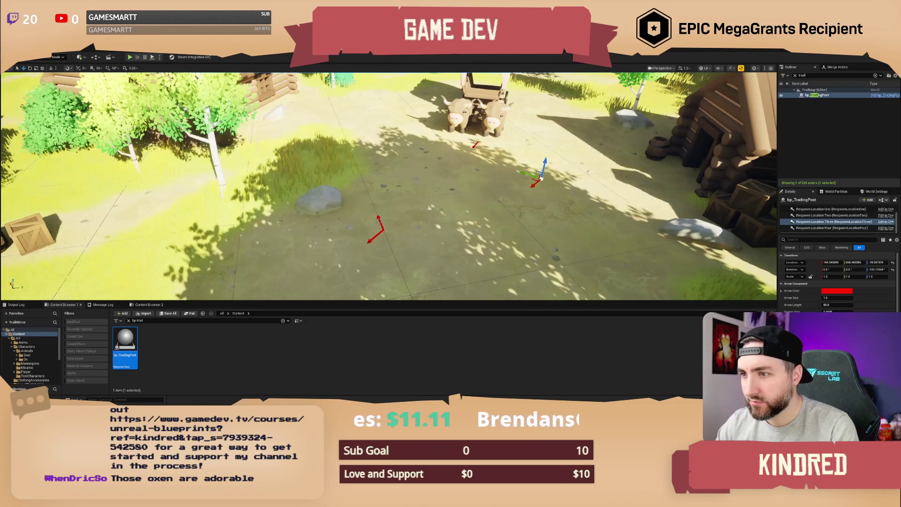
pyautogui.click(378, 230)
pyautogui.press('e')
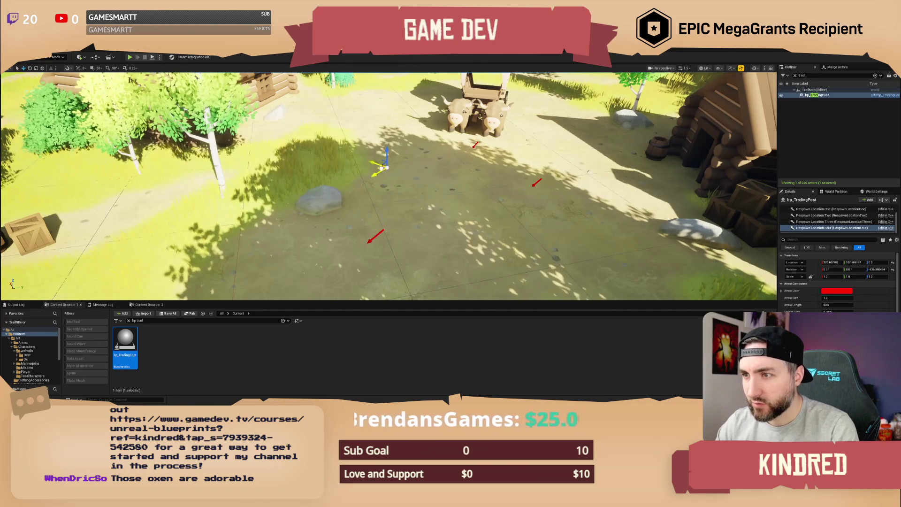
pyautogui.press('Escape')
pyautogui.moveTo(390, 197)
pyautogui.mouseDown()
pyautogui.moveTo(390, 160)
pyautogui.moveTo(388, 184)
pyautogui.moveTo(362, 156)
pyautogui.moveTo(375, 179)
pyautogui.mouseUp()
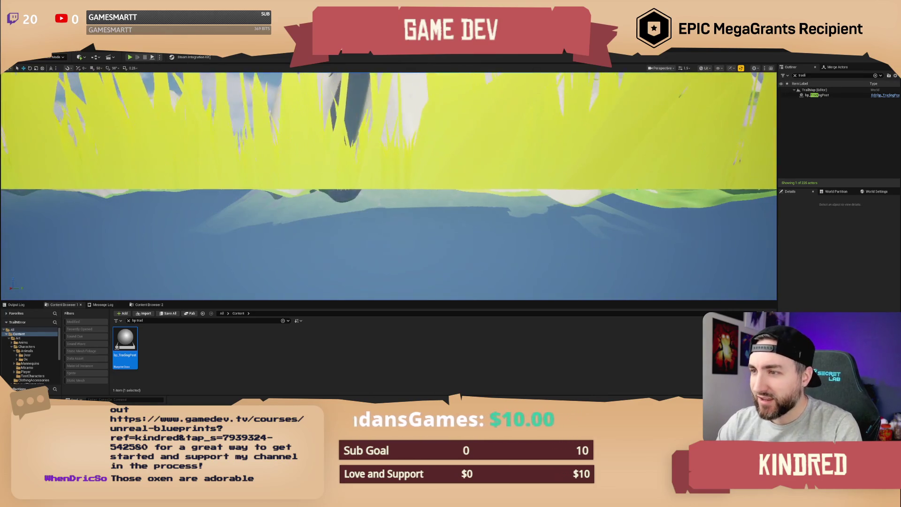
# Stop the play test and select the bp_TradingPost actor in the Outliner
pyautogui.click(145, 57)
pyautogui.scroll(2, 388, 186)
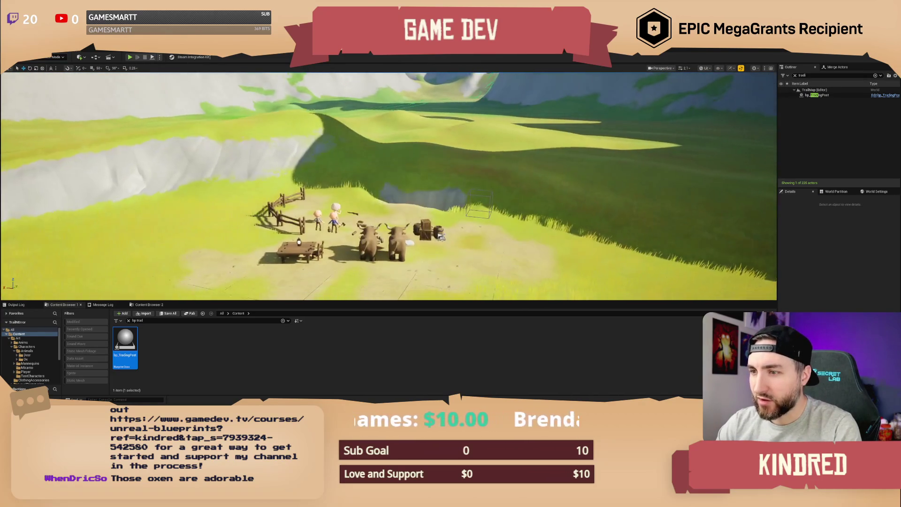
pyautogui.scroll(5, 389, 187)
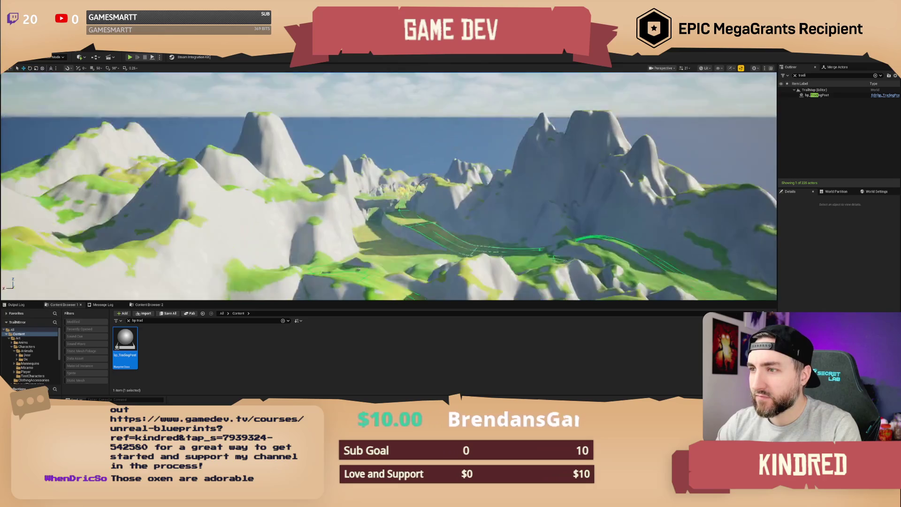
pyautogui.scroll(1, 389, 186)
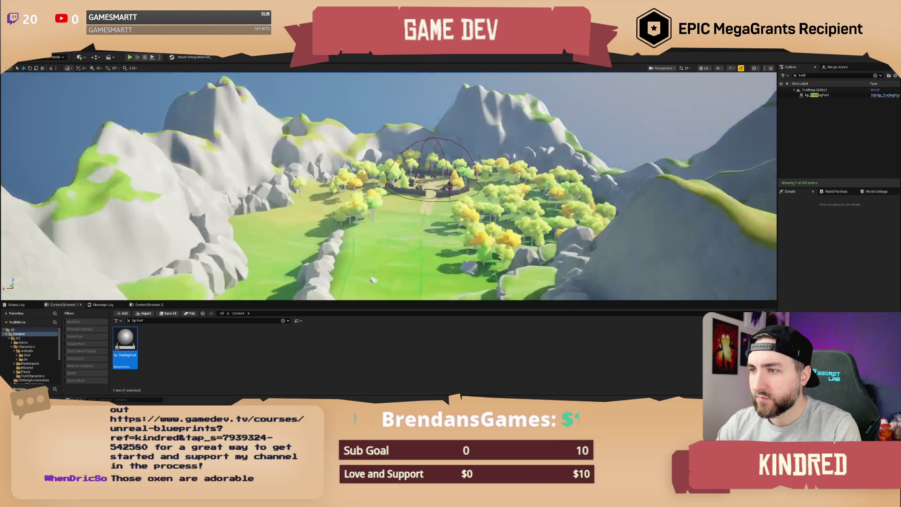
pyautogui.scroll(-2, 398, 137)
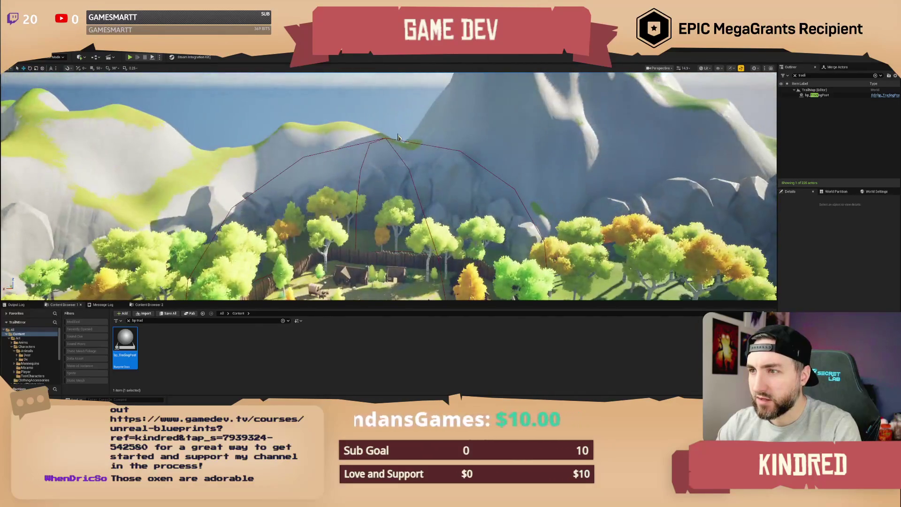
pyautogui.click(385, 137)
pyautogui.click(820, 95)
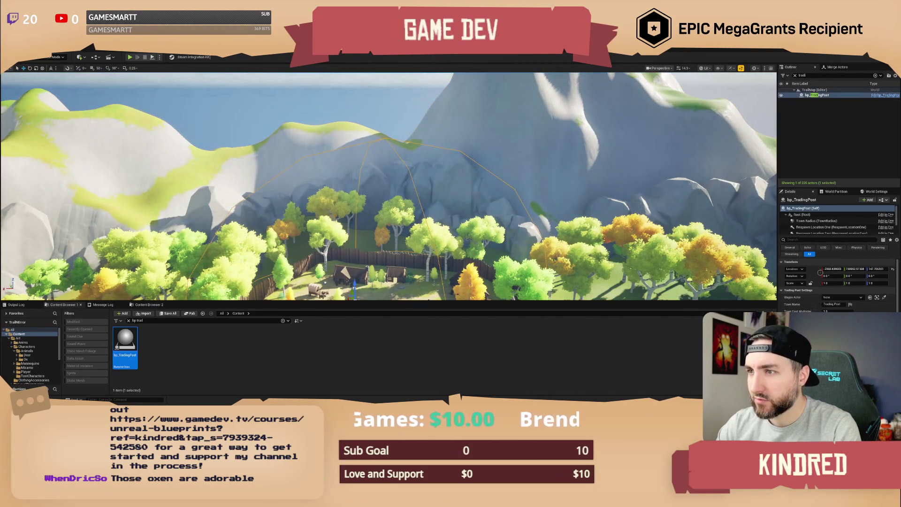
# Set Wagon Actor to the ox-drawn wagon and keep GE_SafeZone as the safe zone effect
pyautogui.scroll(-1, 843, 286)
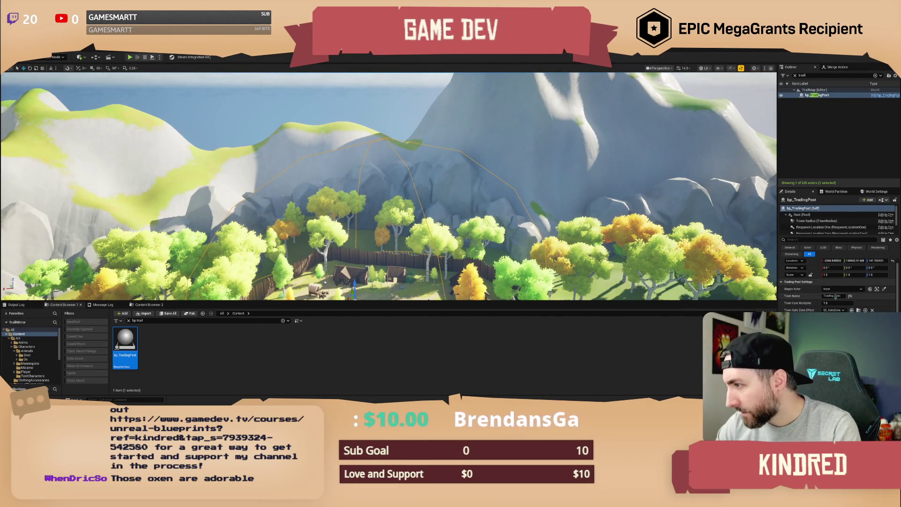
pyautogui.click(851, 290)
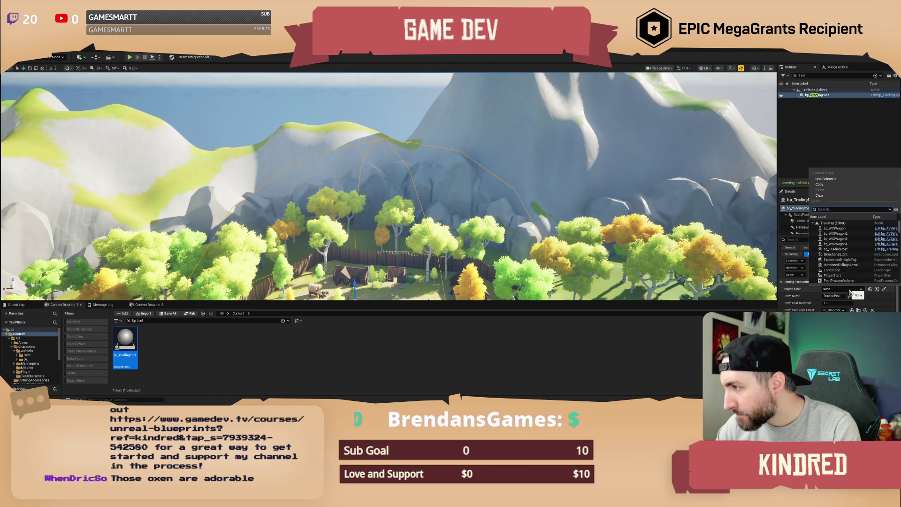
pyautogui.press('Escape')
pyautogui.press('f')
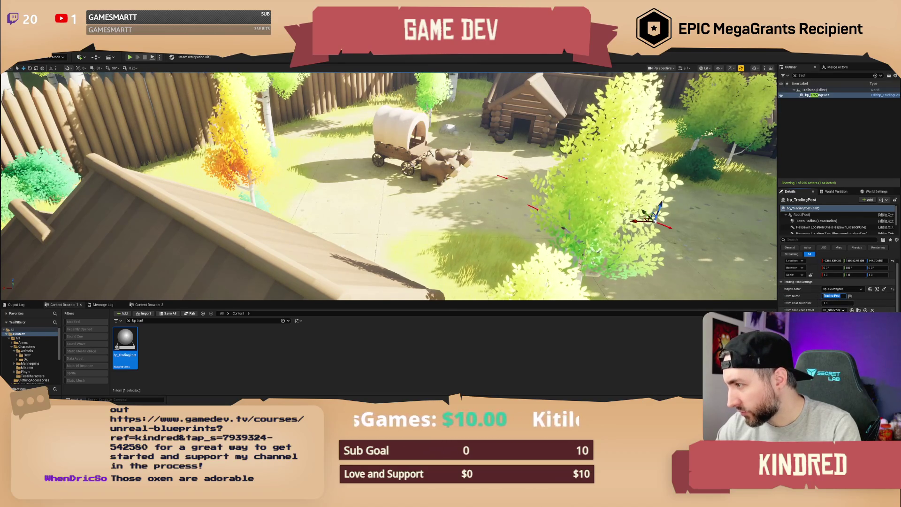
pyautogui.click(835, 310)
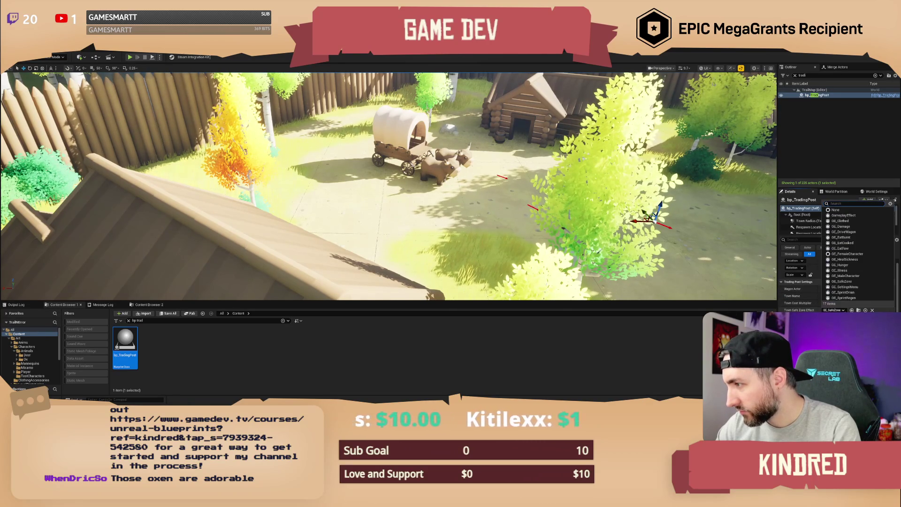
pyautogui.press('Escape')
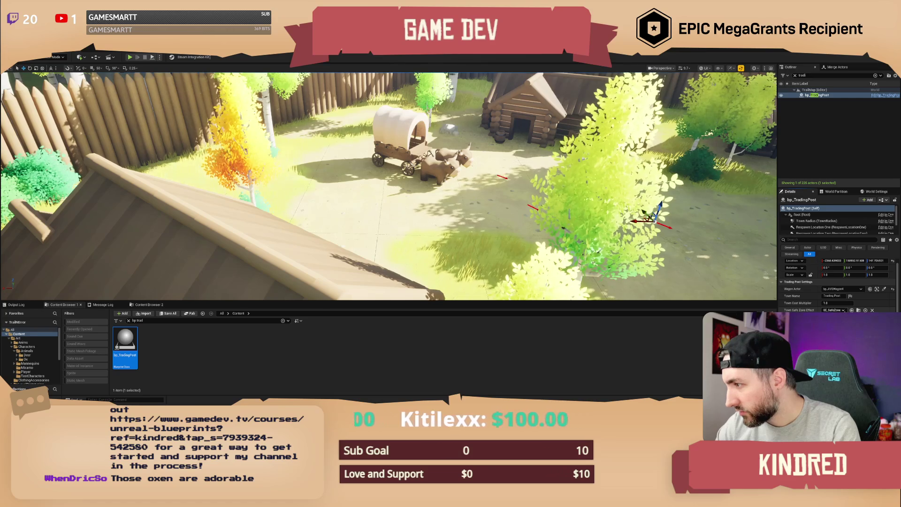
pyautogui.press('f')
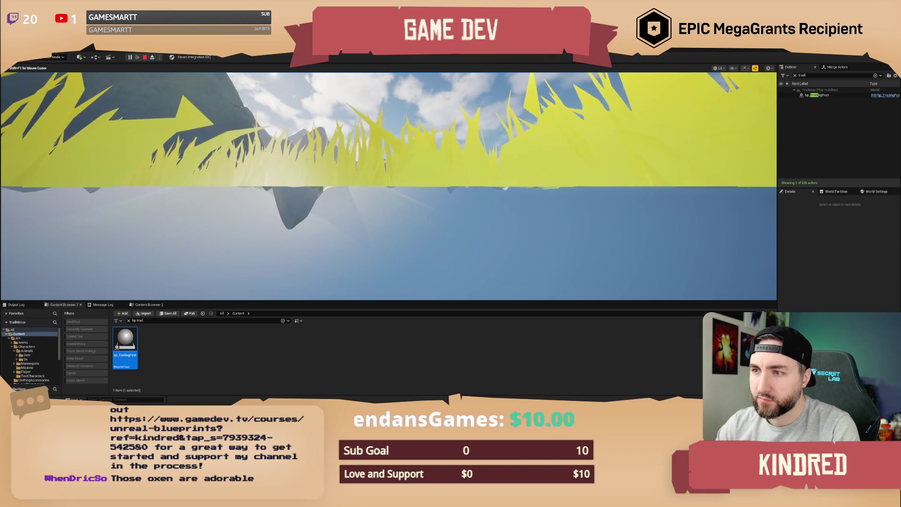
# Stop the play test and fly through the trees and town to the wooden gate
pyautogui.press('Escape')
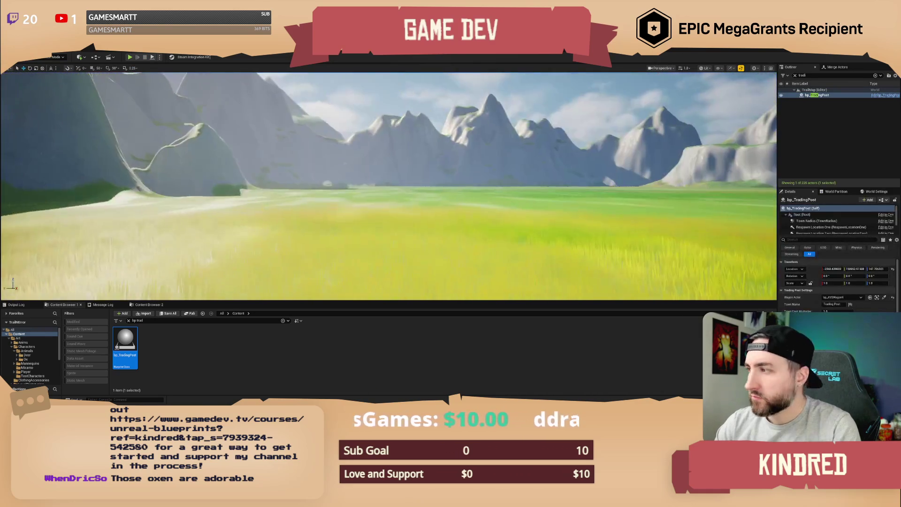
pyautogui.press('f')
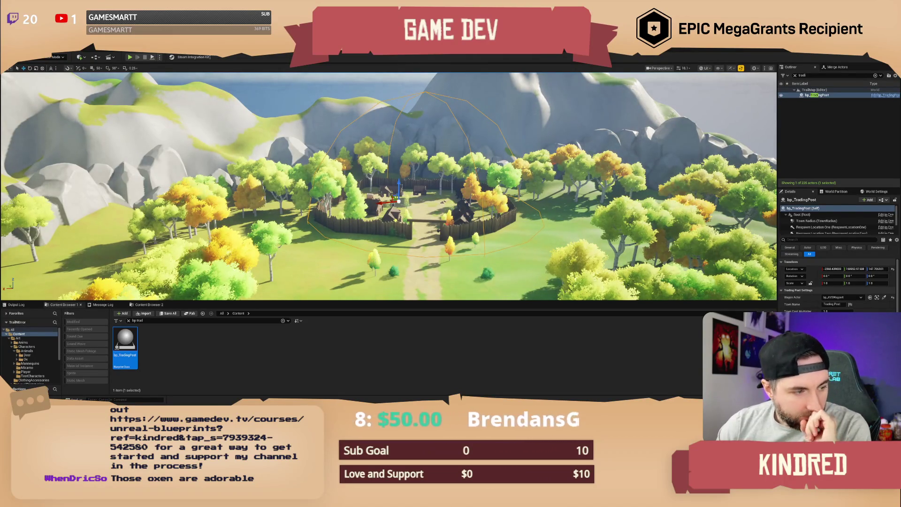
pyautogui.press('w')
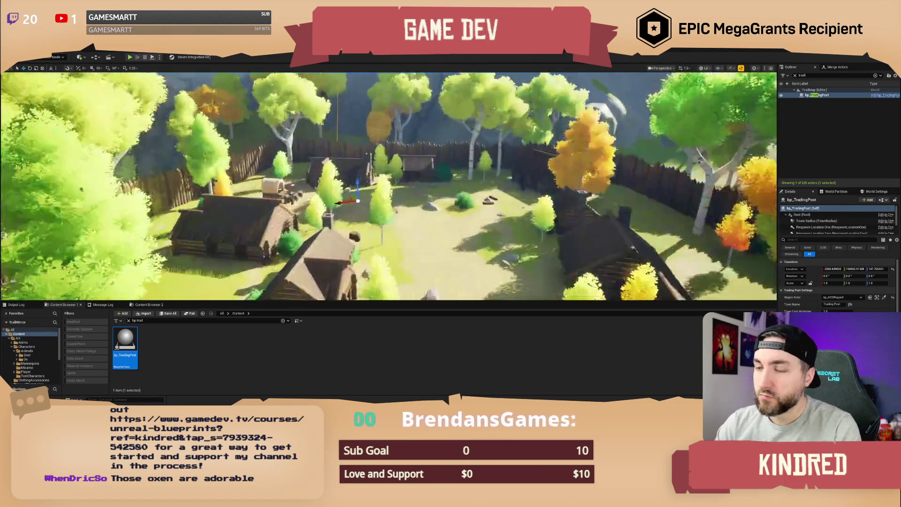
pyautogui.press('w')
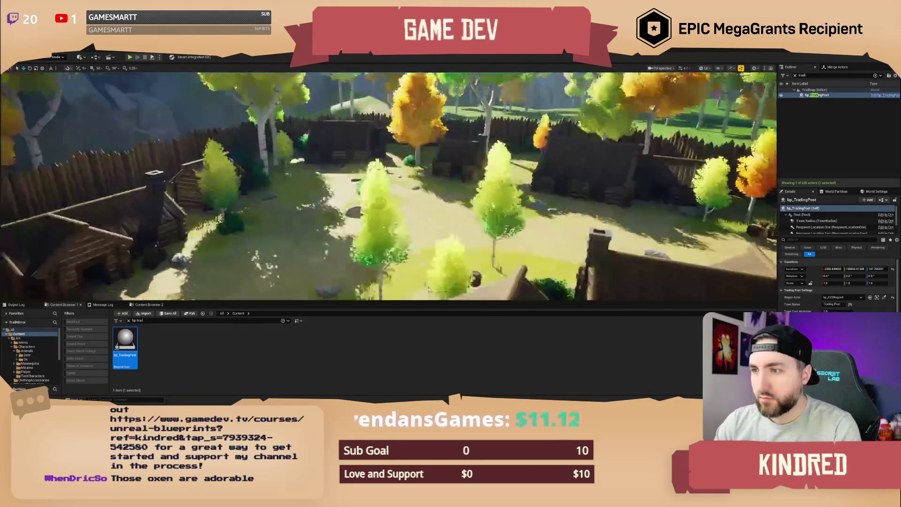
pyautogui.scroll(-3, 389, 186)
pyautogui.press('w')
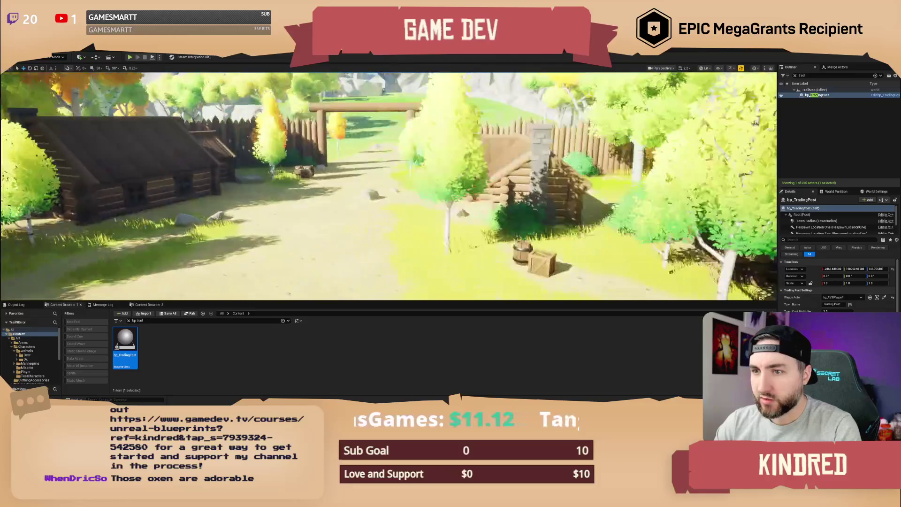
pyautogui.press('w')
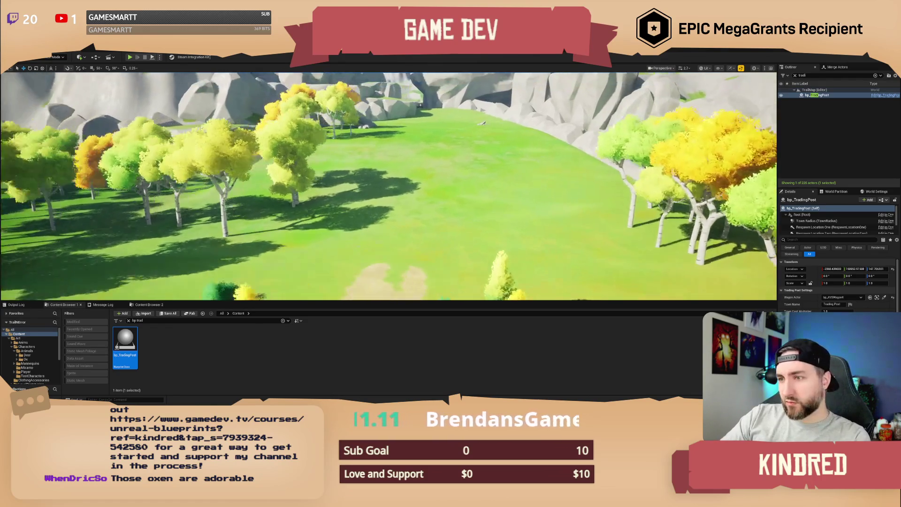
# Fly out toward the mountains, then back down over the village near the gate
pyautogui.press('w')
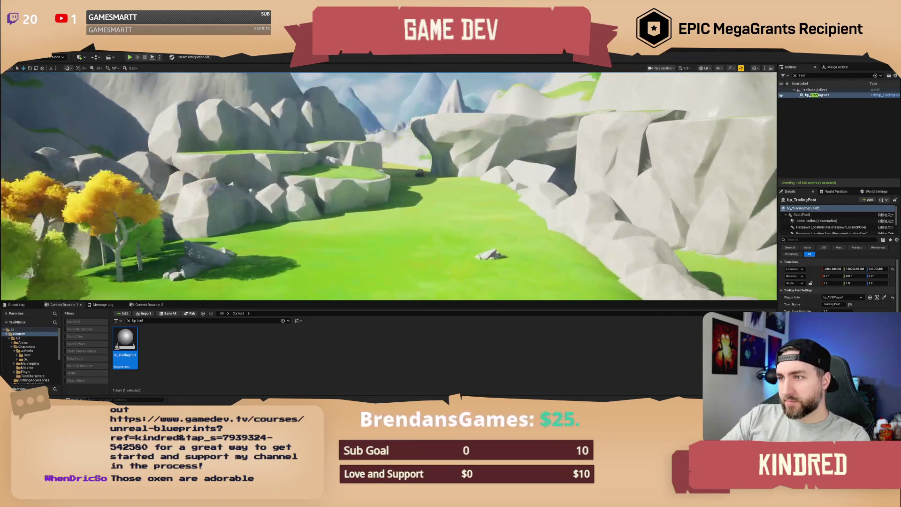
pyautogui.press('f')
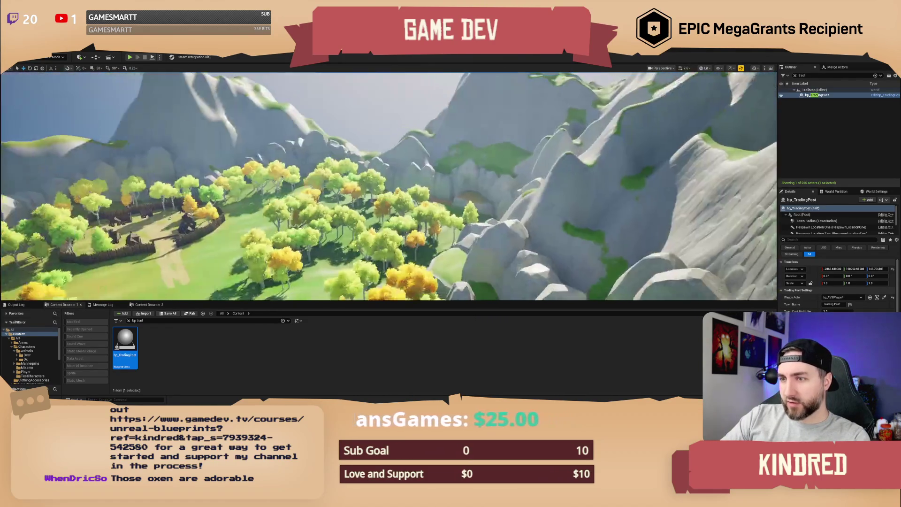
pyautogui.scroll(-4, 388, 186)
pyautogui.press('w')
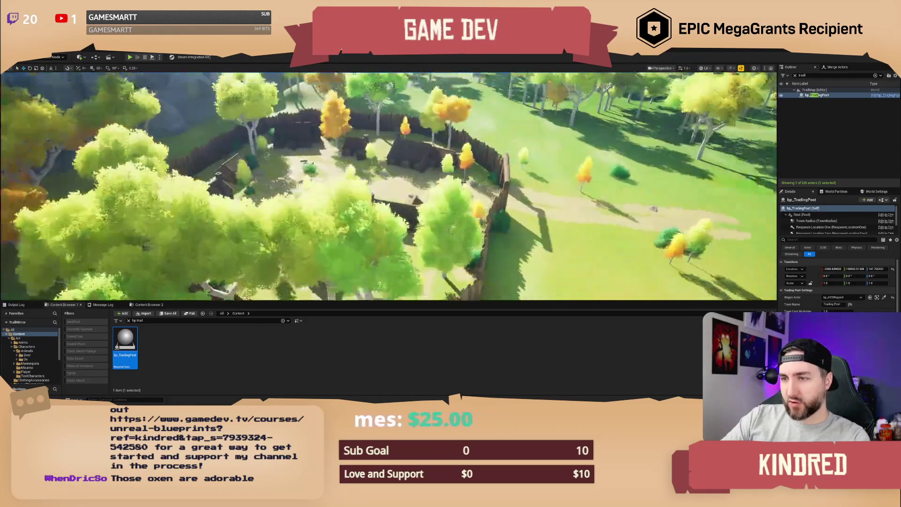
pyautogui.scroll(2, 389, 186)
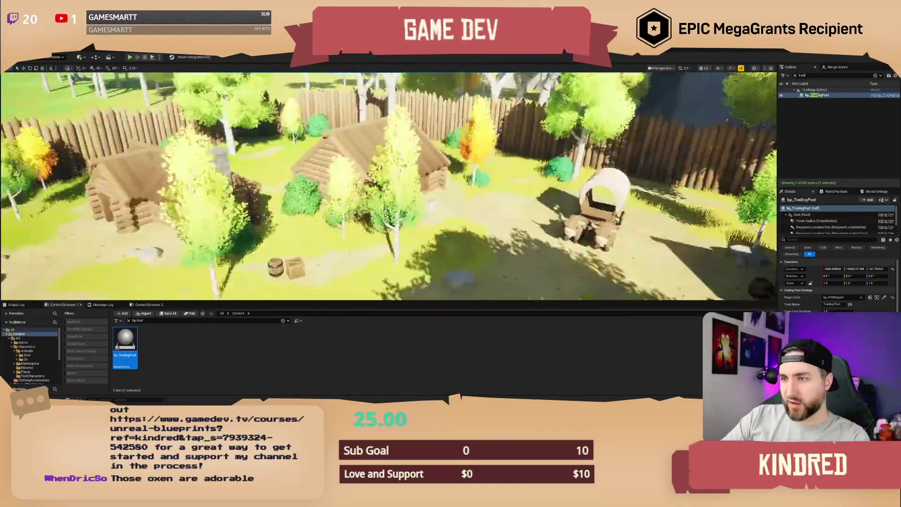
pyautogui.scroll(2, 389, 186)
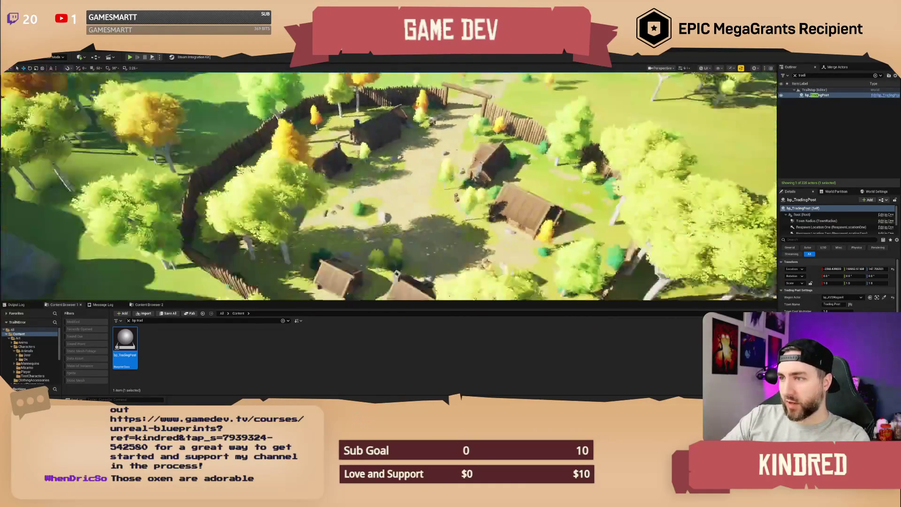
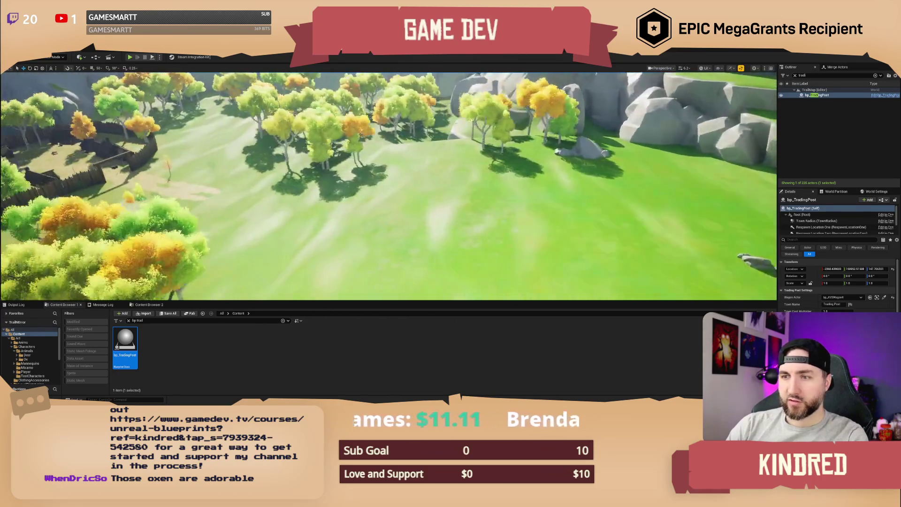
# Save the TrailMap level and fly the view toward the village
pyautogui.hotkey('ctrl', 's')
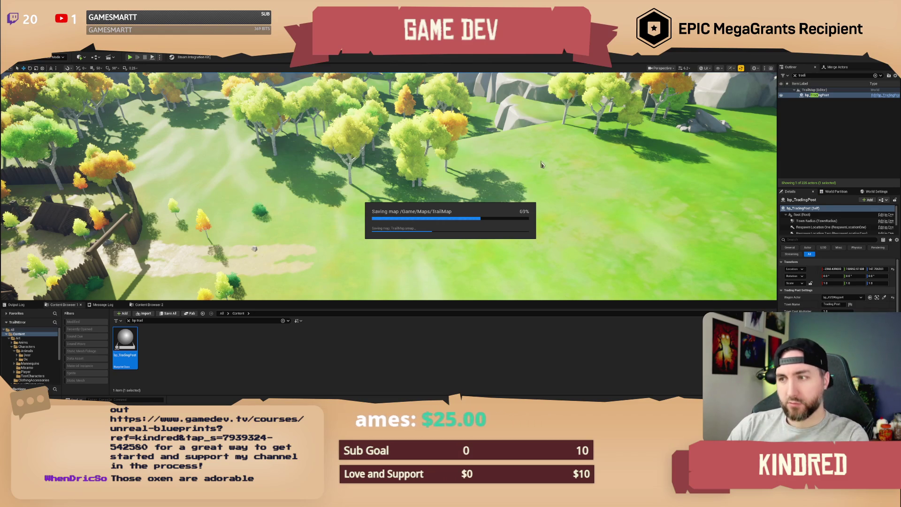
pyautogui.scroll(-3, 539, 159)
pyautogui.press('w')
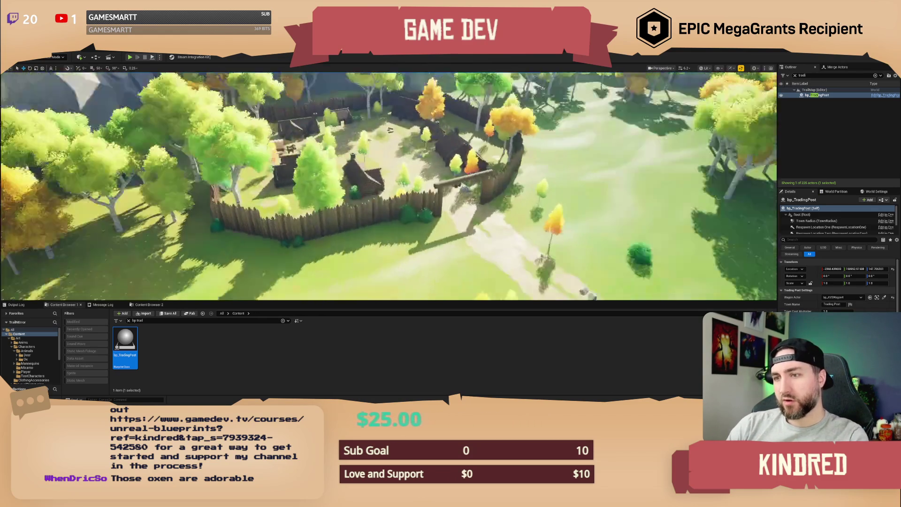
# Descend to ground level and move in close around the oxen and covered wagon
pyautogui.scroll(-2, 389, 185)
pyautogui.press('w')
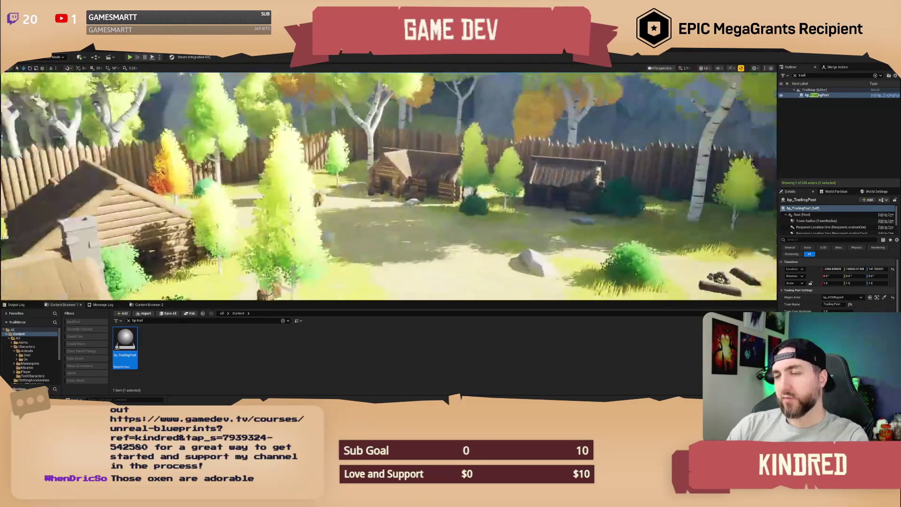
pyautogui.scroll(-2, 388, 186)
pyautogui.press('w')
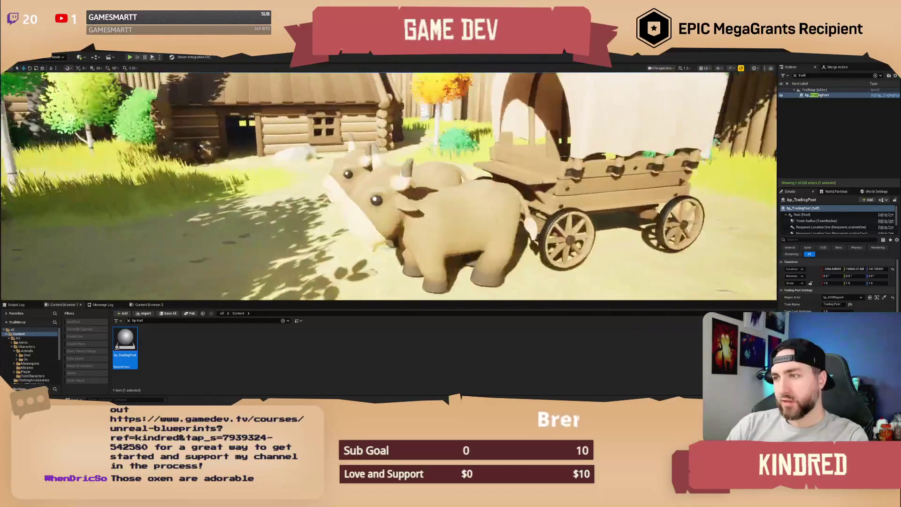
pyautogui.scroll(-1, 388, 186)
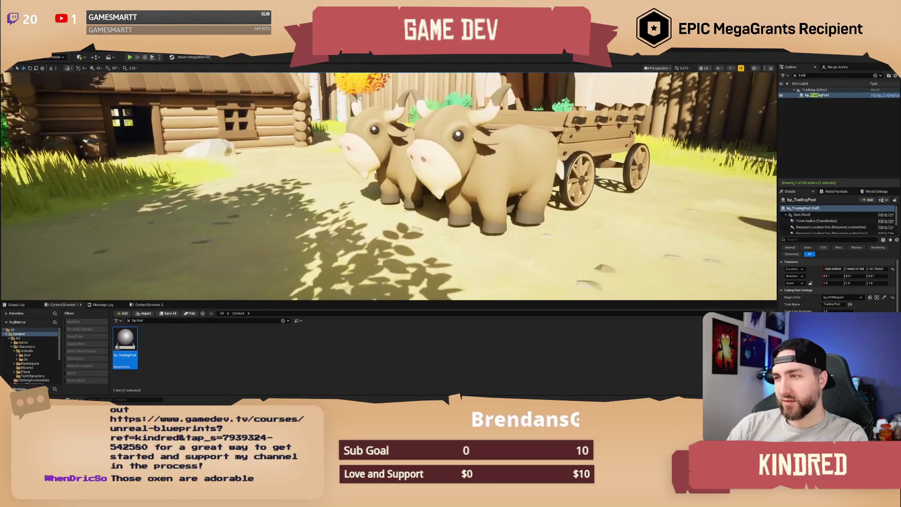
pyautogui.scroll(-1, 389, 186)
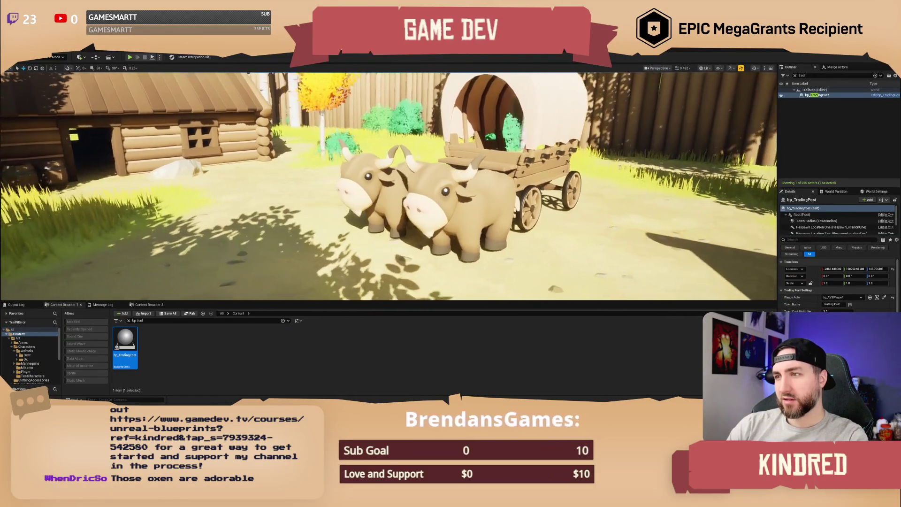
pyautogui.press('d')
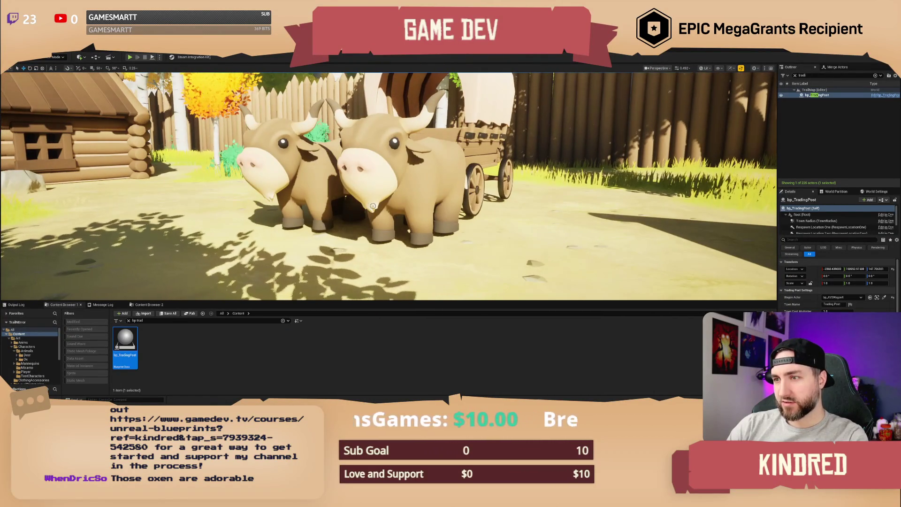
pyautogui.press('a')
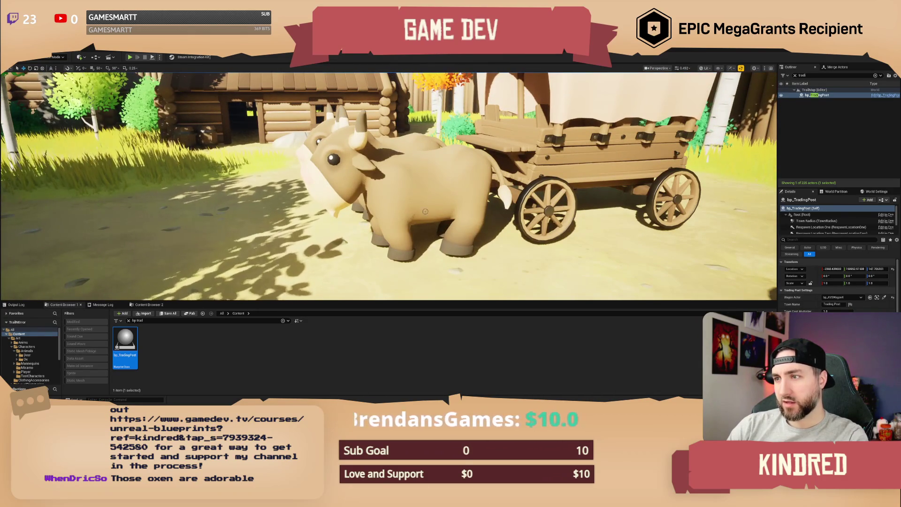
# Circle the view around the oxen to frame them from the front and side
pyautogui.press('d')
pyautogui.press('s')
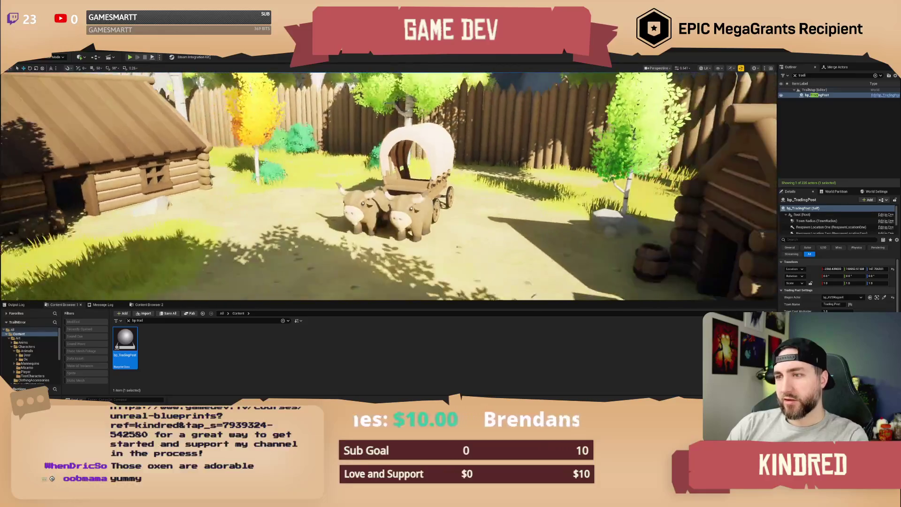
pyautogui.press('a')
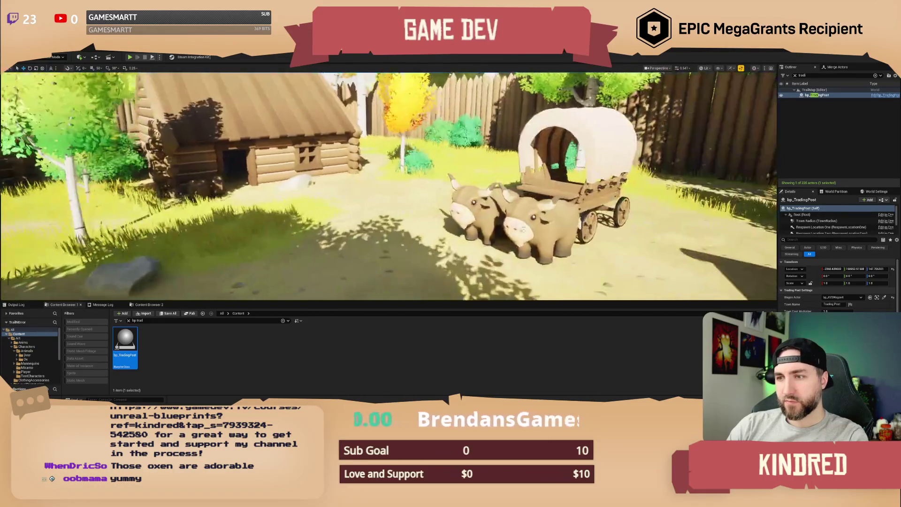
pyautogui.press('d')
# Search the Content Browser for 'deer' and place Anim_Deer_Idle near the oxen
pyautogui.click(194, 320)
pyautogui.write('der')
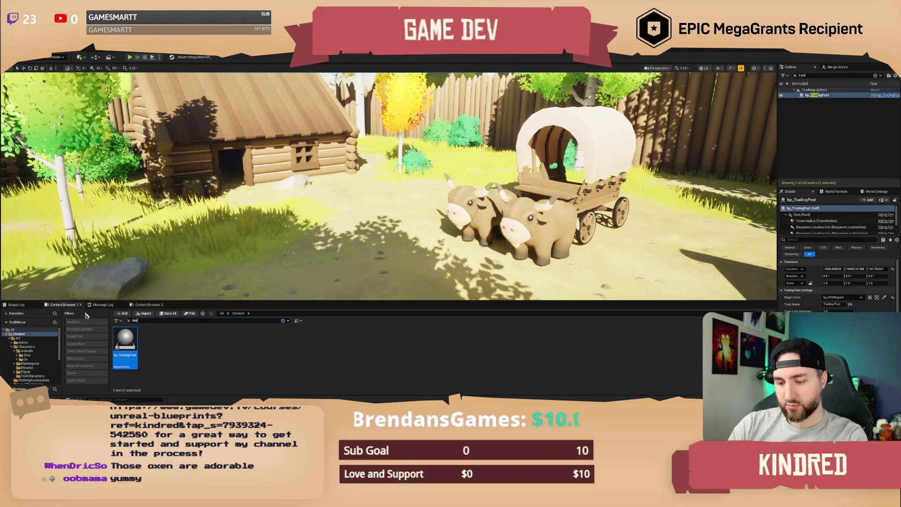
pyautogui.press('BackSpace')
pyautogui.write('er')
pyautogui.press('Return')
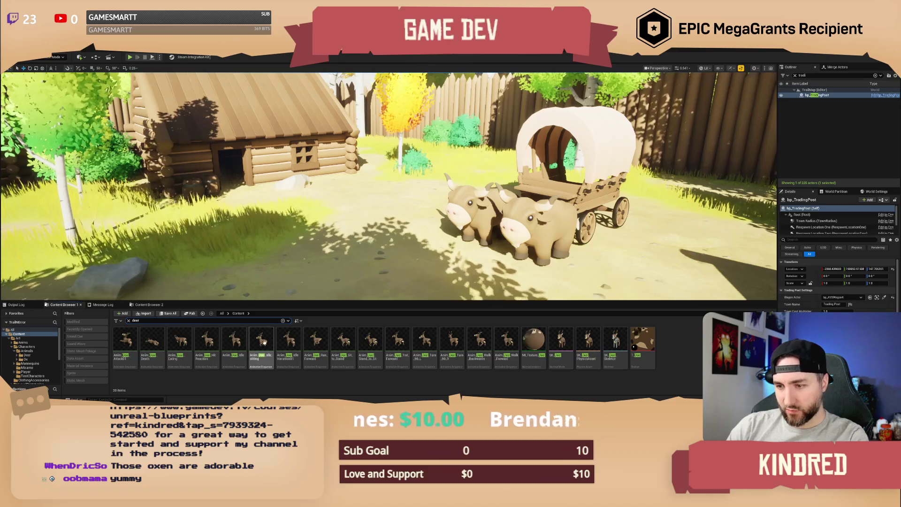
pyautogui.click(237, 345)
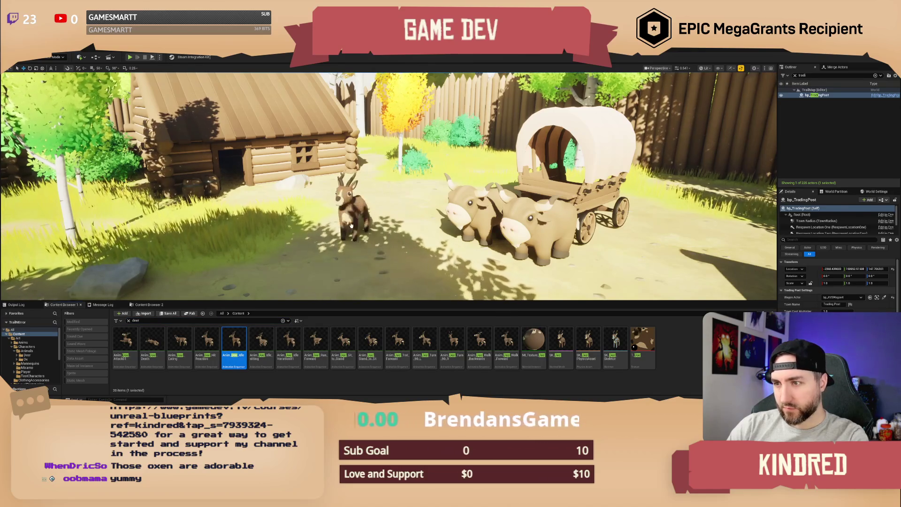
pyautogui.moveTo(351, 225); pyautogui.dragTo(353, 226)
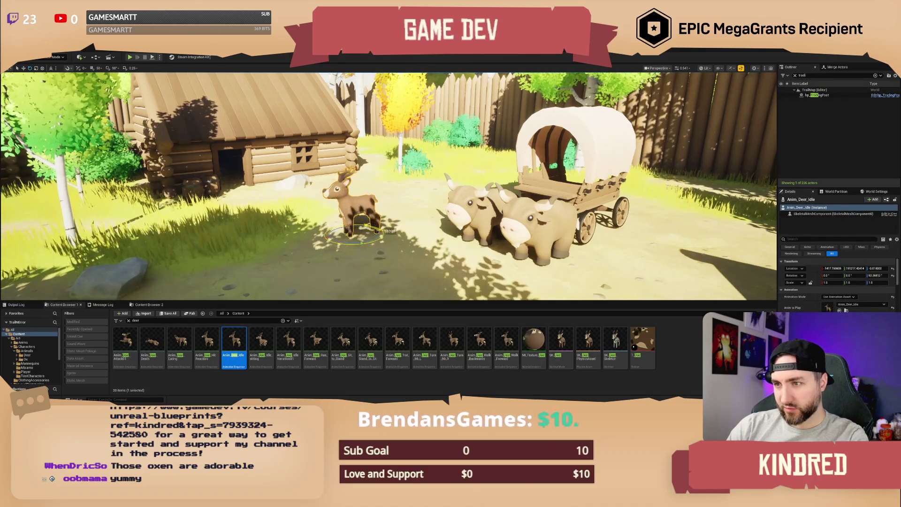
# Move the deer farther back toward the cabin, a little left of the wagon
pyautogui.press('Escape')
pyautogui.scroll(5, 357, 188)
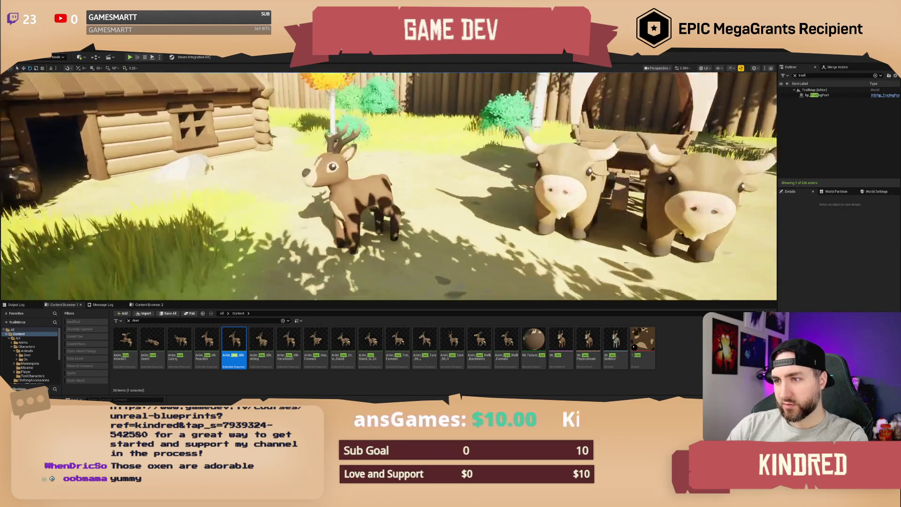
pyautogui.click(352, 201)
pyautogui.moveTo(362, 251); pyautogui.dragTo(354, 211)
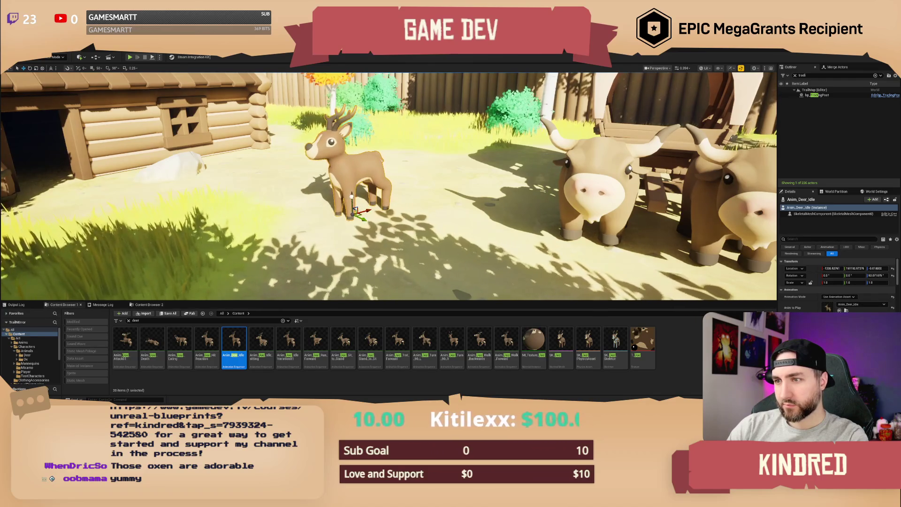
pyautogui.press('Escape')
pyautogui.scroll(-5, 388, 187)
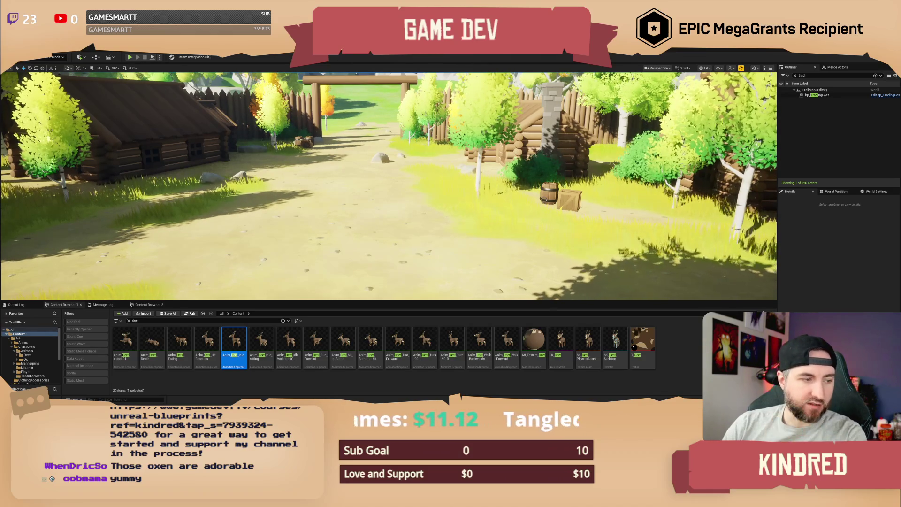
# Save the level, delete the deer from the village, and trigger a Live Coding recompile
pyautogui.scroll(5, 594, 206)
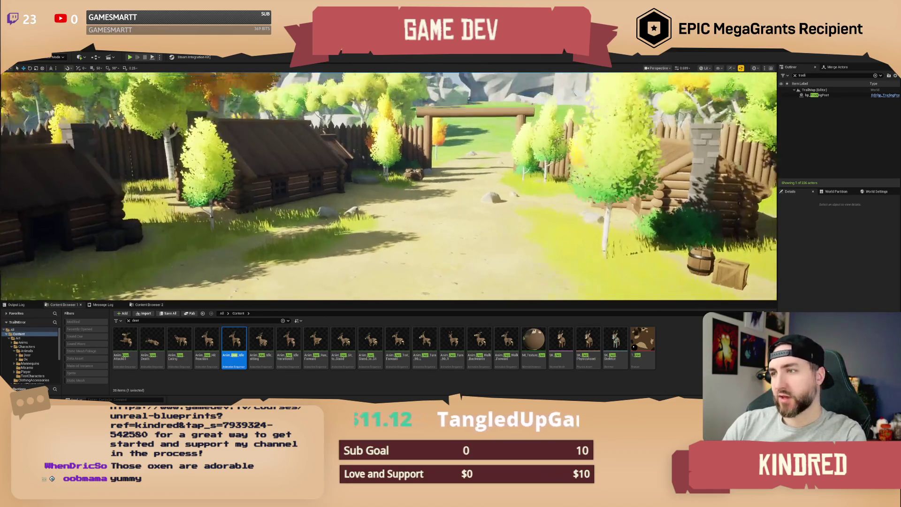
pyautogui.hotkey('ctrl', 's')
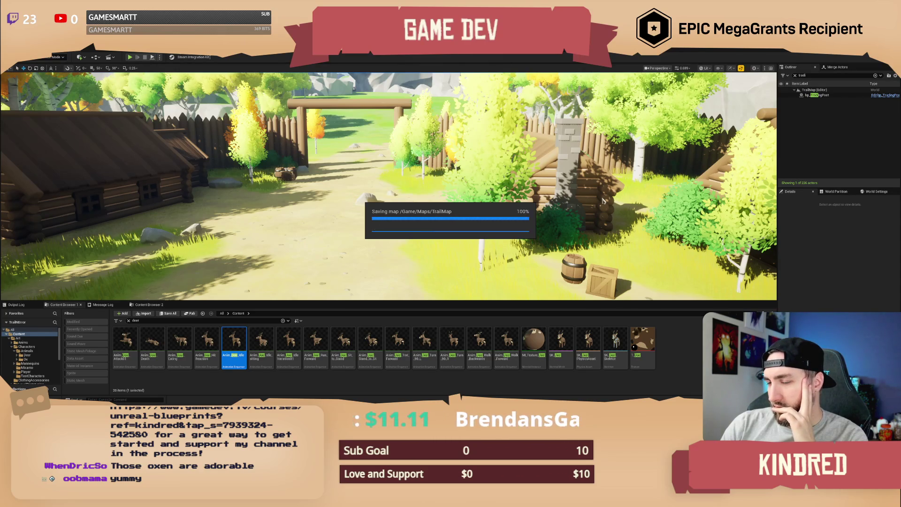
pyautogui.moveTo(604, 201); pyautogui.dragTo(694, 212)
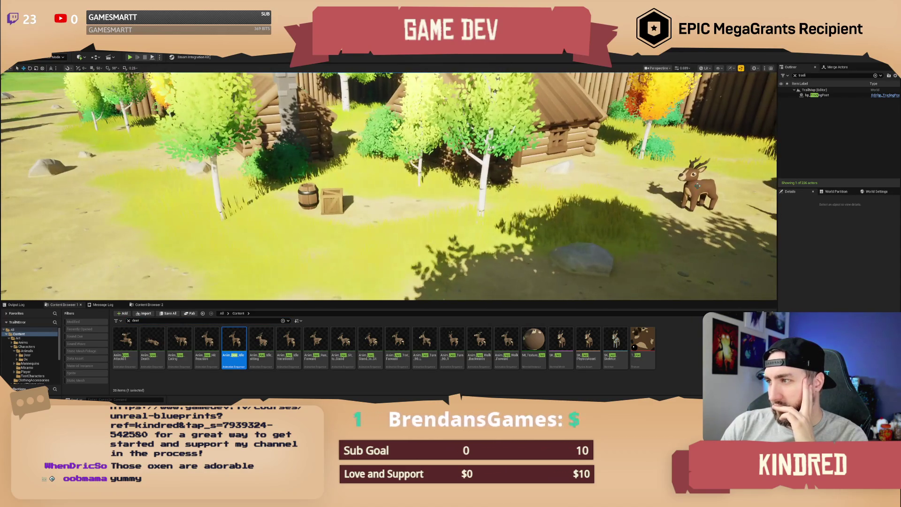
pyautogui.click(700, 188)
pyautogui.press('Delete')
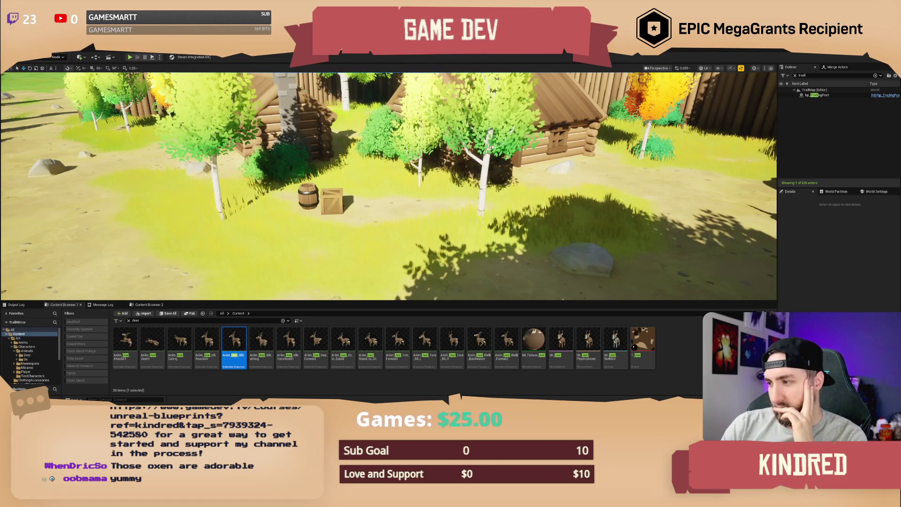
pyautogui.hotkey('ctrl', 'alt', 'F11')
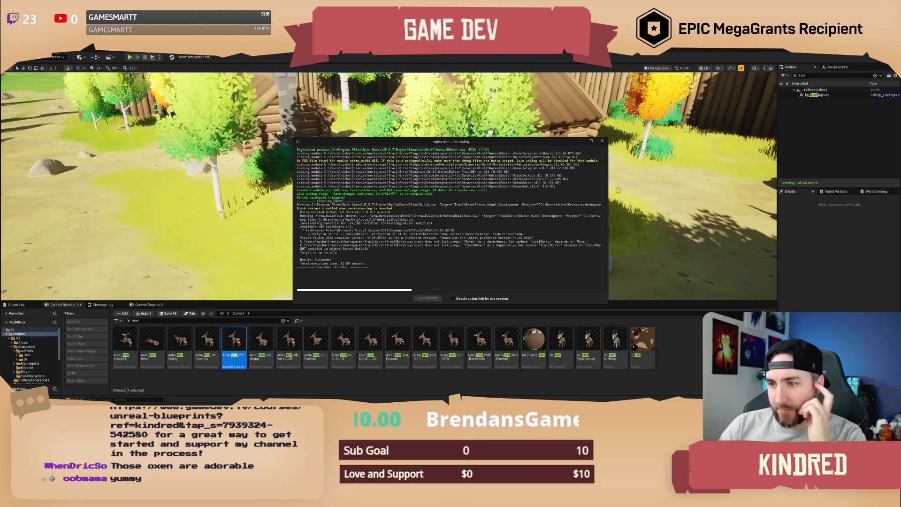
# Close the Live Coding log and run then stop a quick play-in-editor test
pyautogui.click(601, 142)
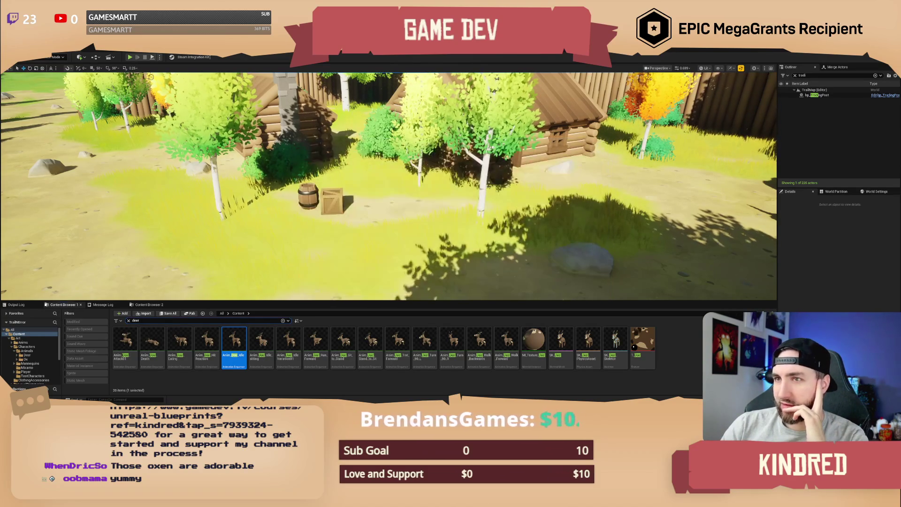
pyautogui.hotkey('alt', 'p')
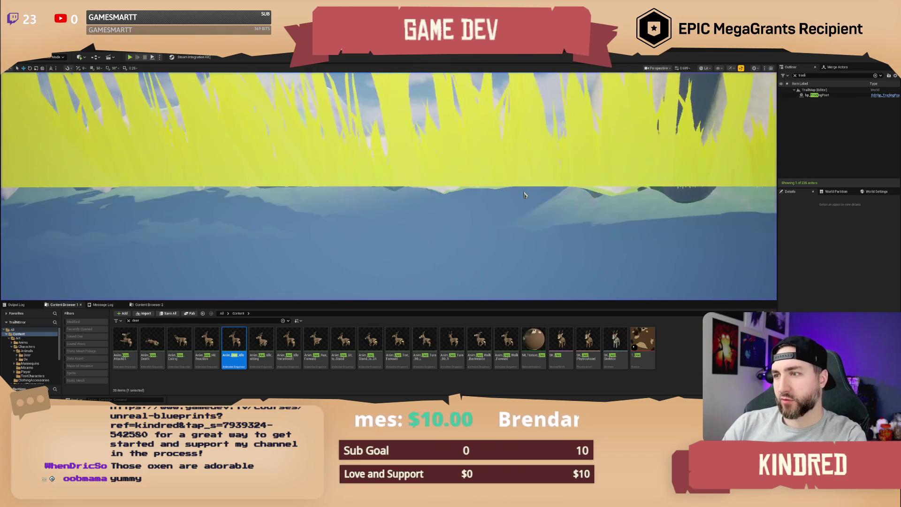
pyautogui.press('Escape')
# Fly the view to the grassy field by the forest and open the Mode list
pyautogui.scroll(5, 389, 186)
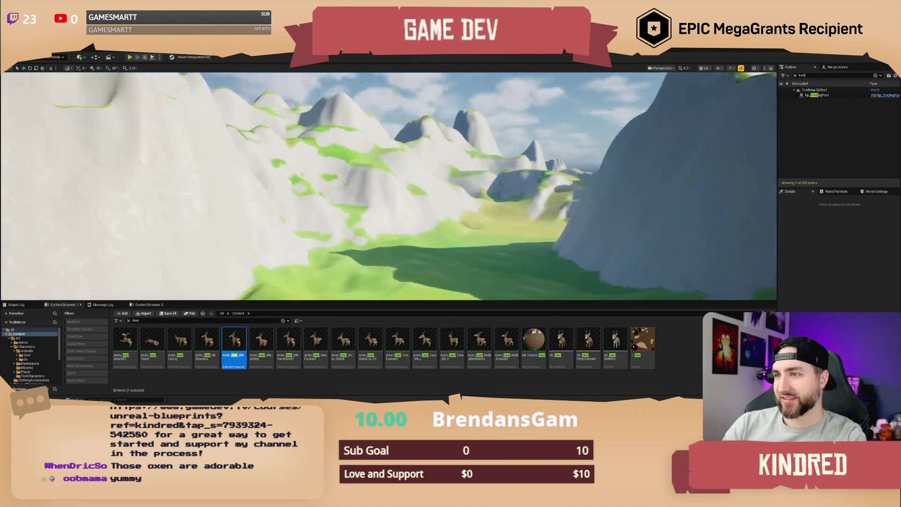
pyautogui.scroll(-3, 389, 186)
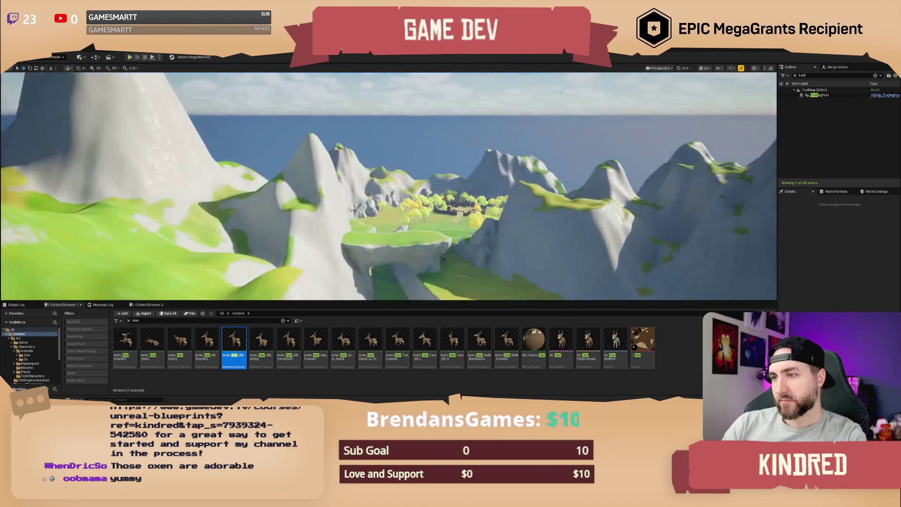
pyautogui.scroll(-3, 389, 187)
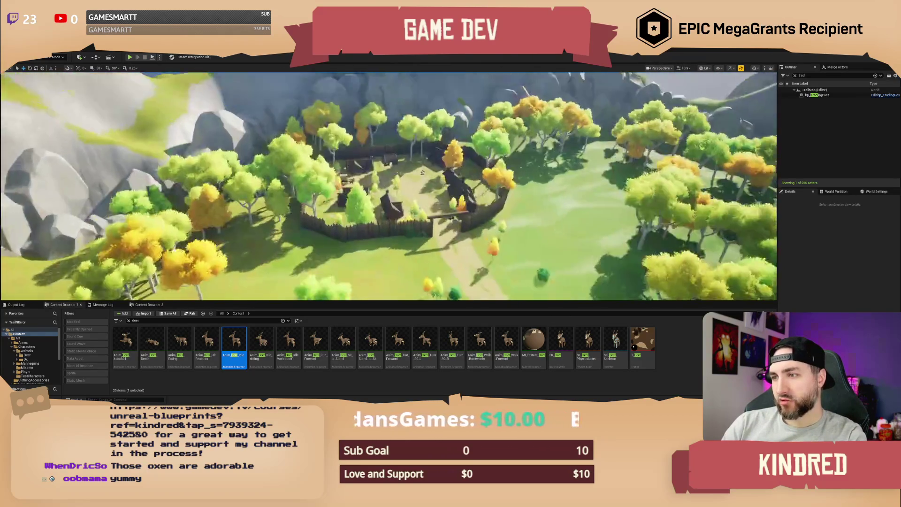
pyautogui.scroll(-2, 389, 187)
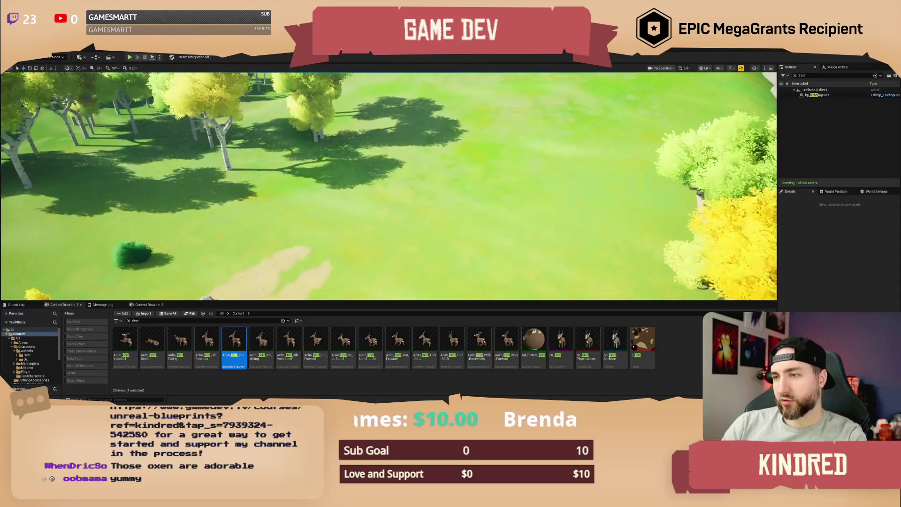
pyautogui.click(59, 58)
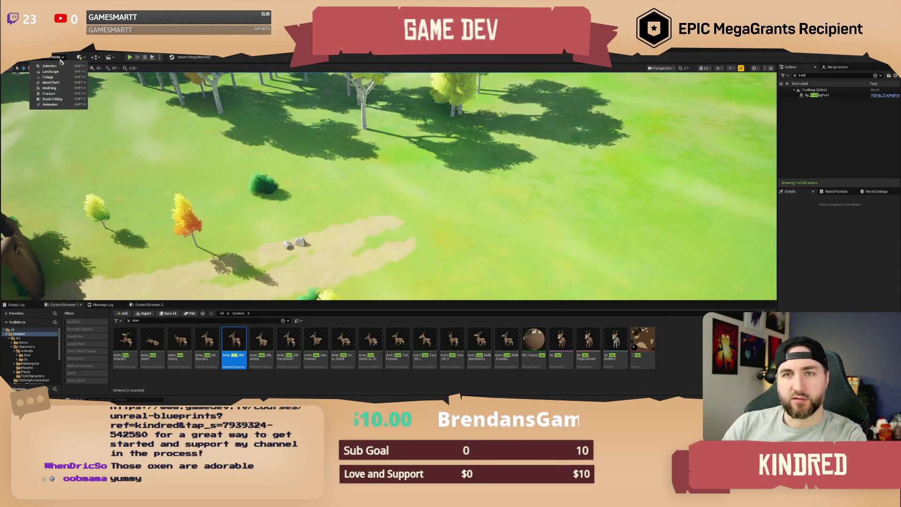
# Switch to Landscape mode and set the brush size to 350 over the dirt patch
pyautogui.click(54, 66)
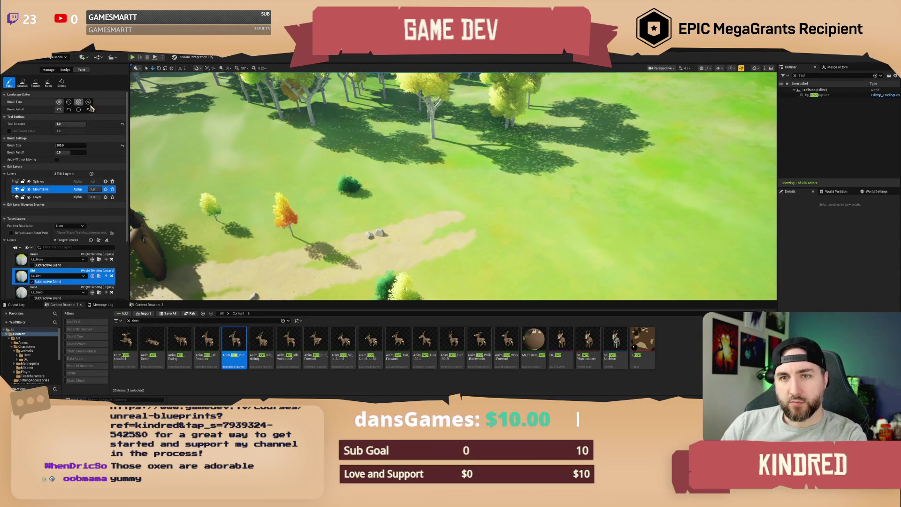
pyautogui.scroll(-1, 66, 244)
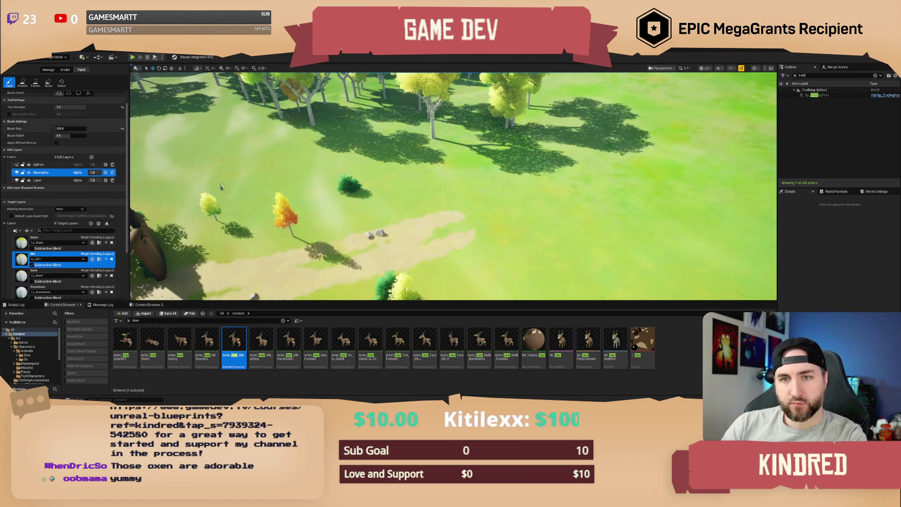
pyautogui.moveTo(465, 222); pyautogui.dragTo(357, 211)
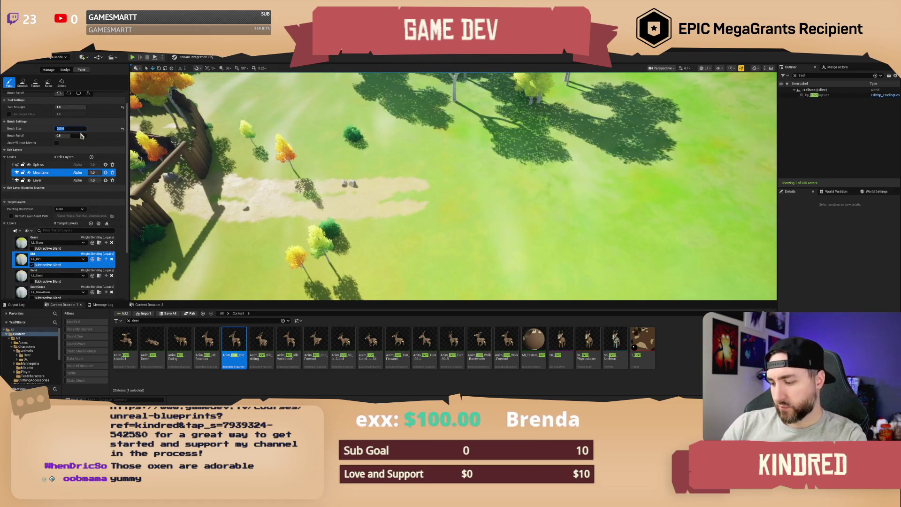
pyautogui.press('Return')
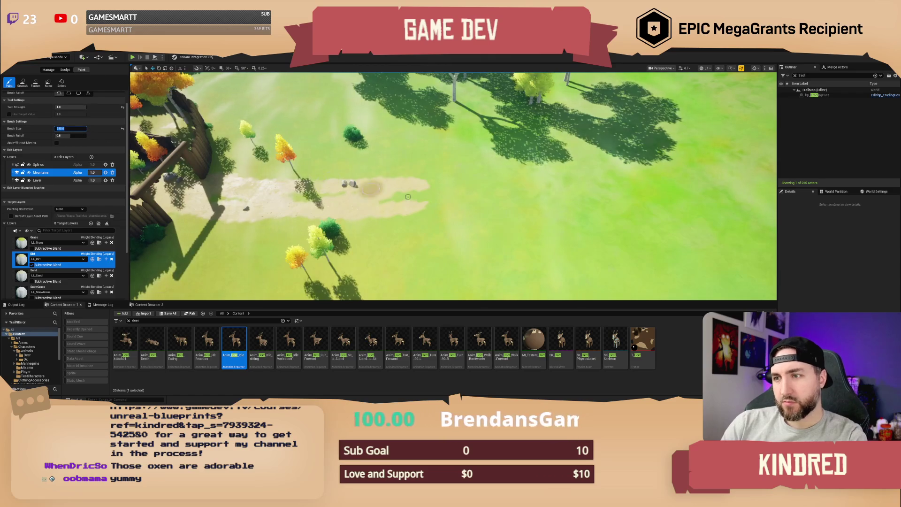
pyautogui.moveTo(454, 197); pyautogui.dragTo(363, 194)
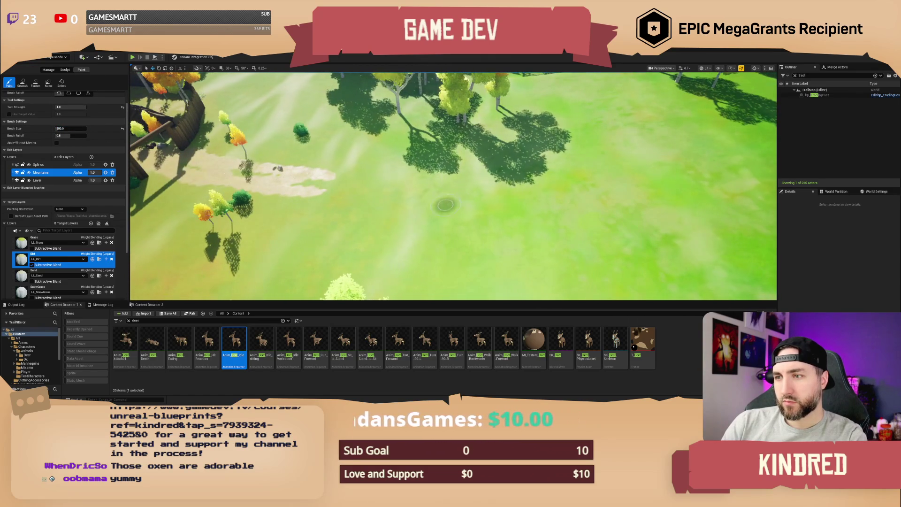
# Make Layer the edit layer, toggle Grass then Dirt, and undo the last sand-path stroke
pyautogui.click(37, 181)
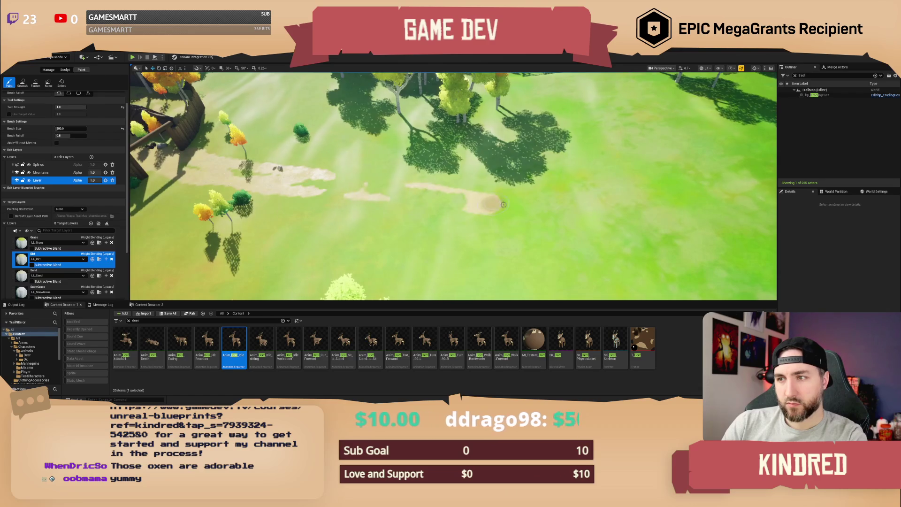
pyautogui.moveTo(437, 197)
pyautogui.mouseDown()
pyautogui.moveTo(438, 213)
pyautogui.moveTo(351, 209)
pyautogui.mouseUp()
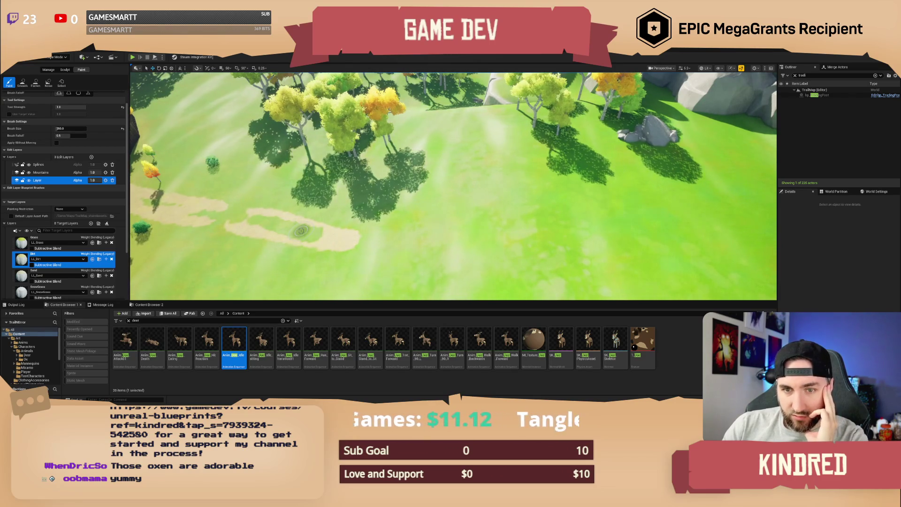
pyautogui.click(36, 242)
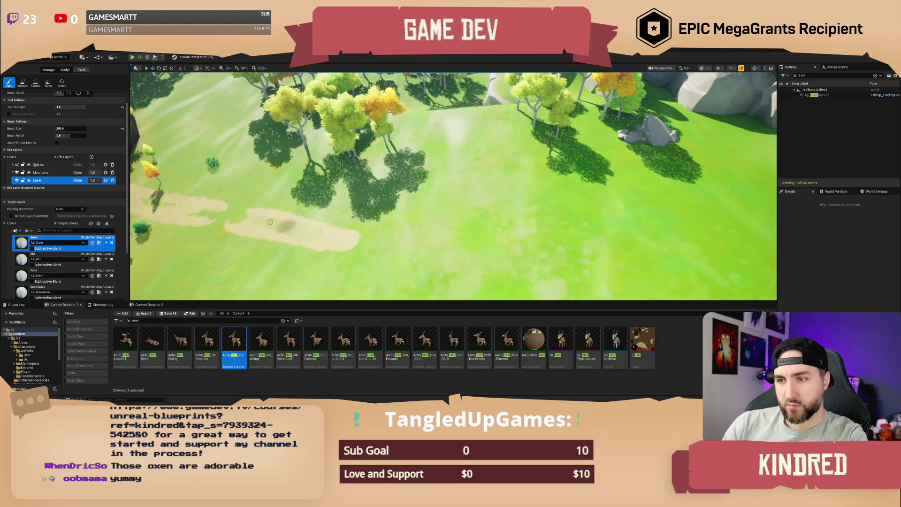
pyautogui.moveTo(245, 233); pyautogui.dragTo(249, 263)
pyautogui.click(36, 266)
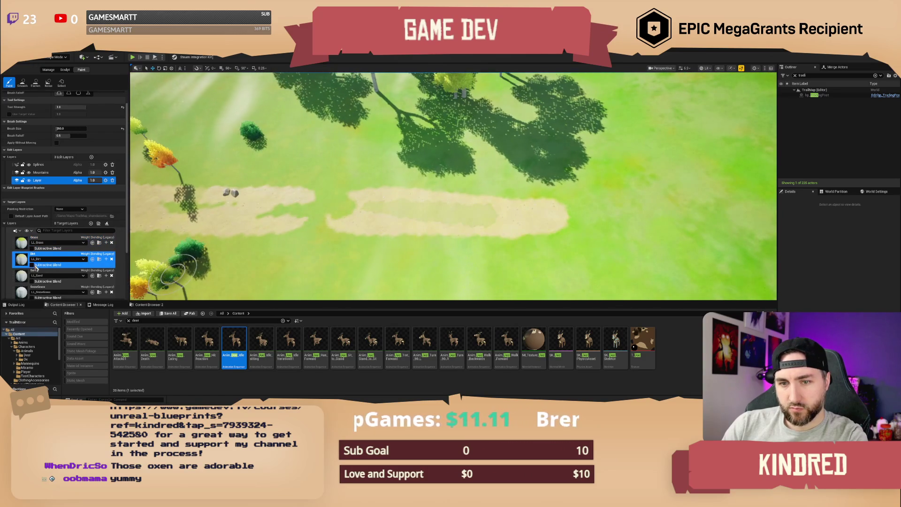
pyautogui.hotkey('ctrl', 'z')
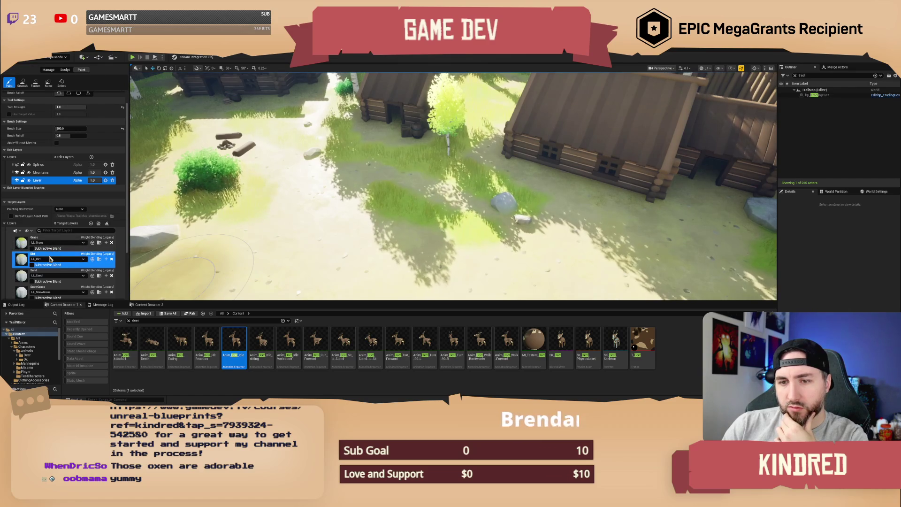
pyautogui.press('w')
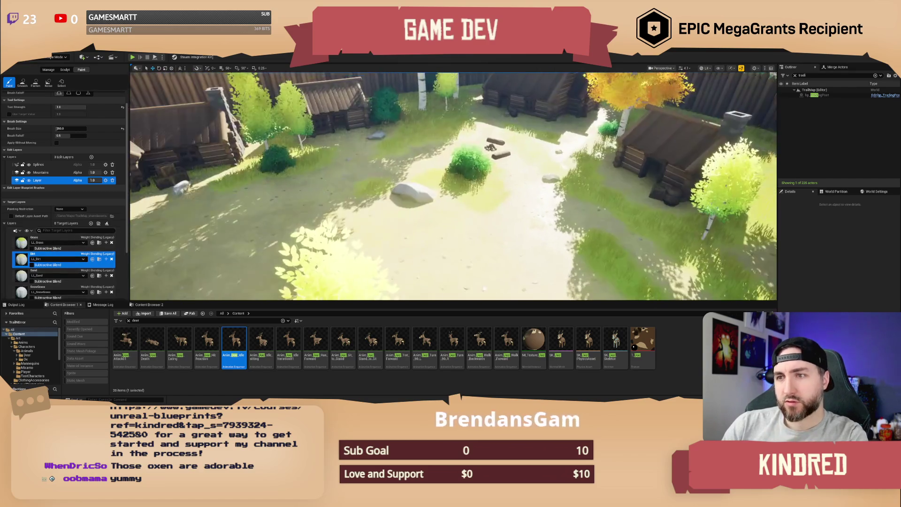
pyautogui.press('w')
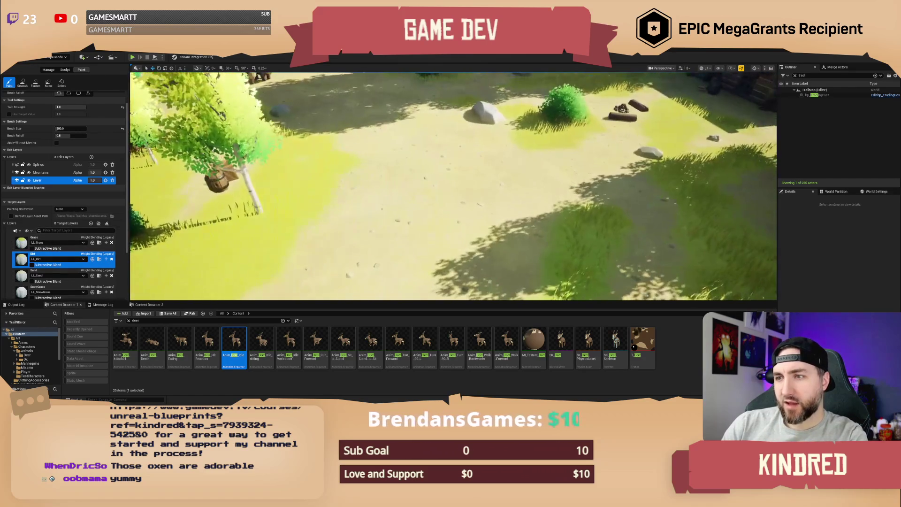
pyautogui.press('w')
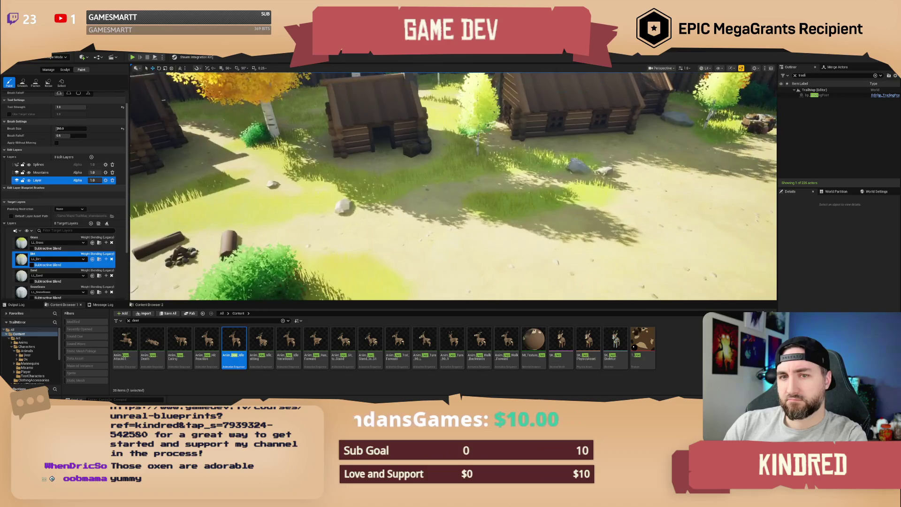
pyautogui.scroll(1, 46, 168)
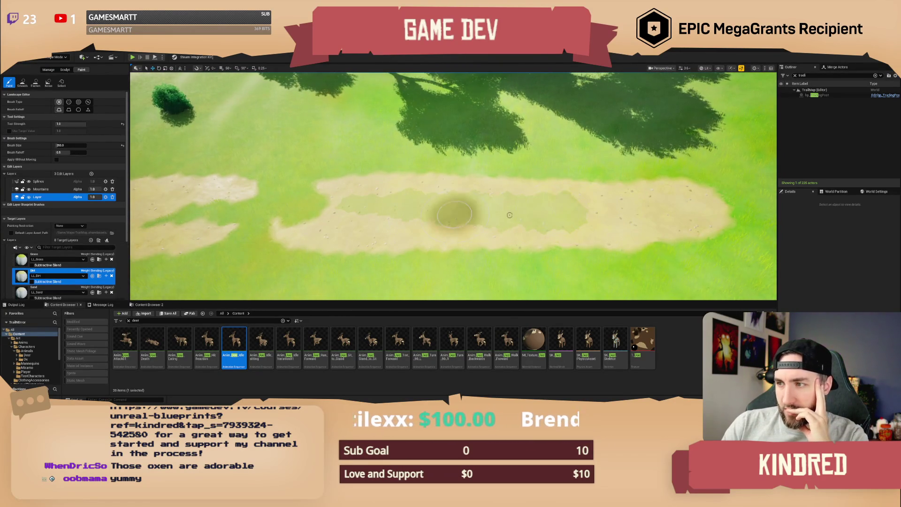
# Widen the dirt strip with Dirt, then paint Grass back over most of the sand patch
pyautogui.click(30, 262)
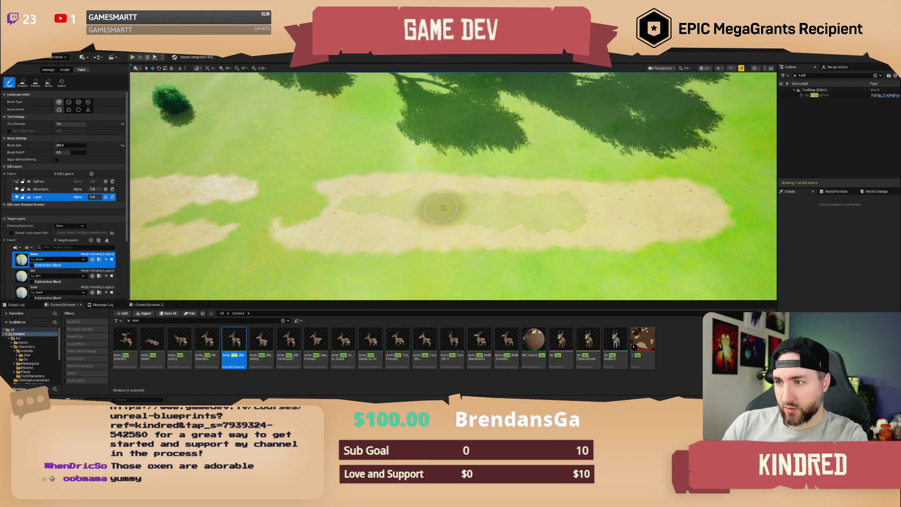
pyautogui.click(30, 278)
pyautogui.moveTo(483, 217)
pyautogui.mouseDown()
pyautogui.moveTo(554, 207)
pyautogui.moveTo(419, 211)
pyautogui.moveTo(533, 225)
pyautogui.moveTo(689, 209)
pyautogui.moveTo(324, 193)
pyautogui.moveTo(486, 187)
pyautogui.mouseUp()
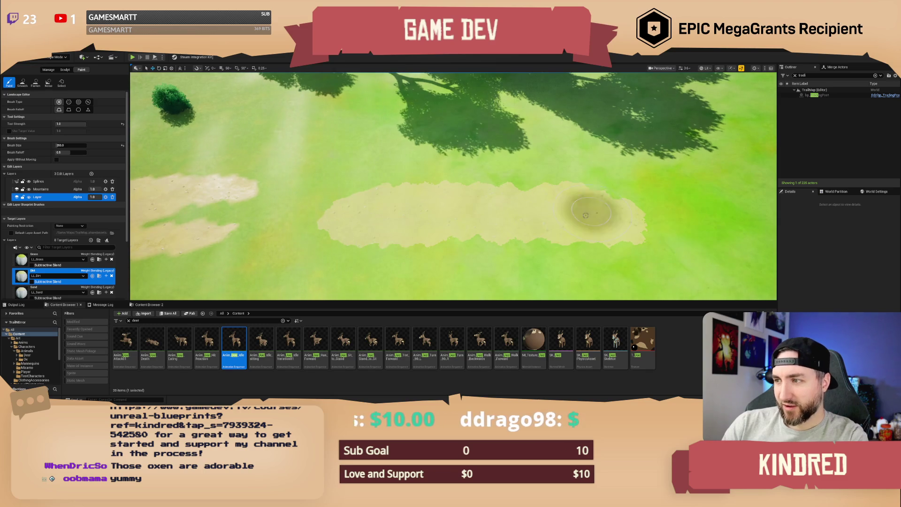
pyautogui.click(23, 261)
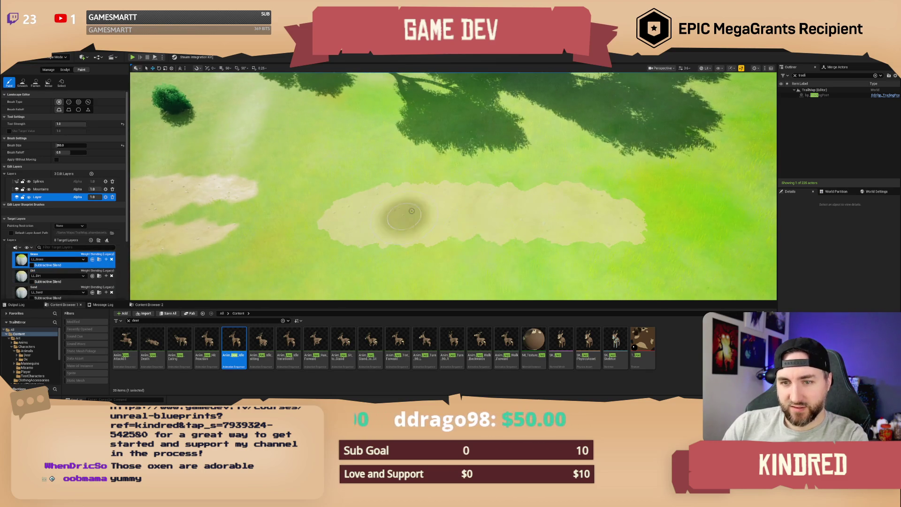
pyautogui.moveTo(465, 244)
pyautogui.mouseDown()
pyautogui.moveTo(429, 252)
pyautogui.moveTo(302, 235)
pyautogui.moveTo(455, 195)
pyautogui.moveTo(665, 216)
pyautogui.mouseUp()
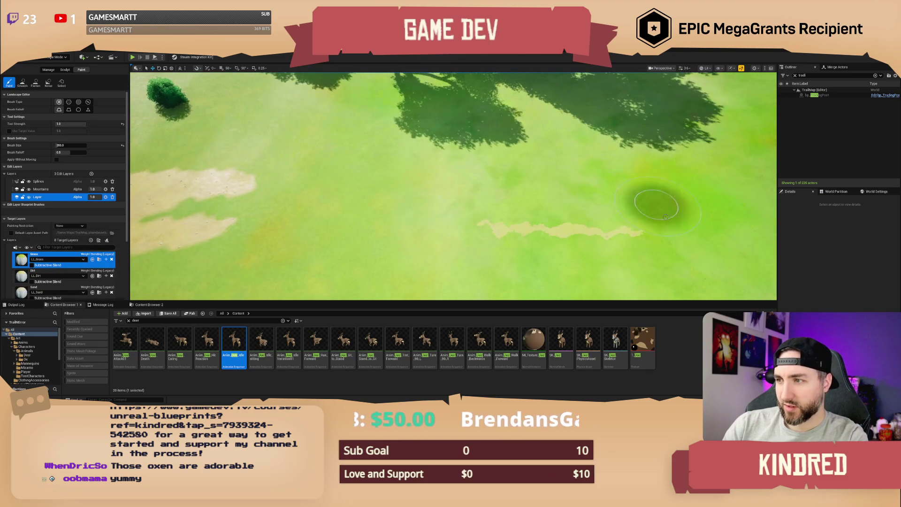
# Paint a new dirt stroke angling up-left across the grass
pyautogui.click(14, 274)
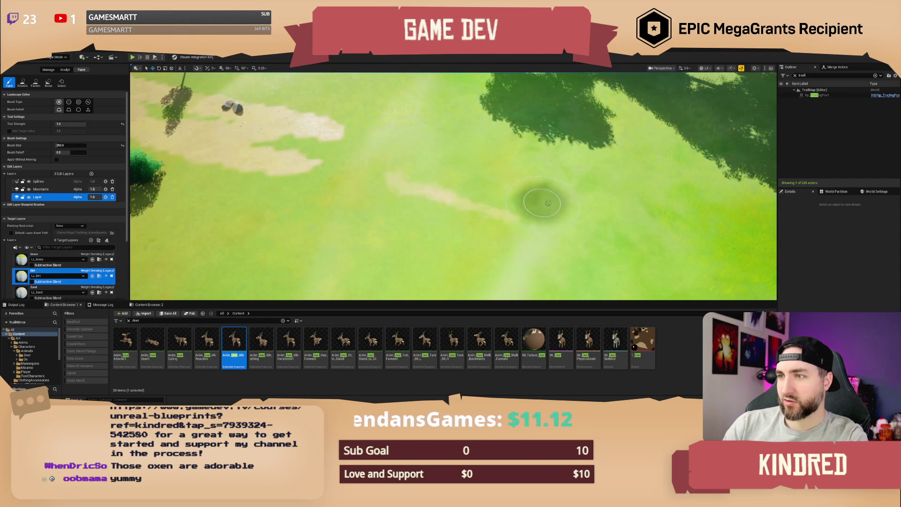
pyautogui.moveTo(556, 181)
pyautogui.mouseDown()
pyautogui.moveTo(408, 159)
pyautogui.moveTo(535, 204)
pyautogui.moveTo(338, 153)
pyautogui.moveTo(535, 197)
pyautogui.moveTo(669, 208)
pyautogui.mouseUp()
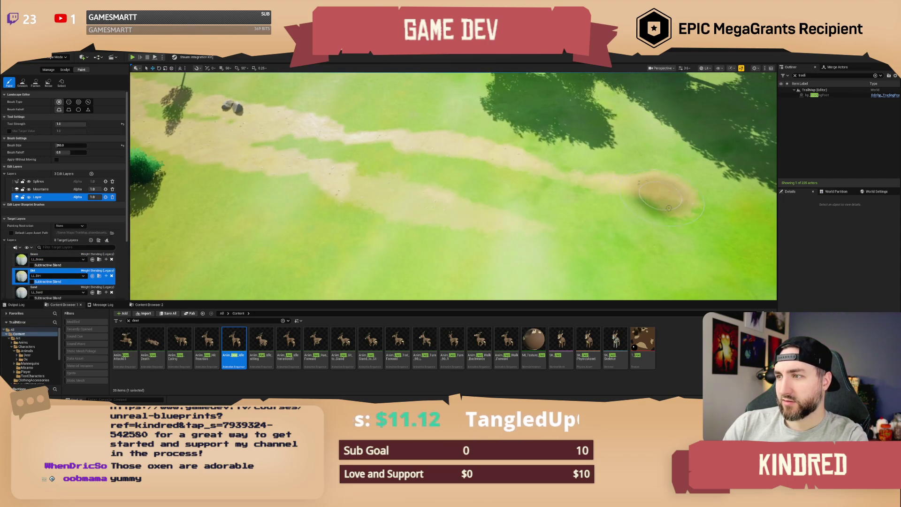
pyautogui.scroll(3, 648, 237)
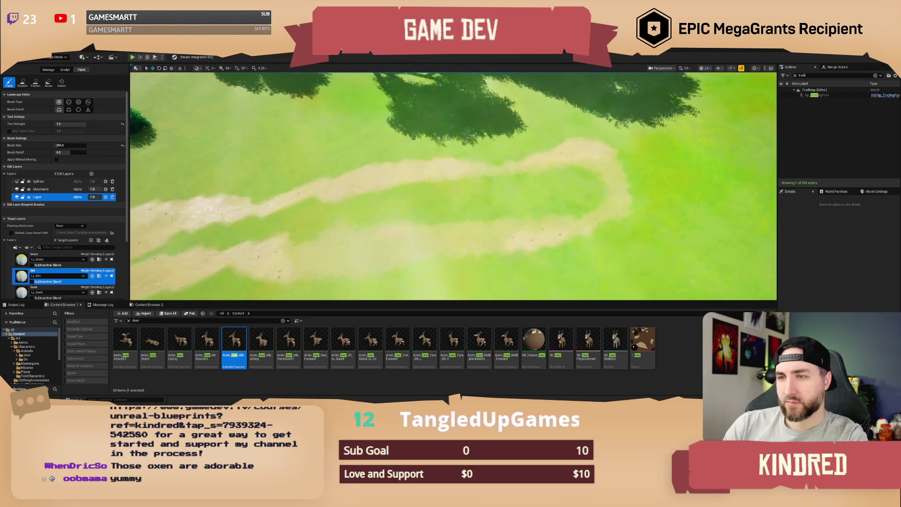
pyautogui.scroll(-3, 277, 284)
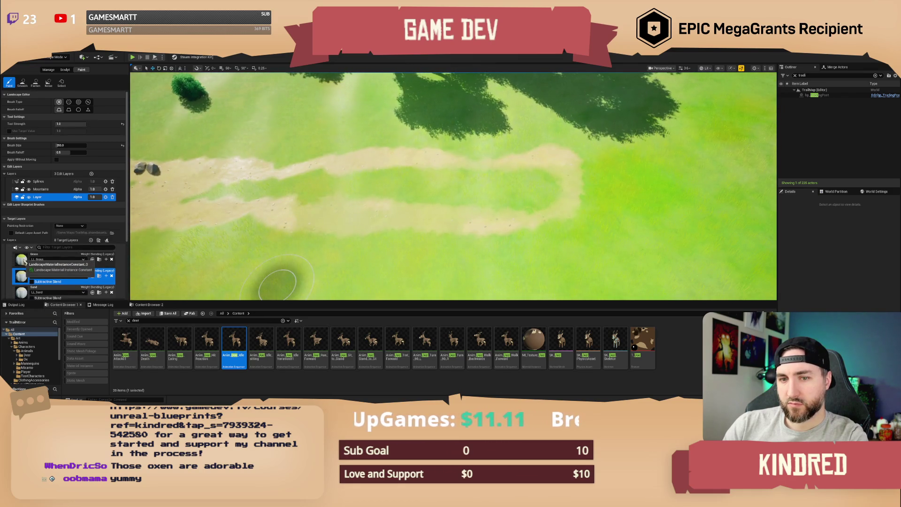
# On the Mountains edit layer, paint dirt joining the two path strips into one loop
pyautogui.click(47, 190)
pyautogui.click(42, 257)
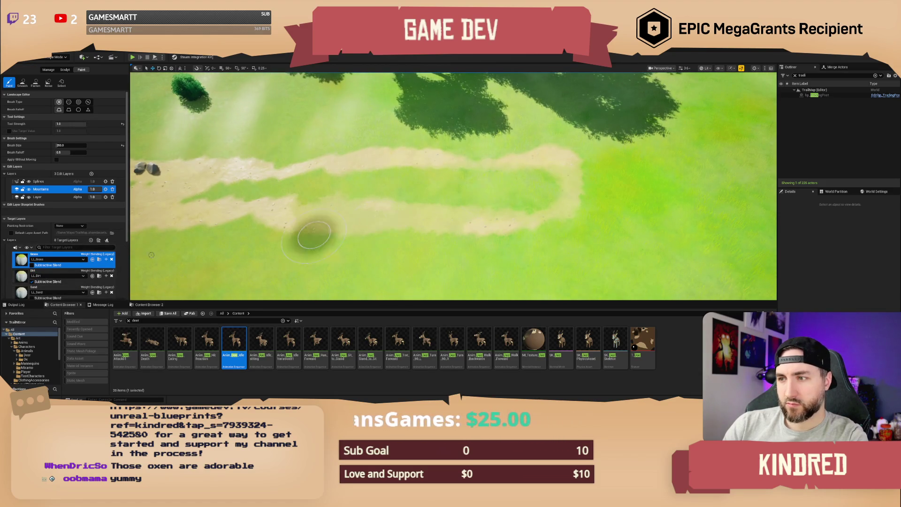
pyautogui.click(42, 274)
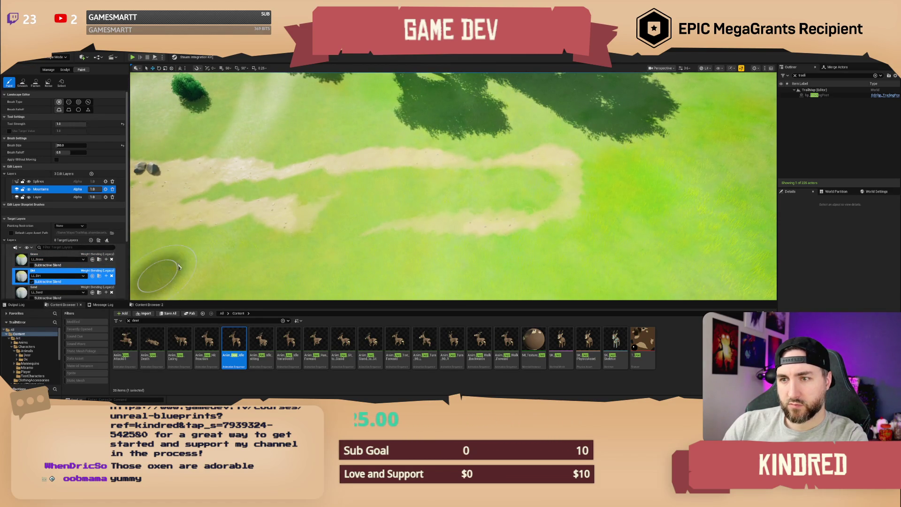
pyautogui.moveTo(416, 249); pyautogui.dragTo(362, 221)
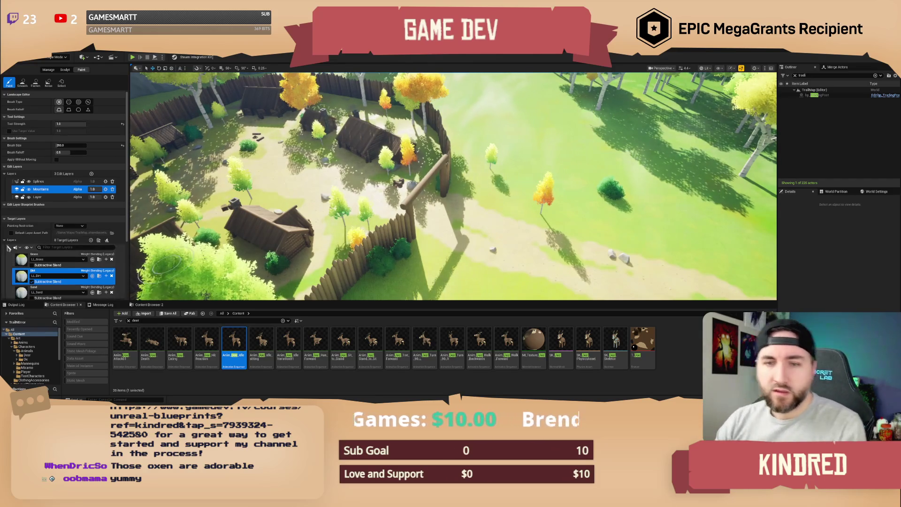
pyautogui.click(41, 199)
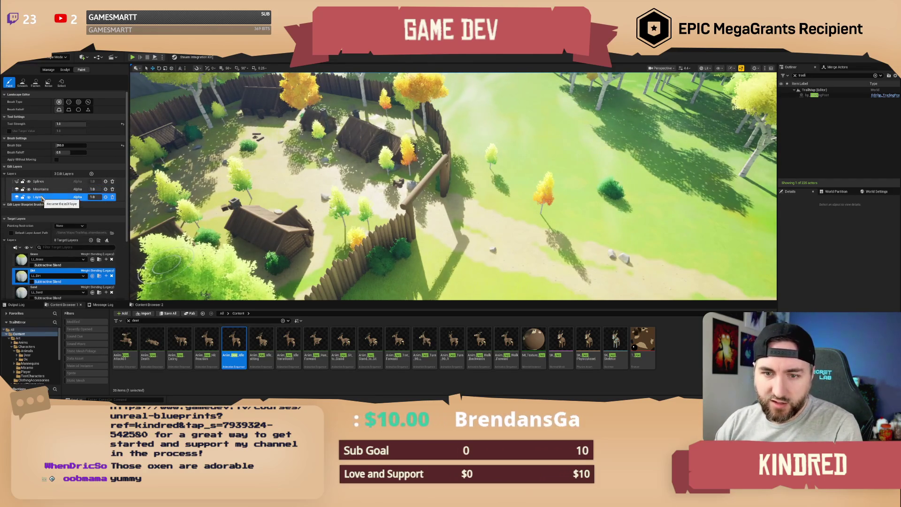
pyautogui.click(42, 189)
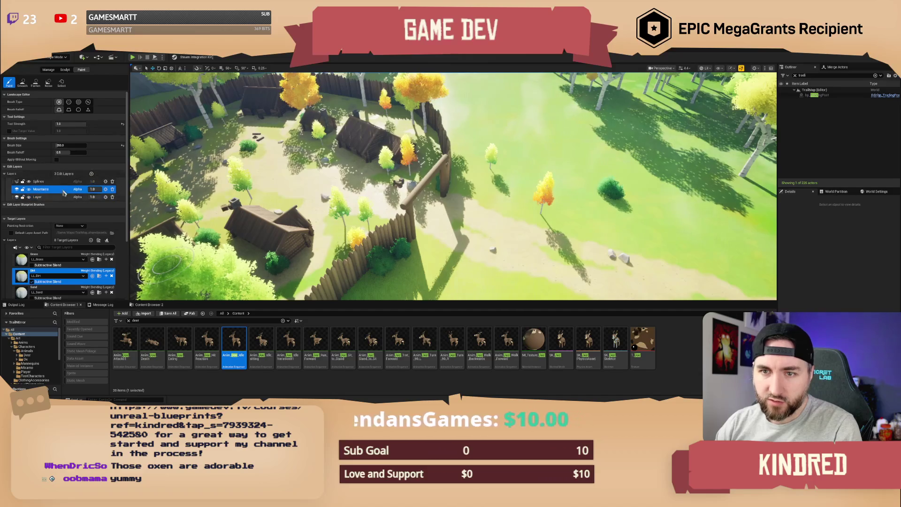
pyautogui.click(51, 197)
pyautogui.click(50, 193)
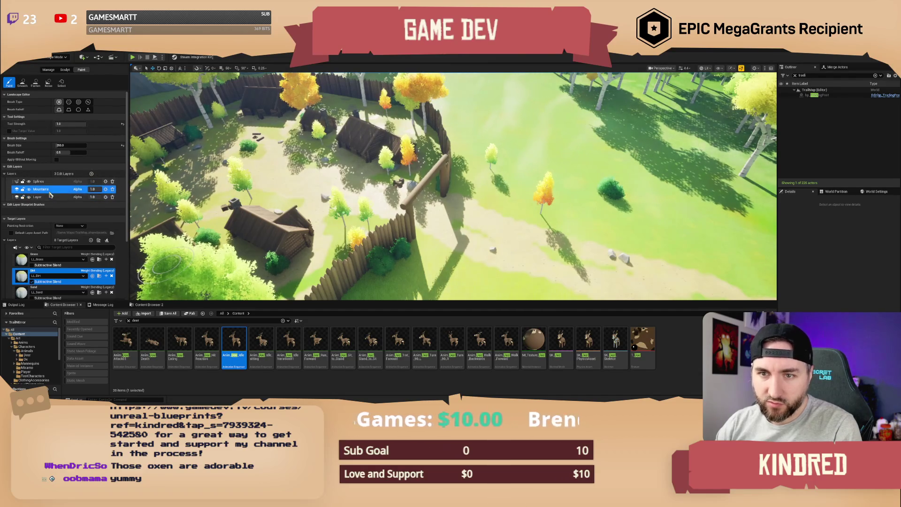
pyautogui.click(97, 190)
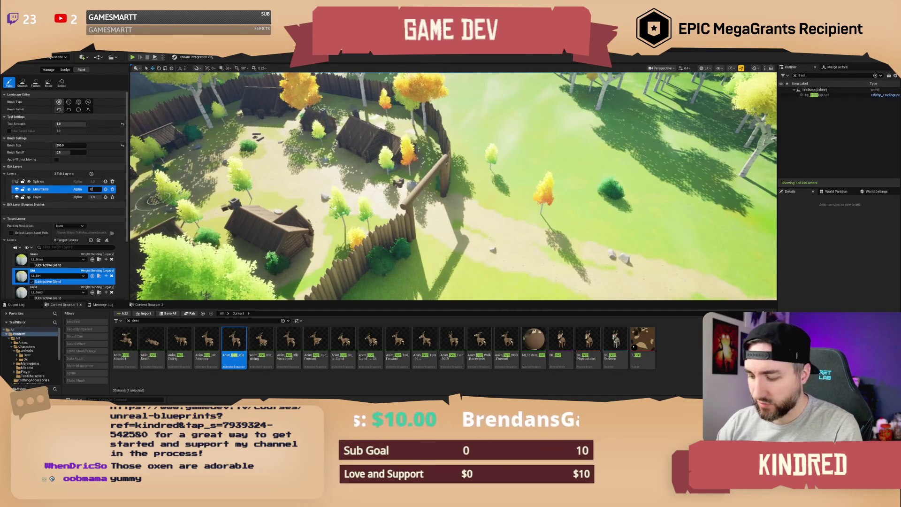
pyautogui.press('Return')
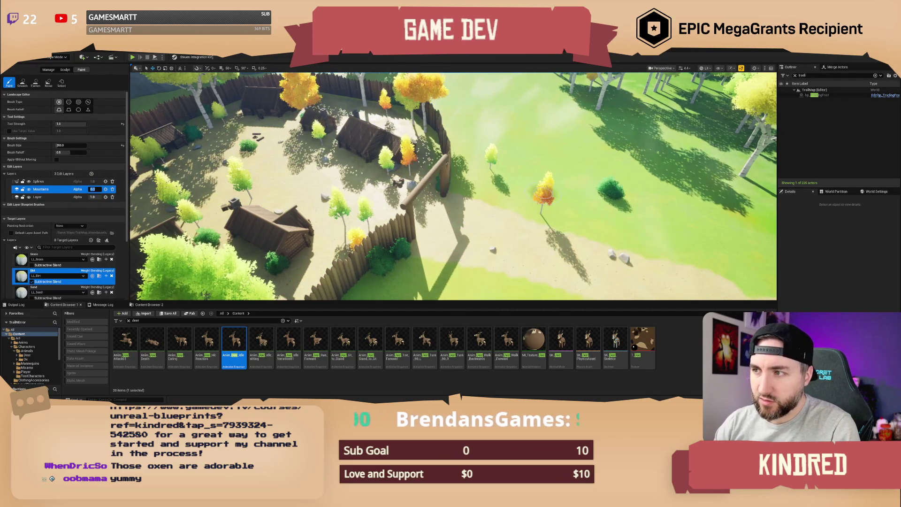
pyautogui.press('w')
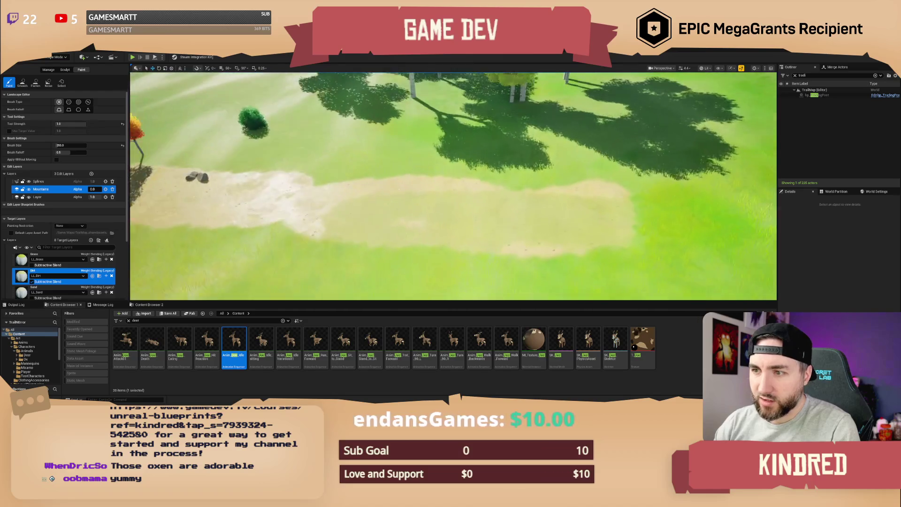
pyautogui.press('s')
pyautogui.click(94, 189)
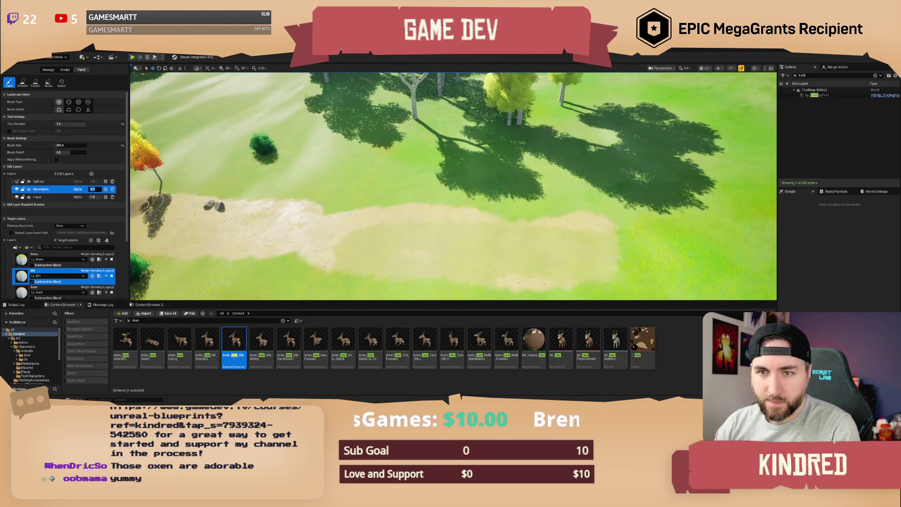
pyautogui.press('Return')
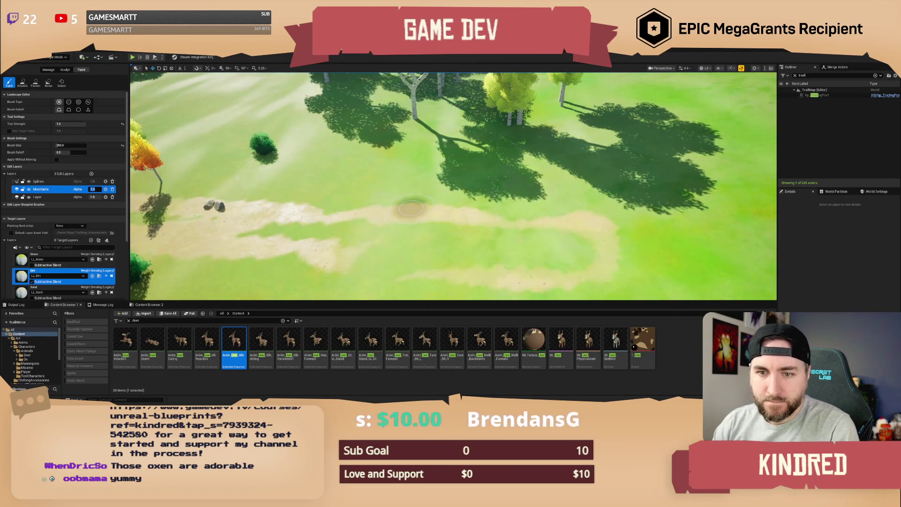